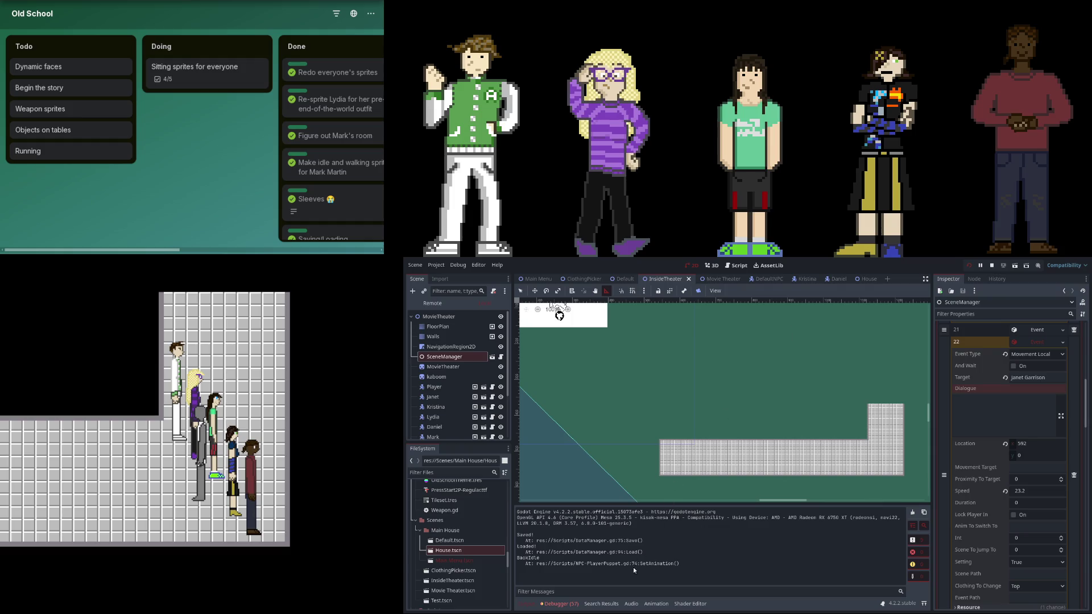
- Drag 'I'm not hecking sorry.png' from the Sprites folder into the InsideTheater viewport
scroll(467, 548, "down", 5)
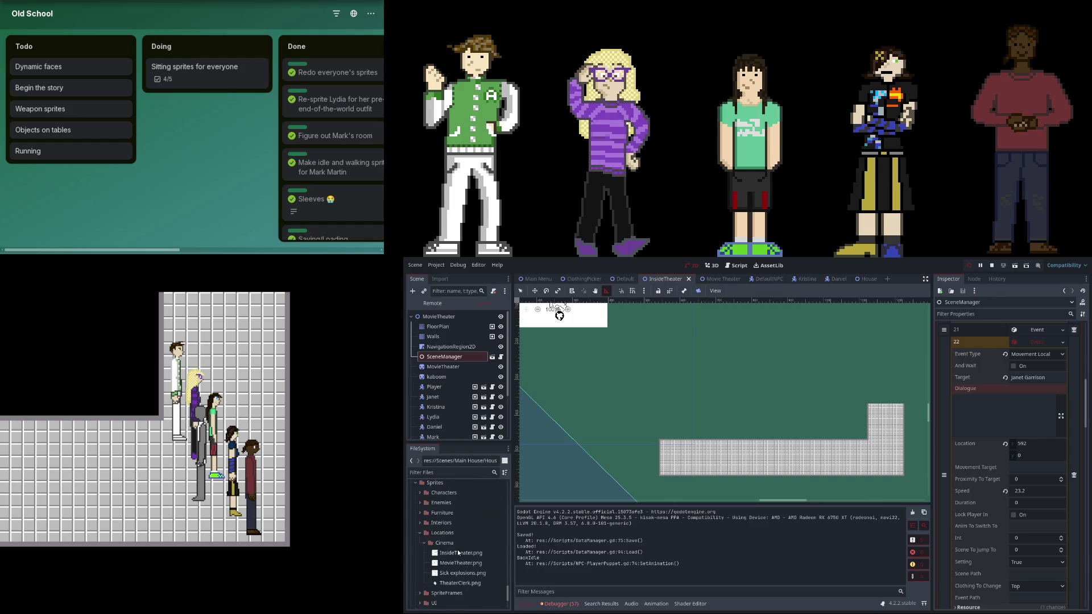
scroll(459, 558, "down", 2)
scroll(590, 312, "up", 3)
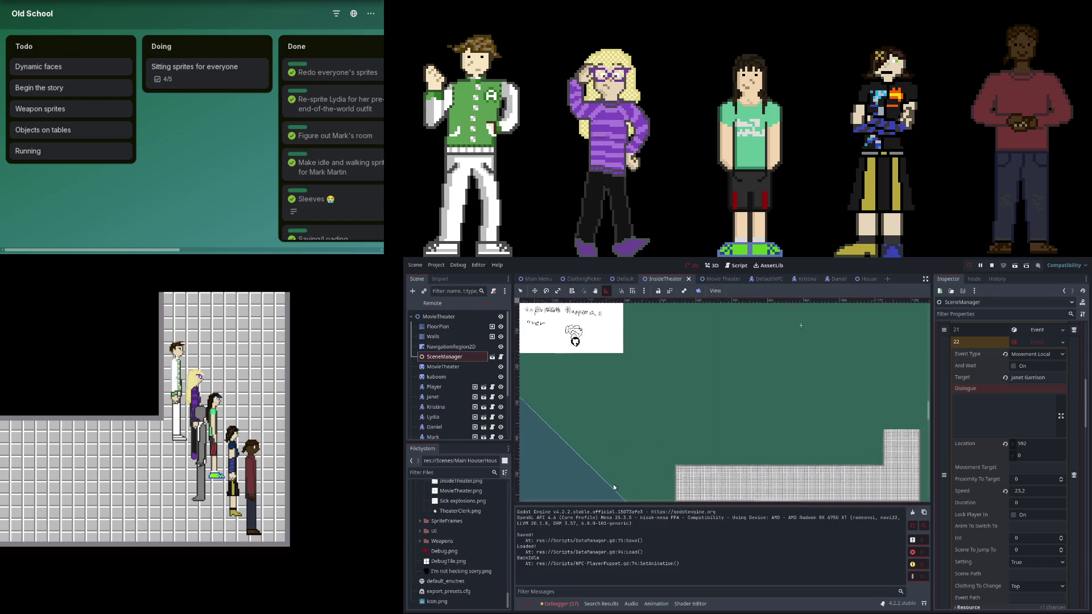
scroll(589, 312, "left", 5)
scroll(589, 312, "up", 3)
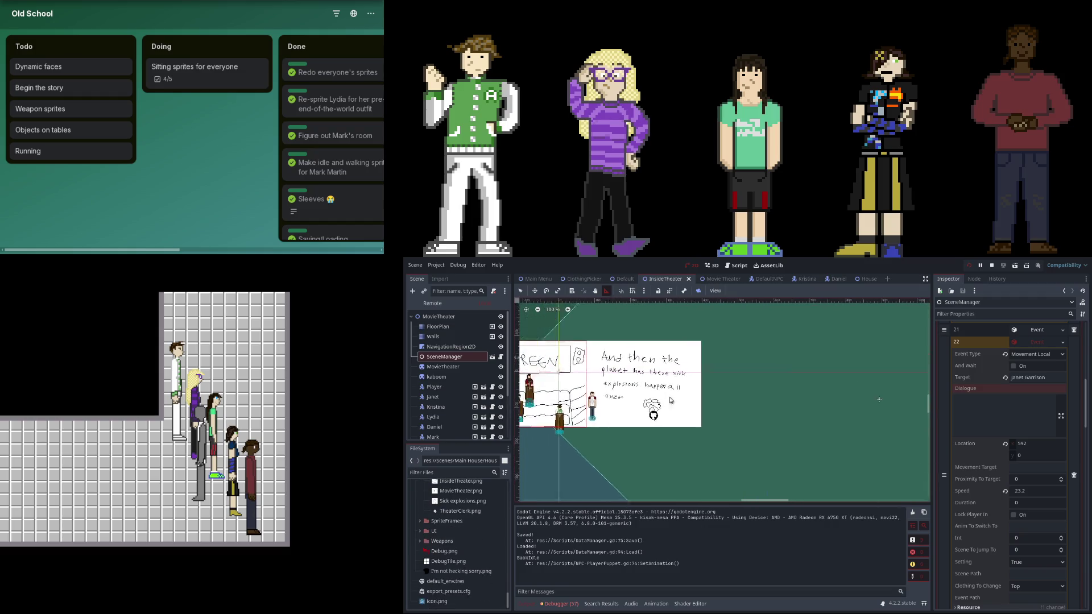
scroll(759, 423, "right", 5)
scroll(759, 423, "down", 3)
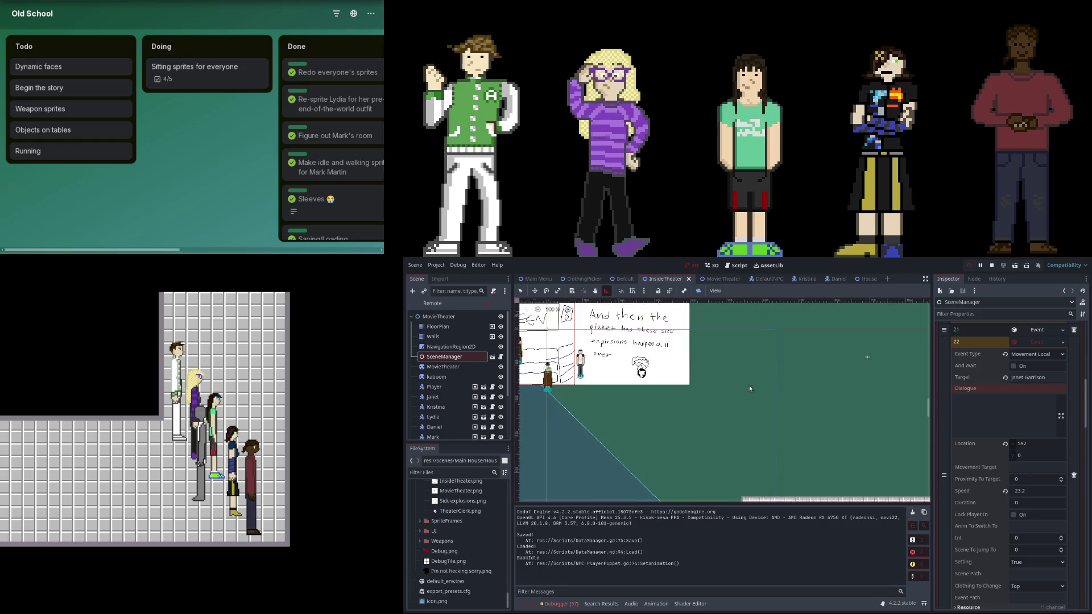
left_click_drag(460, 571, 714, 436)
scroll(455, 423, "down", 3)
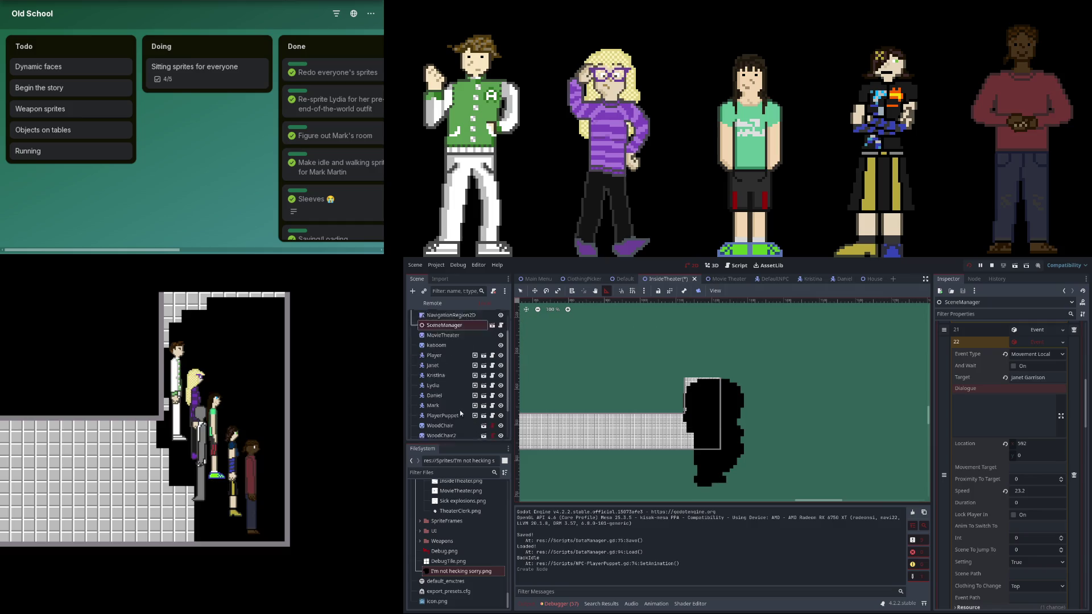
- Scale the I'mNotHeckingSorry sprite down to roughly character size
left_click(453, 433)
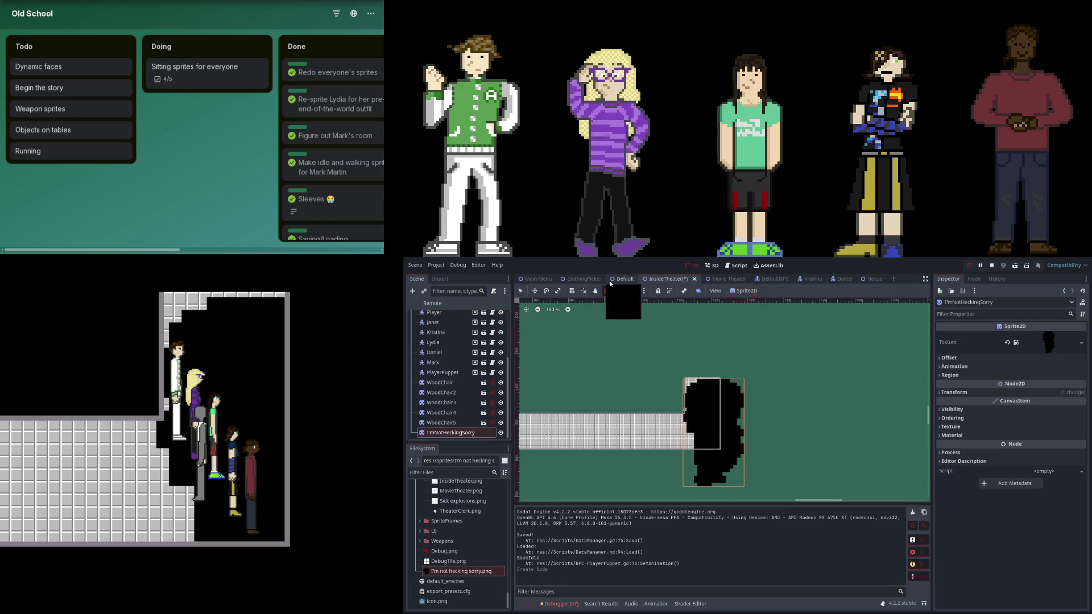
left_click(557, 291)
left_click_drag(742, 379, 711, 444)
scroll(719, 430, "up", 3)
- Move the silhouette sprite up into the room beside the character lineup
left_click(536, 292)
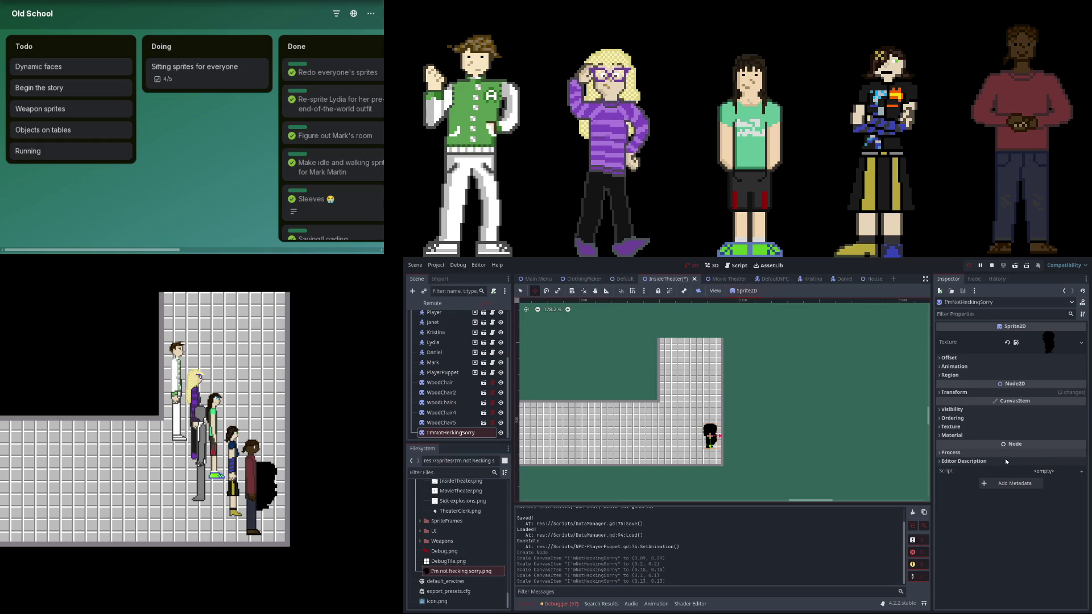
scroll(711, 438, "up", 3)
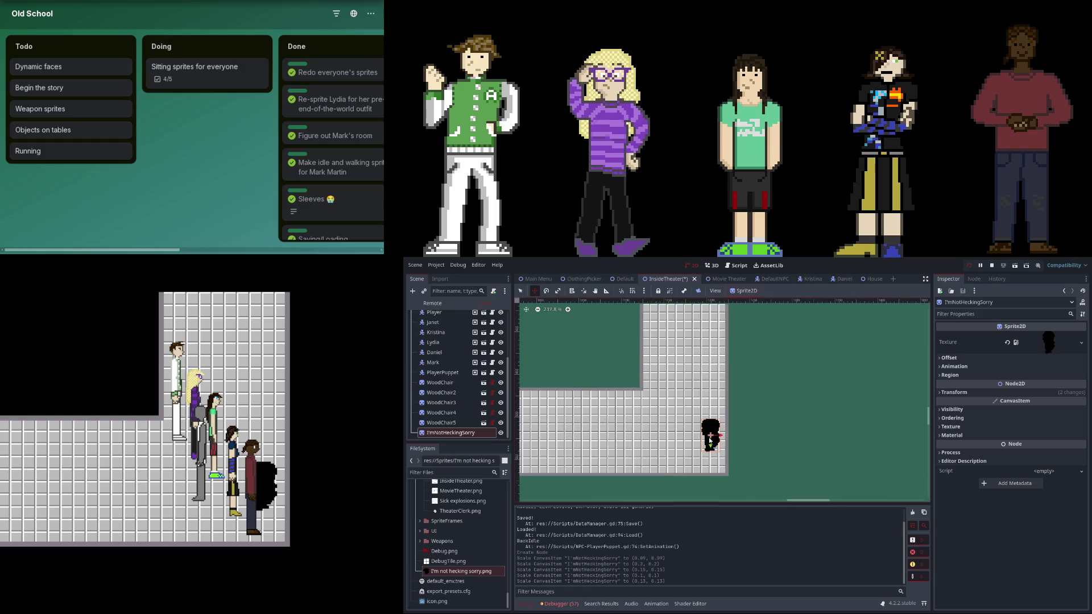
left_click_drag(710, 437, 712, 377)
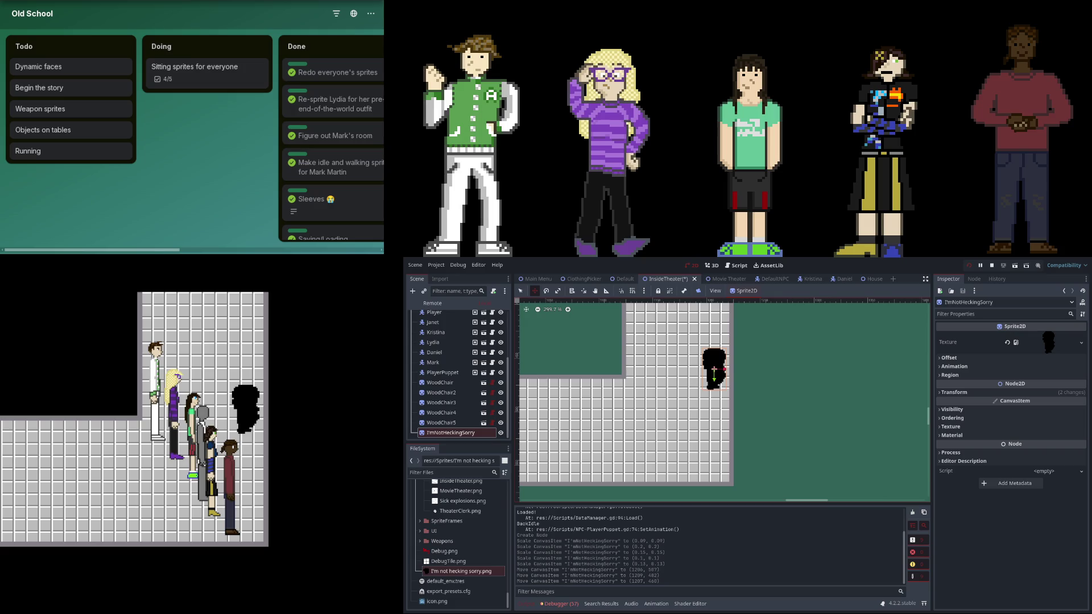
scroll(791, 390, "up", 2)
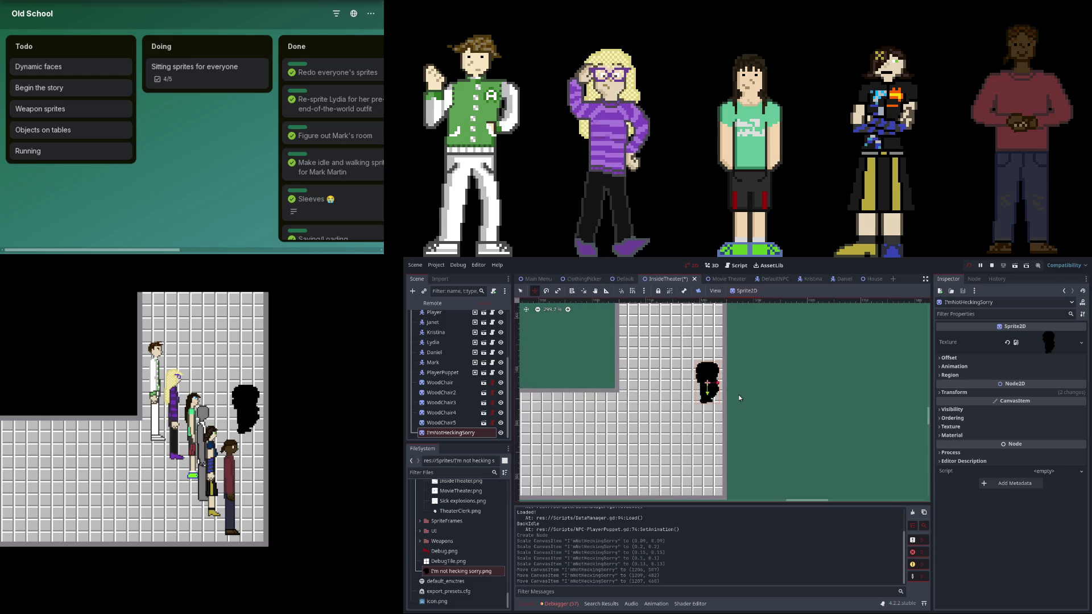
scroll(731, 400, "up", 2)
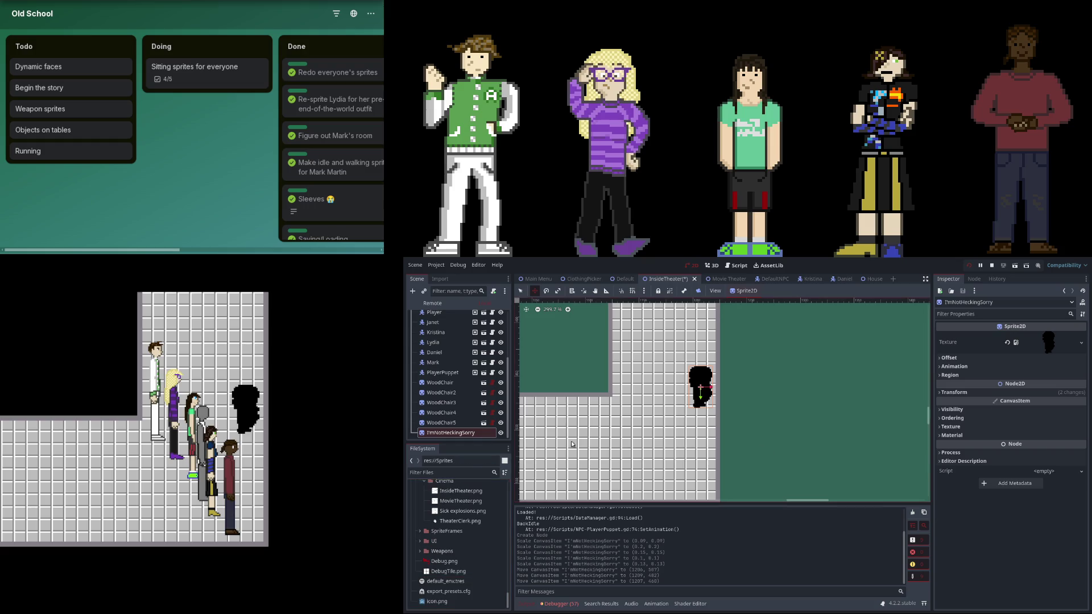
- Delete the I'mNotHeckingSorry sprite from InsideTheater and stop the running game
left_click(483, 422)
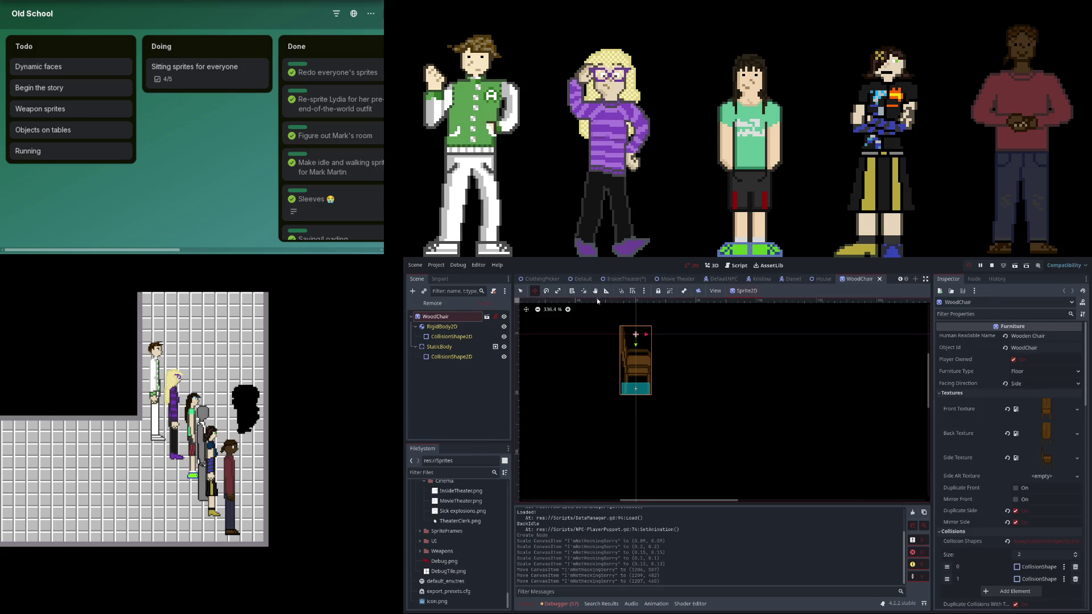
key("ctrl+shift+w")
left_click(449, 432)
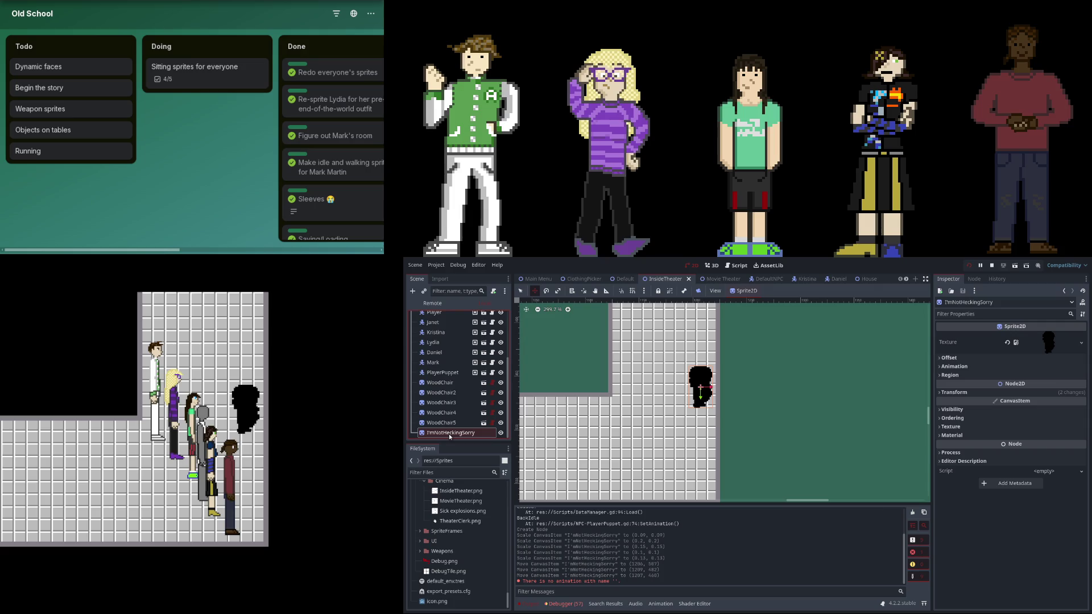
key("Delete")
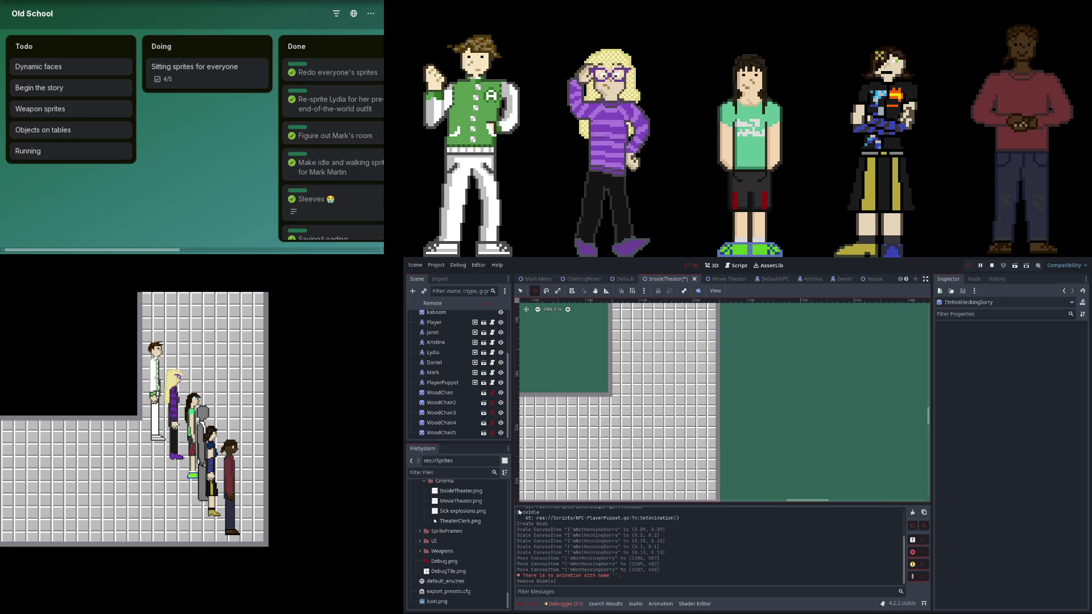
left_click(991, 265)
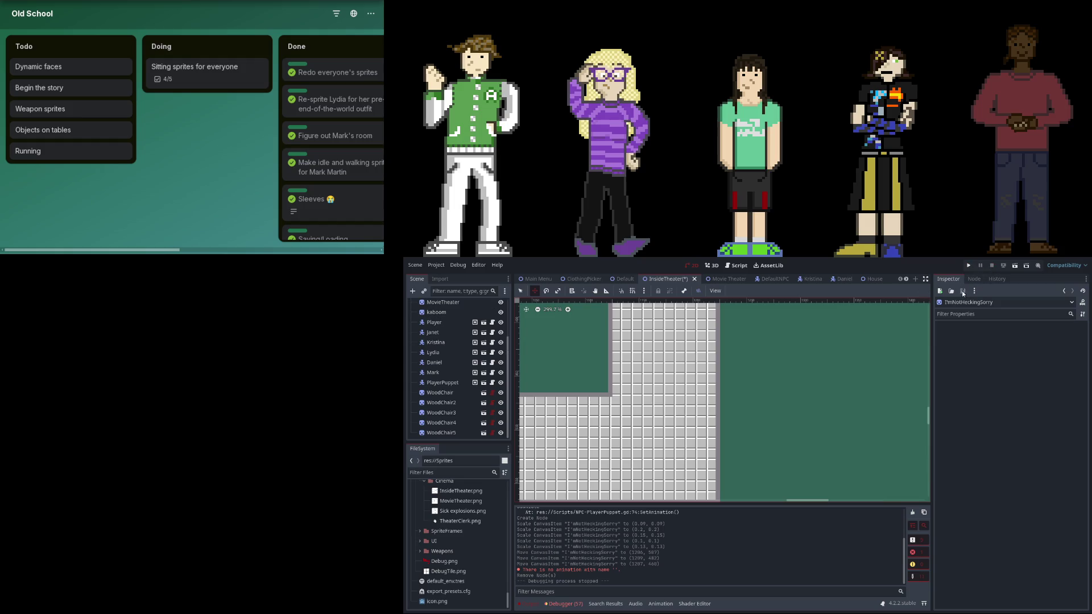
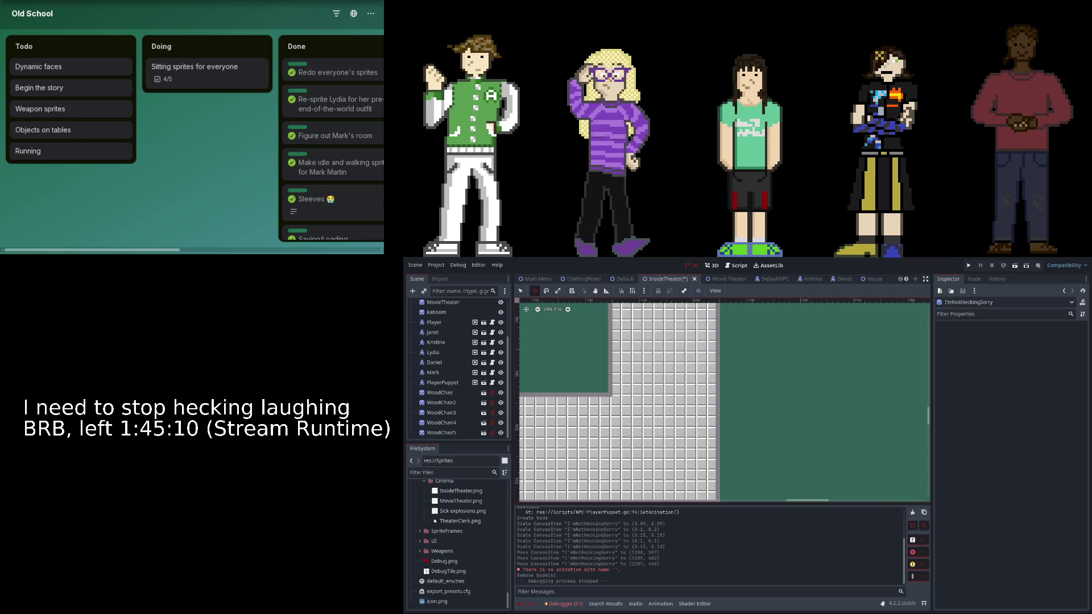
- Pan across the theater floor tiles and measure a short distance near the grid's edge
scroll(745, 419, "down", 2)
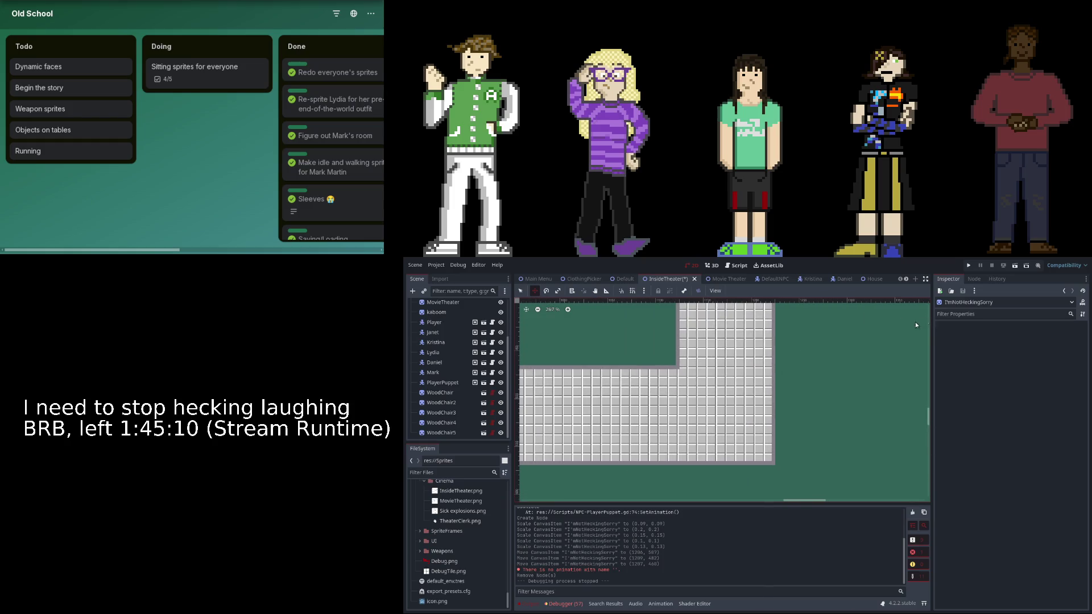
left_click_drag(798, 321, 766, 456)
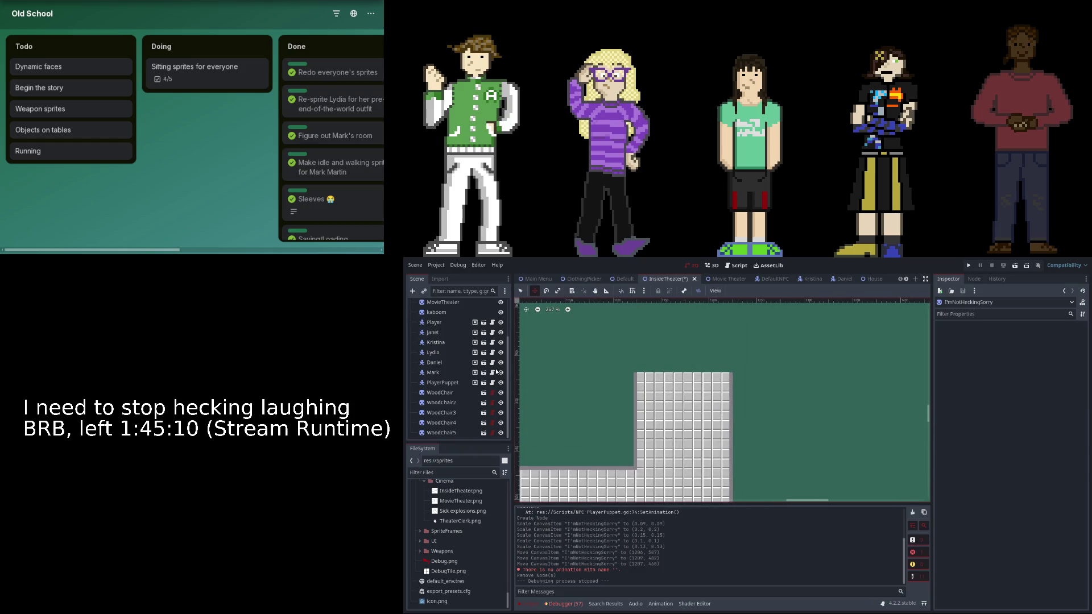
left_click(605, 291)
scroll(668, 463, "down", 3)
scroll(668, 463, "right", 3)
scroll(656, 475, "up", 1)
left_click_drag(654, 481, 654, 316)
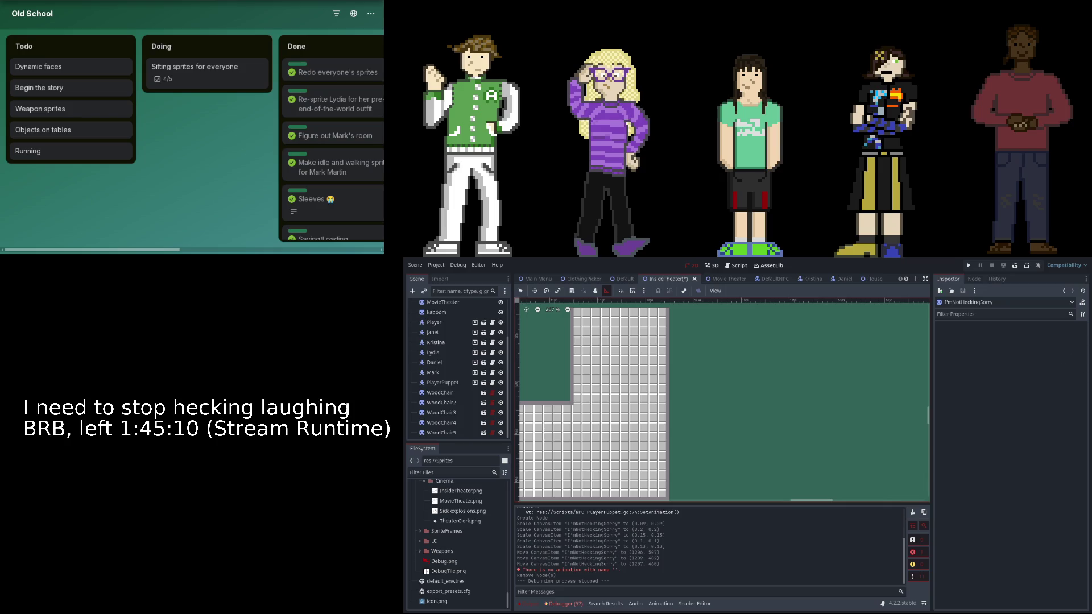
- Select SceneManager and check event 39 on page 2/2 of its Scenes array
left_click(447, 323)
scroll(451, 343, "up", 2)
left_click(444, 345)
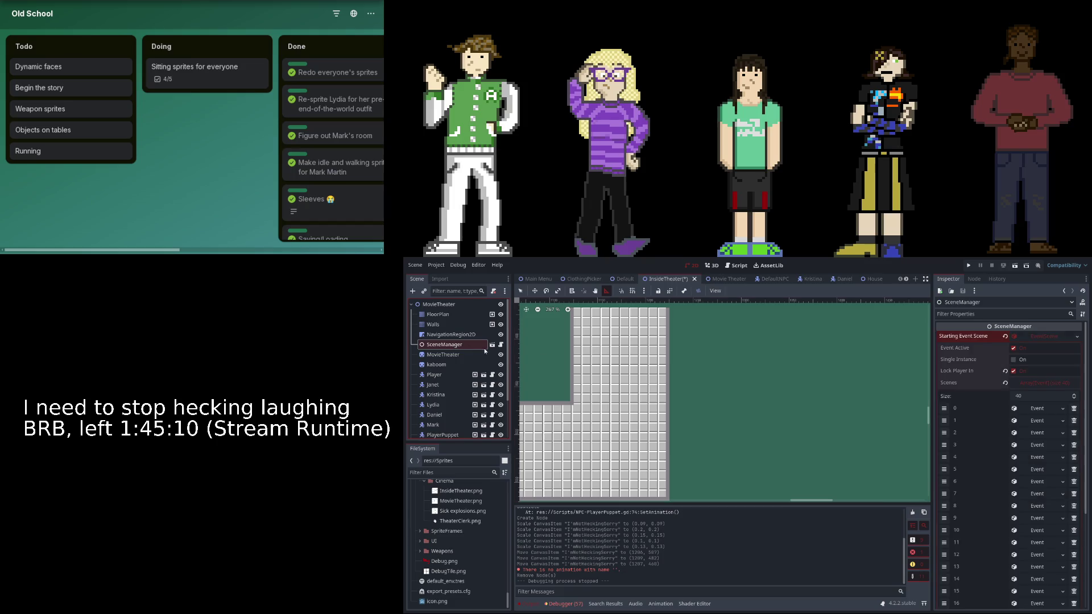
scroll(990, 454, "down", 5)
left_click(1027, 510)
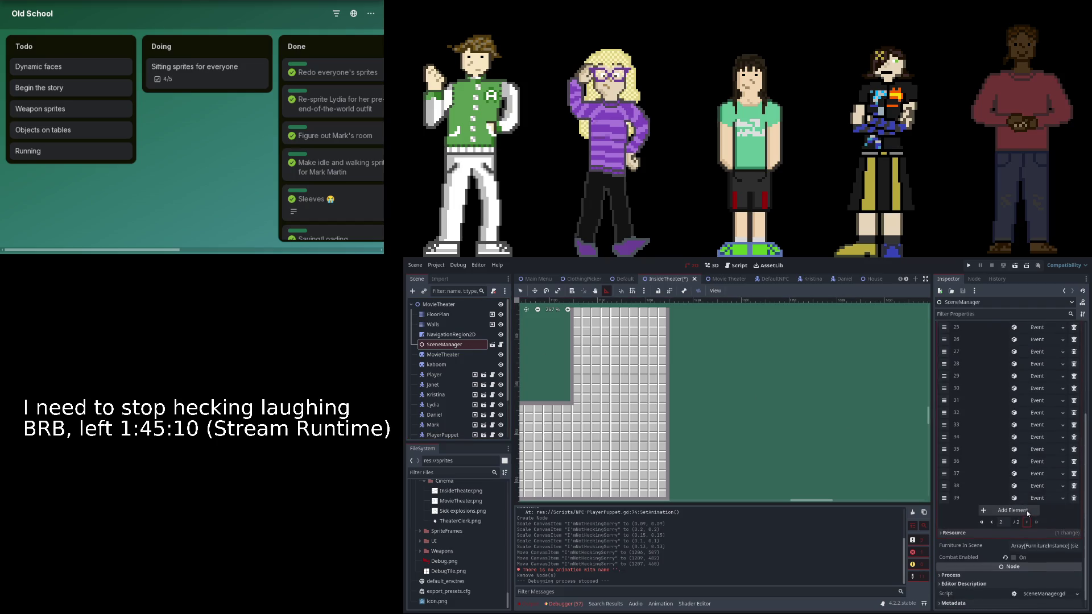
scroll(1024, 508, "down", 2)
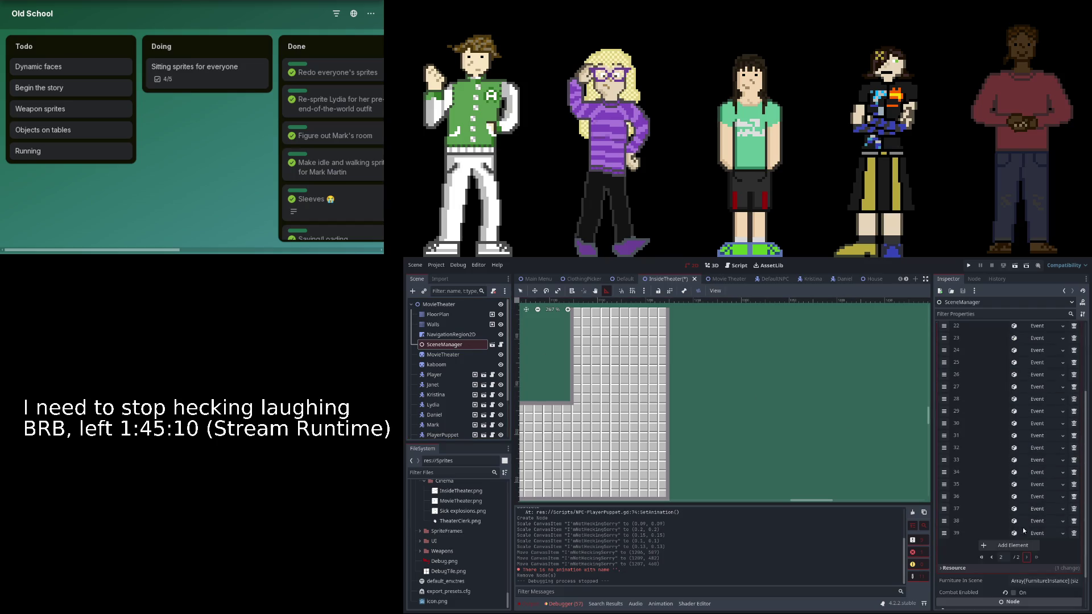
left_click(1034, 537)
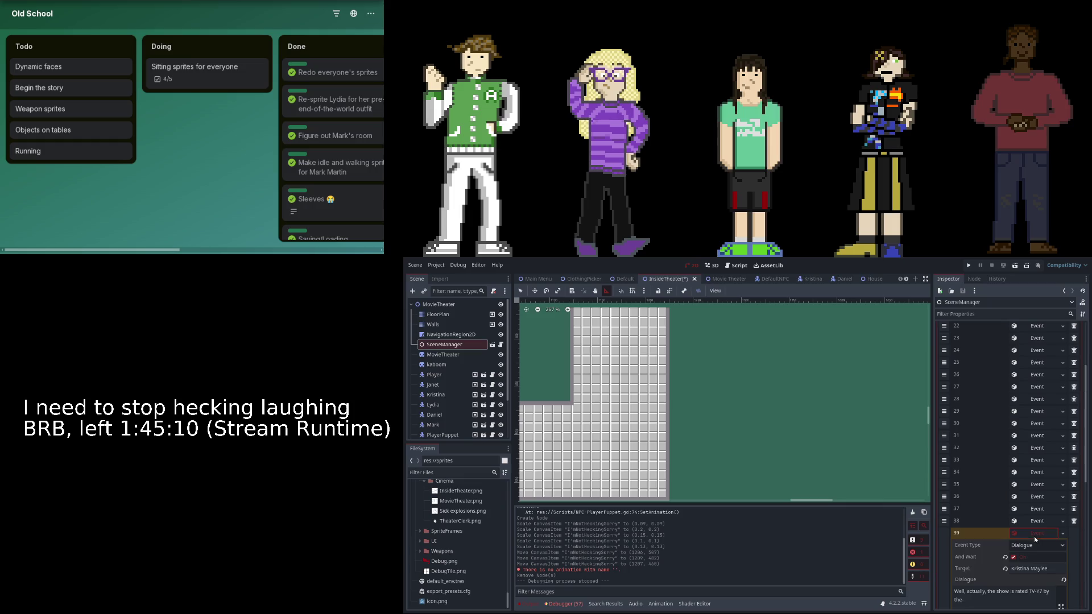
left_click(1030, 531)
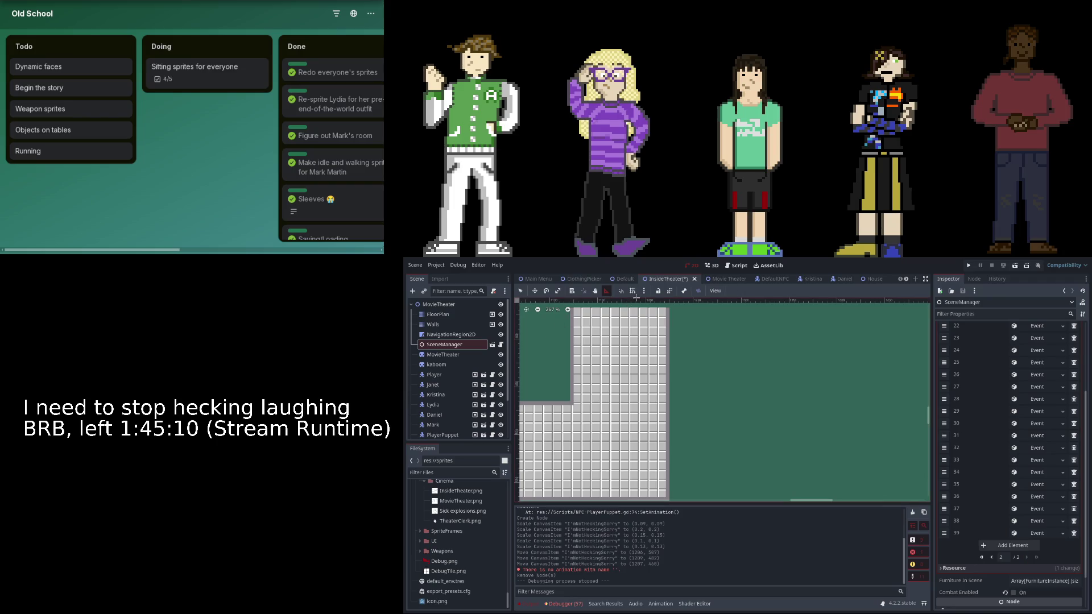
- Collapse the Furniture folder in FileSystem to reveal the NPC scene files
scroll(835, 278, "down", 1)
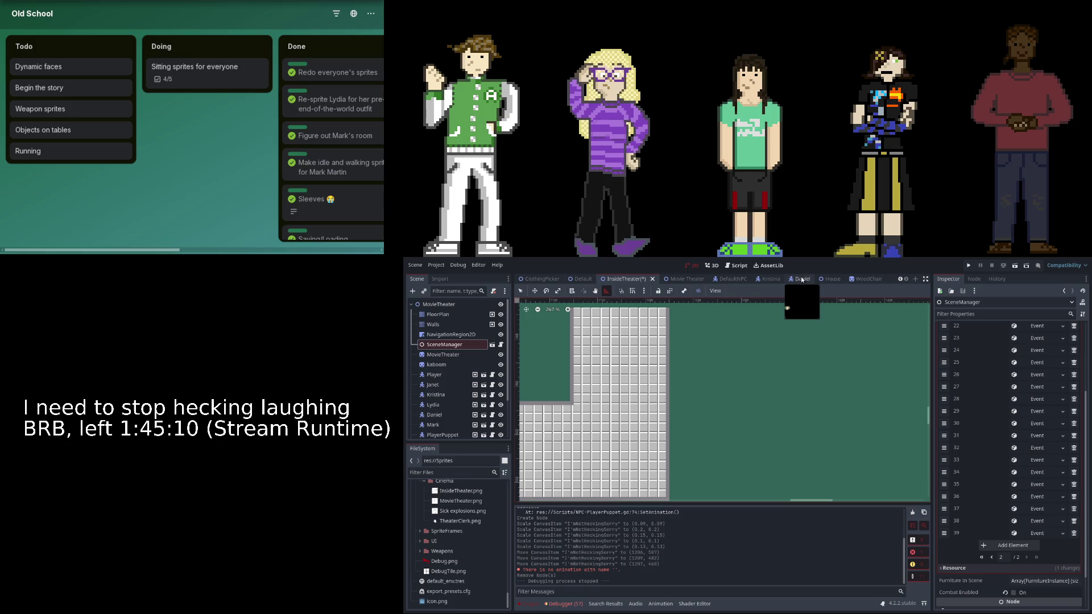
scroll(466, 511, "up", 5)
scroll(467, 515, "down", 5)
scroll(466, 514, "down", 8)
scroll(467, 516, "up", 15)
left_click(421, 566)
scroll(420, 578, "down", 1)
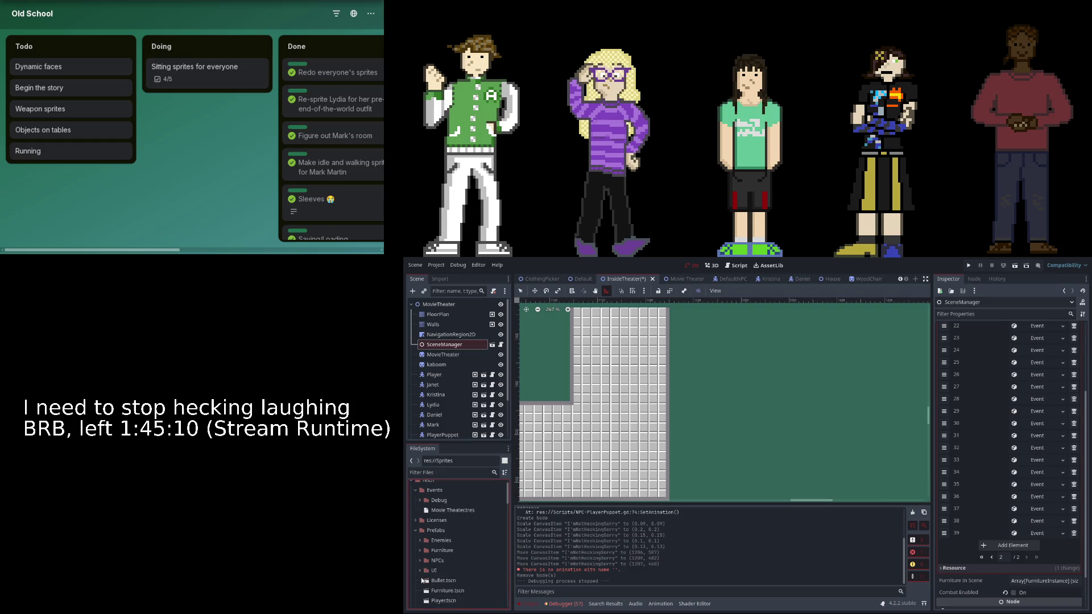
scroll(436, 594, "down", 2)
- Open Mark.tscn and enter 'Test' as its Label's text
double_click(439, 589)
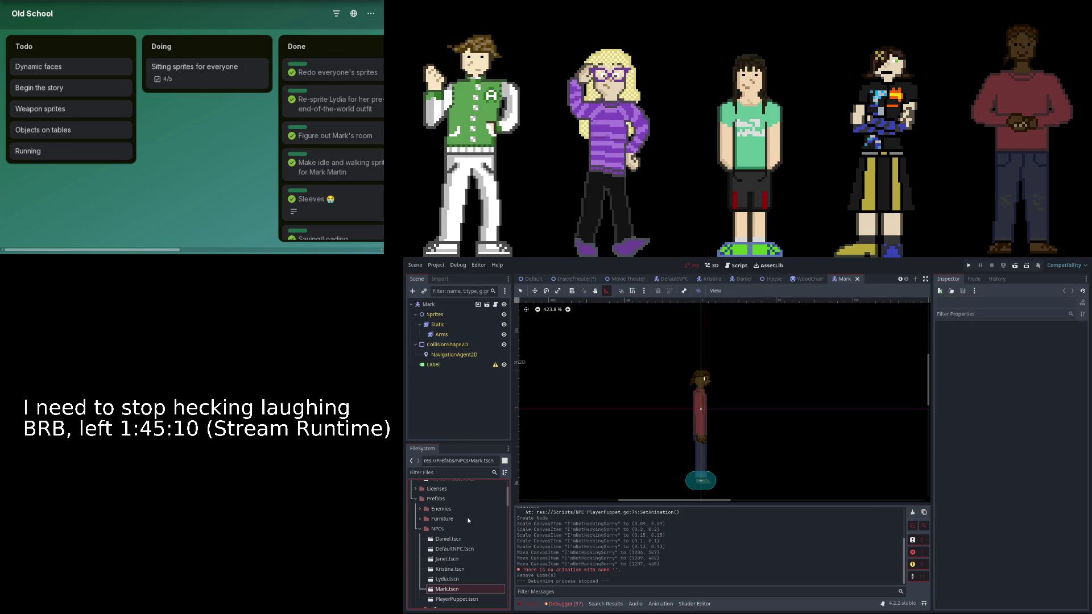
left_click(432, 365)
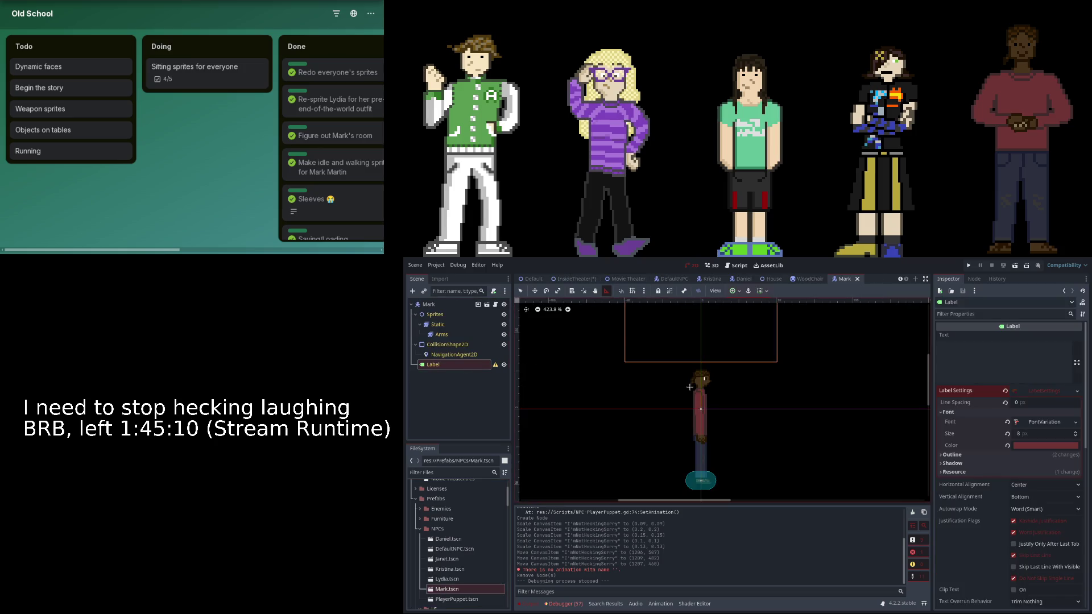
double_click(763, 274)
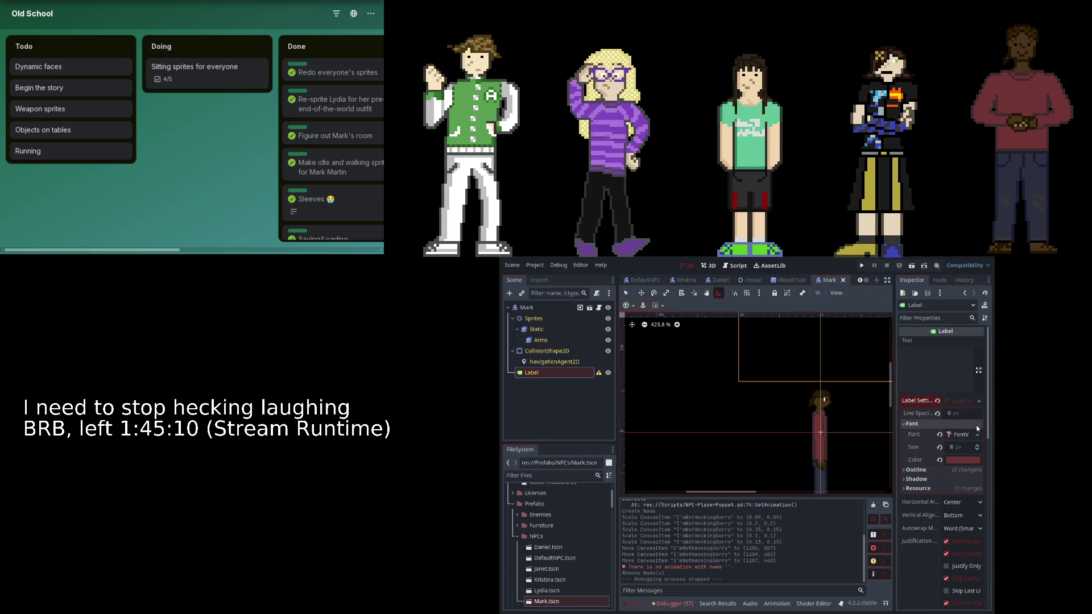
left_click(928, 384)
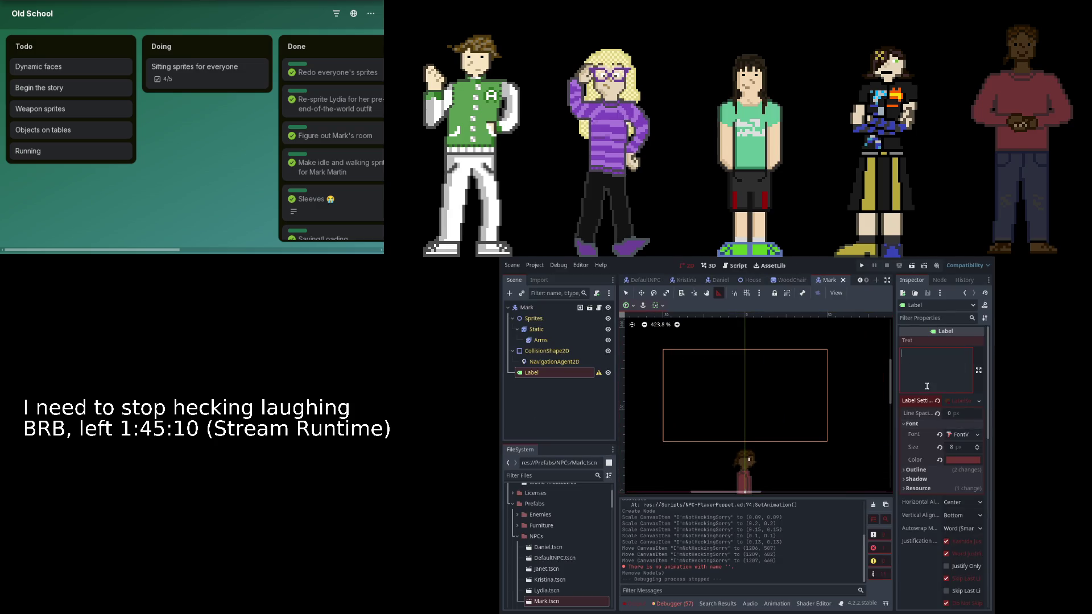
type("Test")
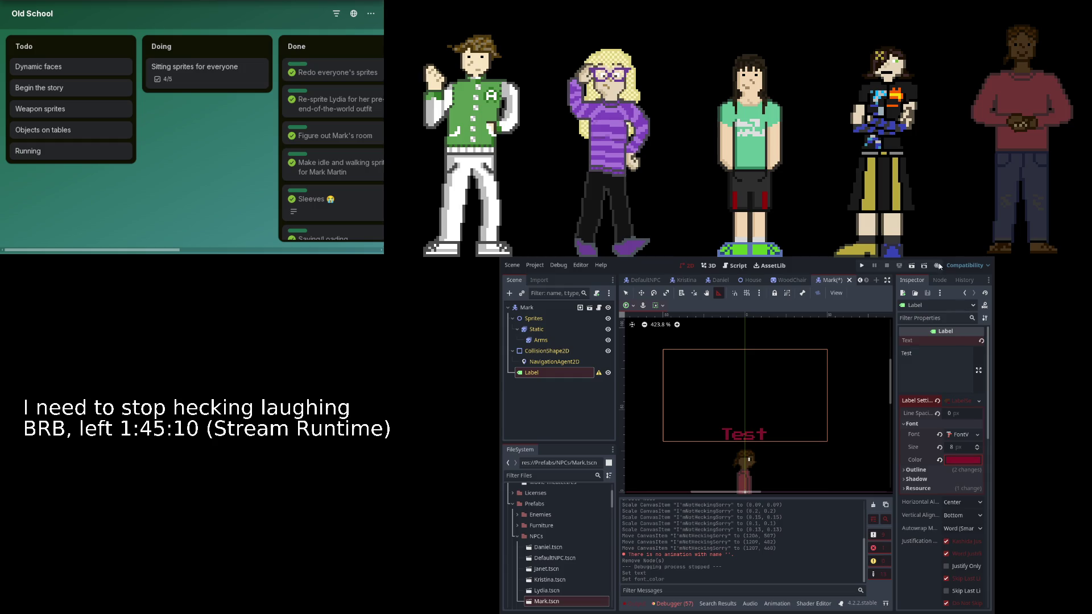
- Set the Label's font colour to red with the color picker
left_click_drag(978, 275, 978, 298)
left_click(964, 316)
left_click(965, 313)
left_click_drag(777, 377, 804, 383)
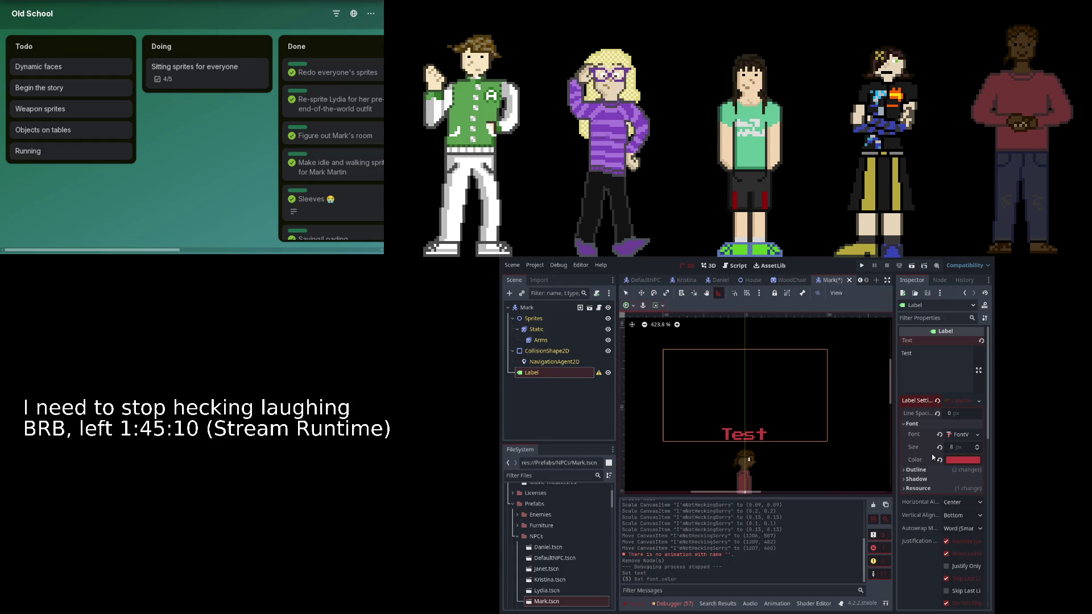
- Maximize the editor, centre the label in view, and save the Mark scene
key("super+Up")
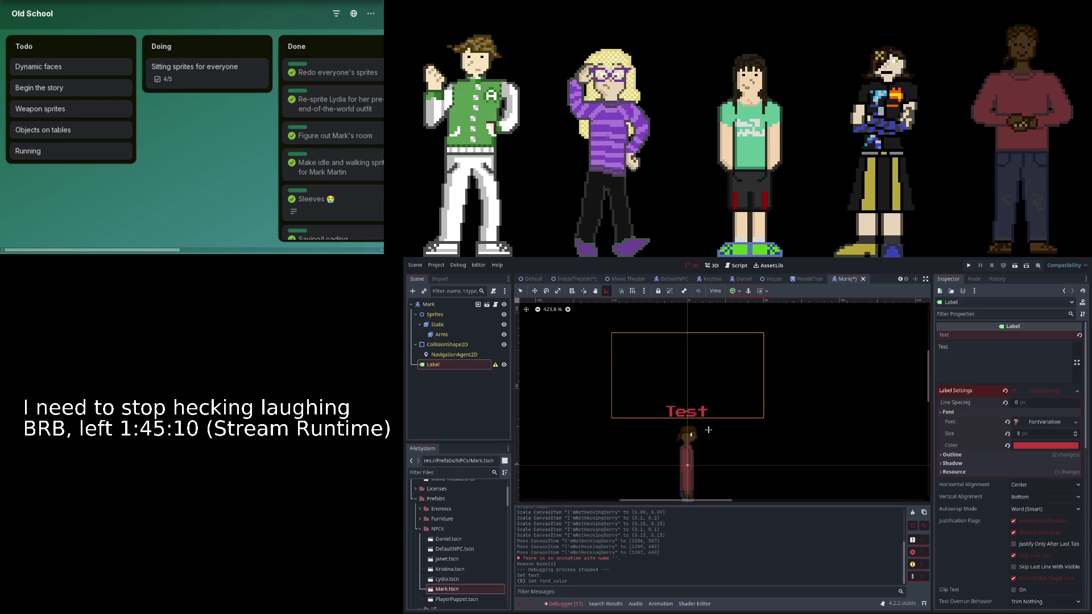
left_click_drag(711, 421, 733, 400)
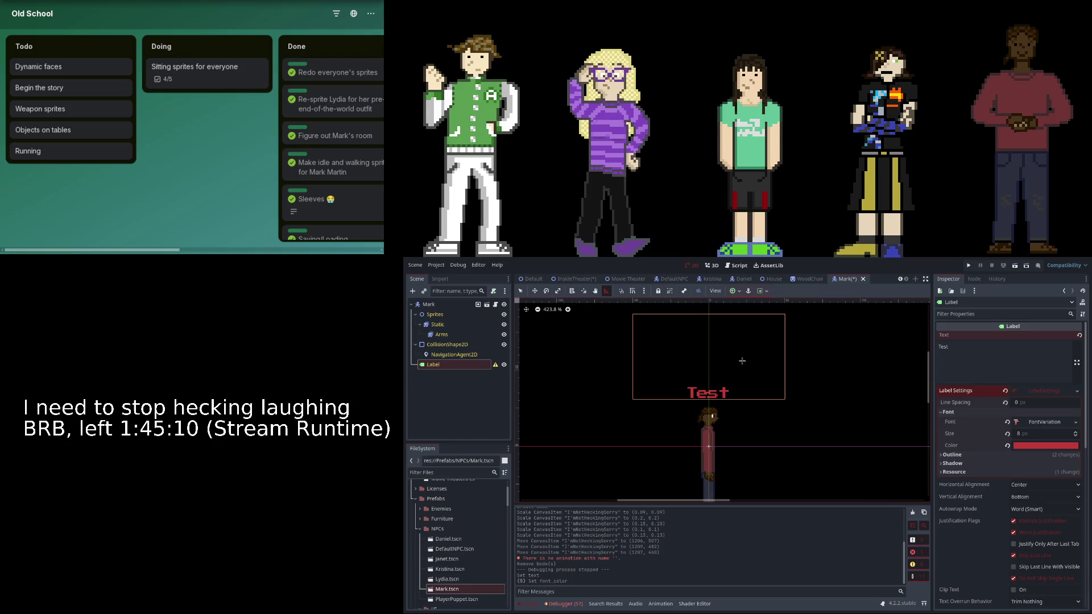
scroll(766, 338, "up", 2)
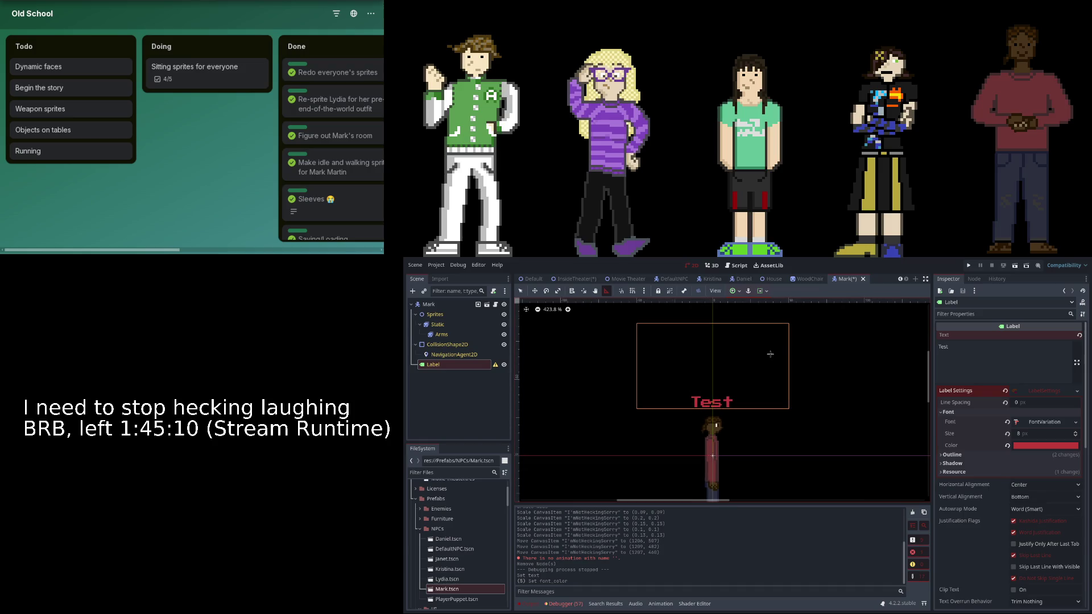
key("ctrl+s")
- Return to the Mark scene with its Label text cleared, save it, and run the project
left_click(628, 279)
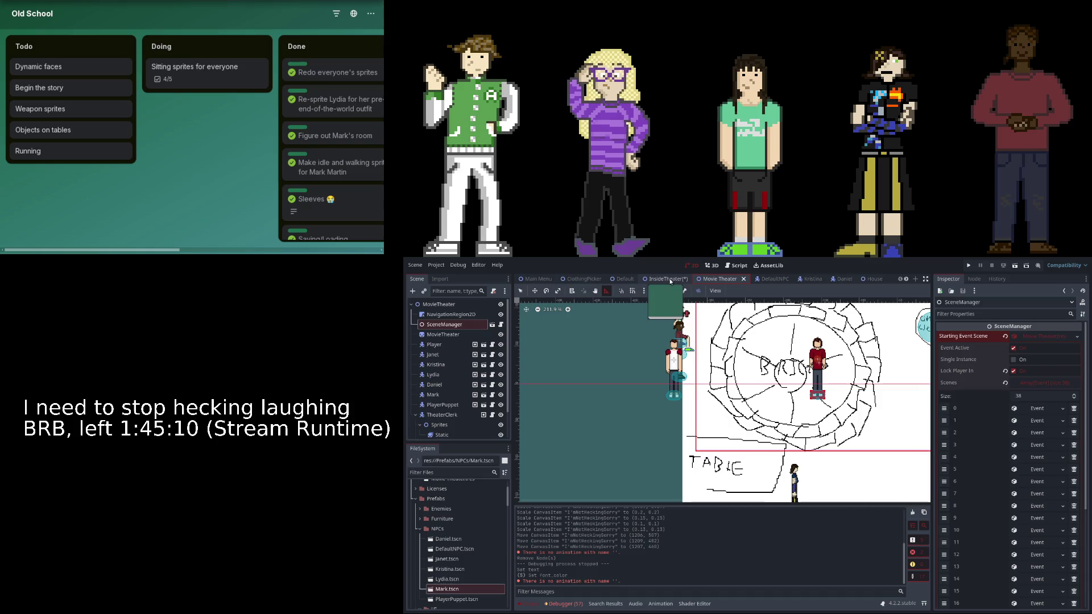
left_click(670, 280)
scroll(824, 279, "down", 2)
left_click(824, 279)
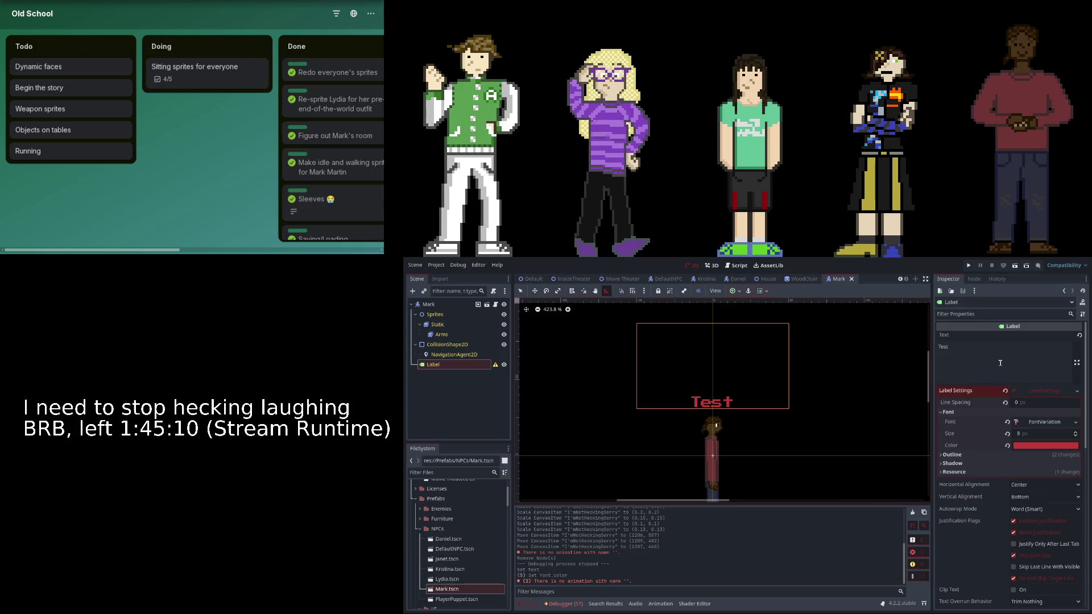
key("ctrl+s")
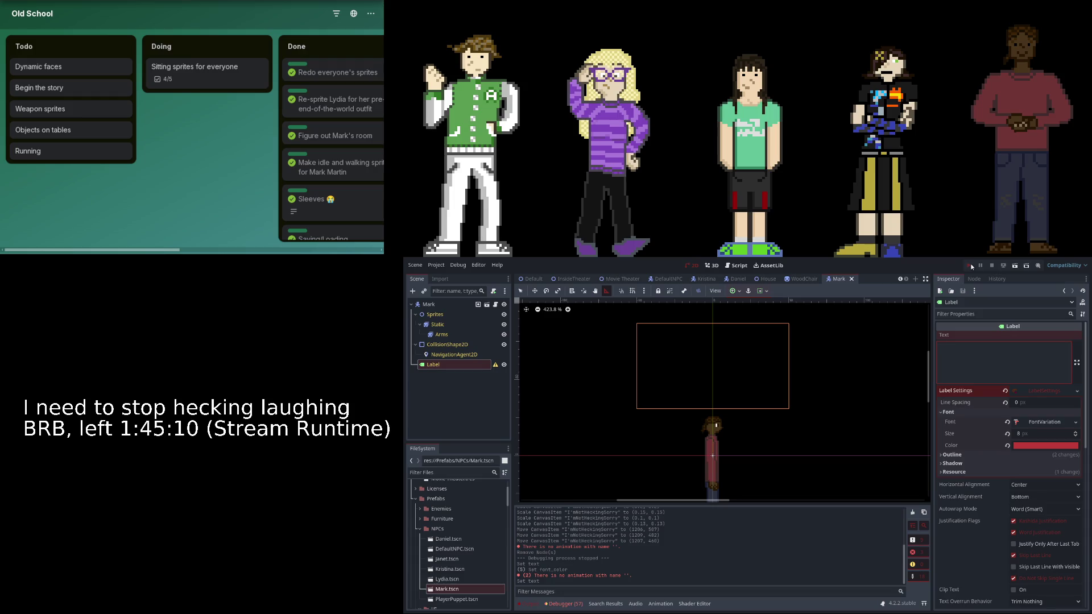
left_click(970, 265)
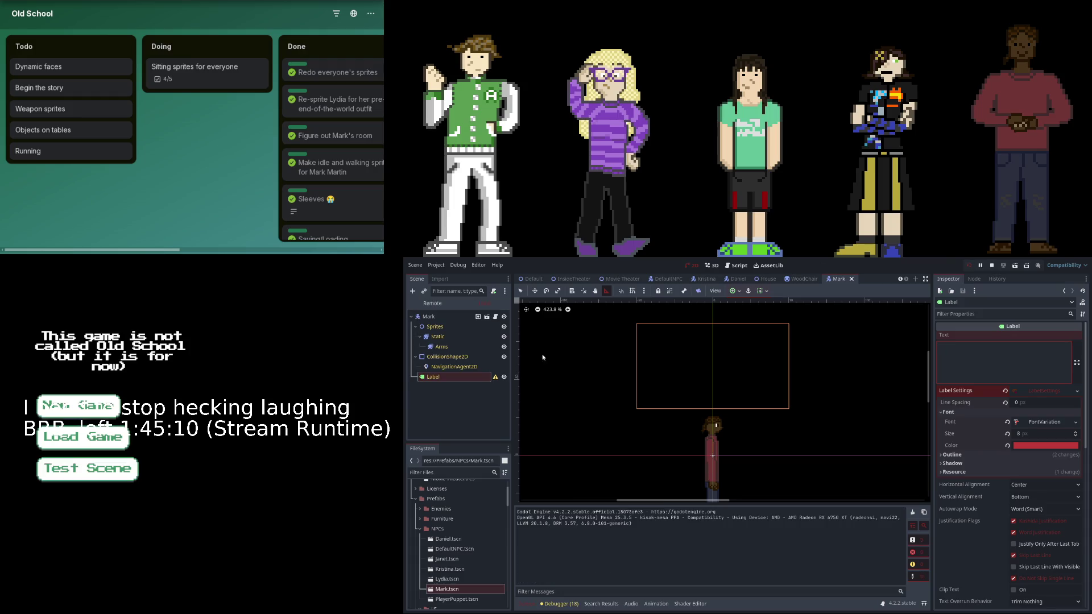
- Enter the theater from the game's title menu, play it, then return to InsideTheater
left_click(114, 443)
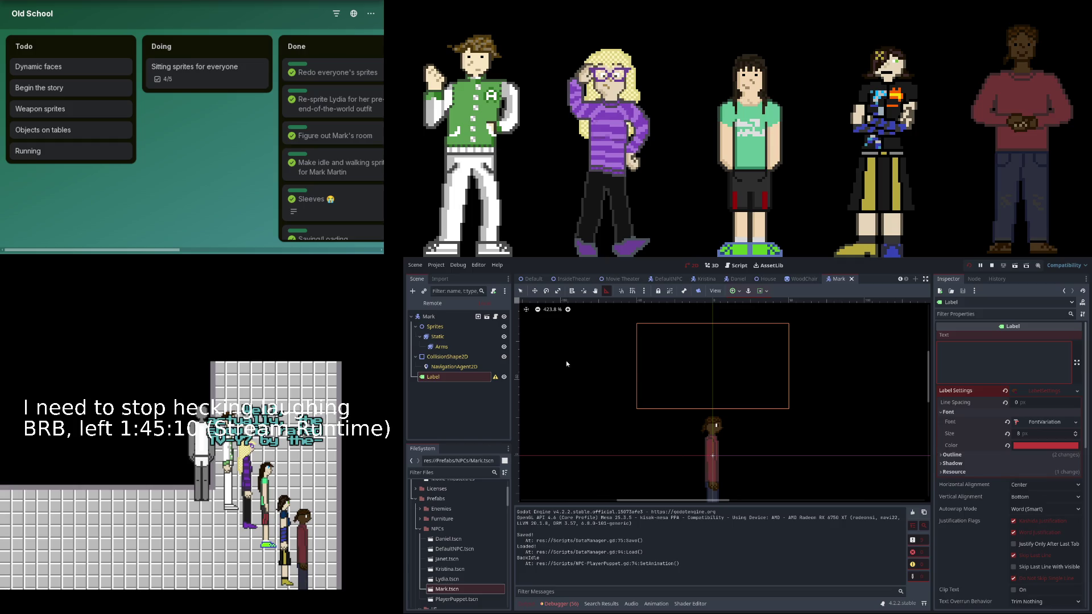
scroll(605, 278, "up", 2)
left_click(604, 278)
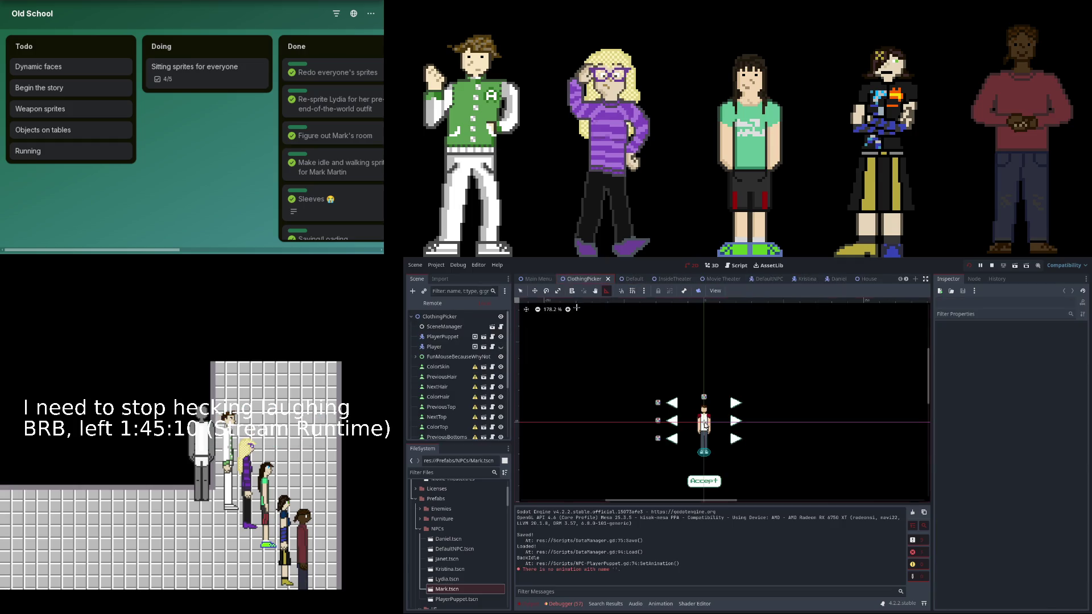
left_click(665, 278)
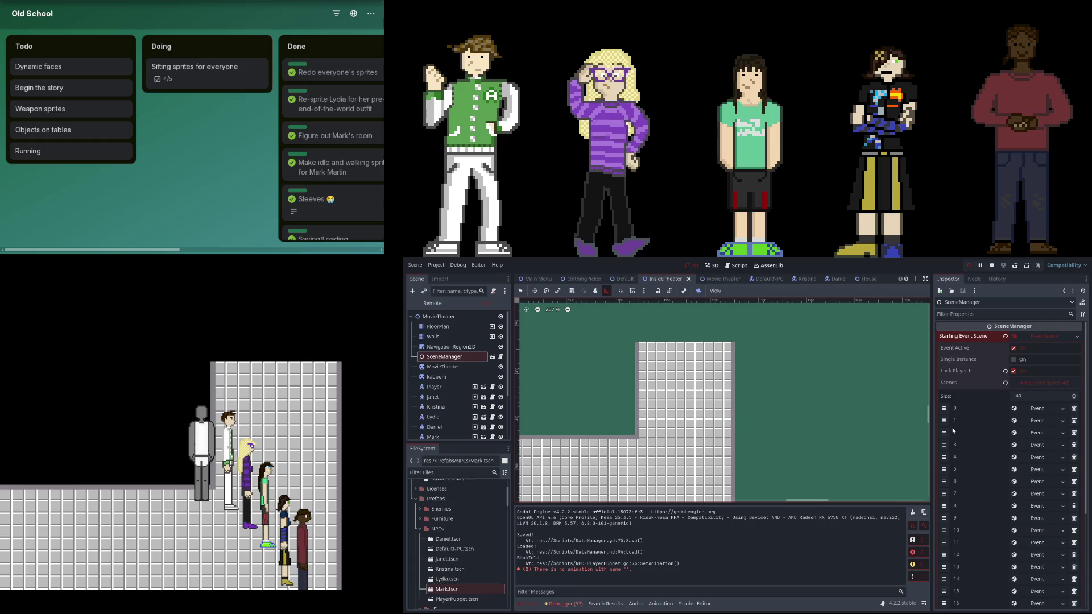
- Page to 2/2 of the SceneManager's Scenes array and add a new element
scroll(1015, 481, "down", 5)
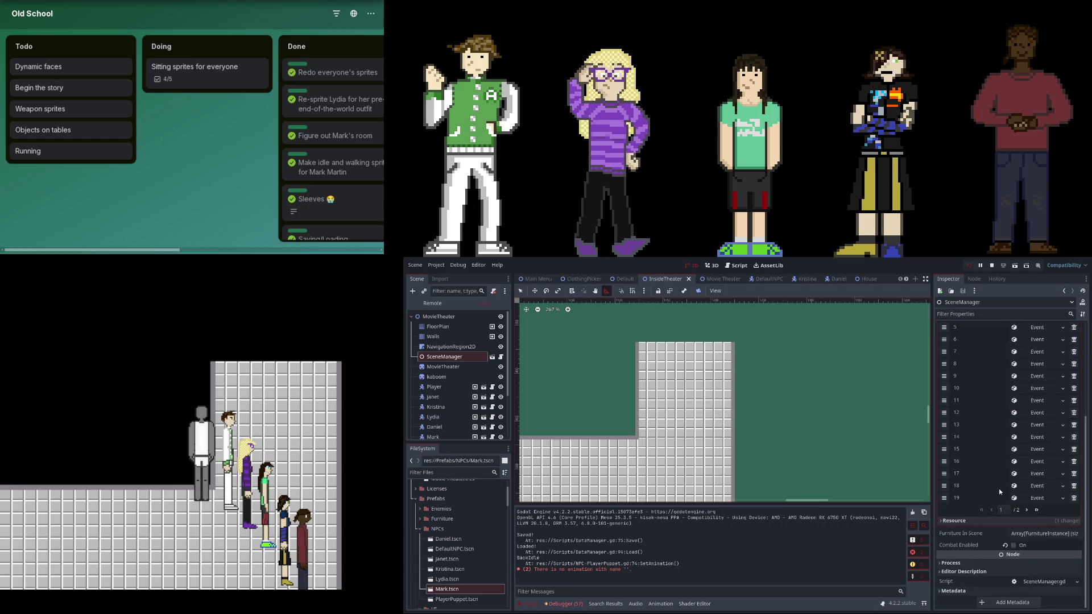
scroll(998, 489, "up", 5)
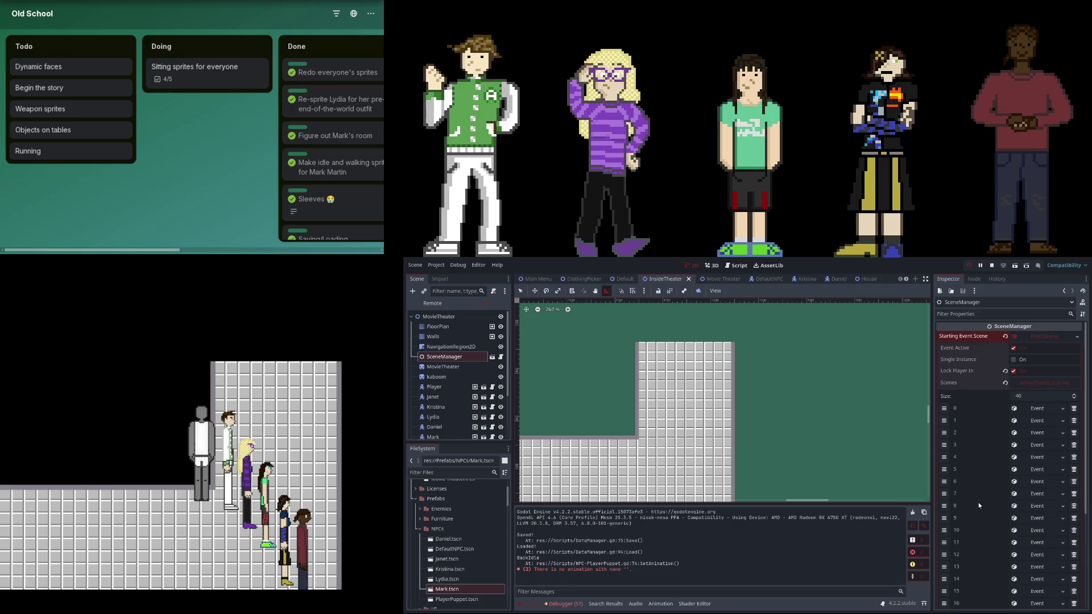
scroll(978, 502, "down", 5)
left_click(1026, 510)
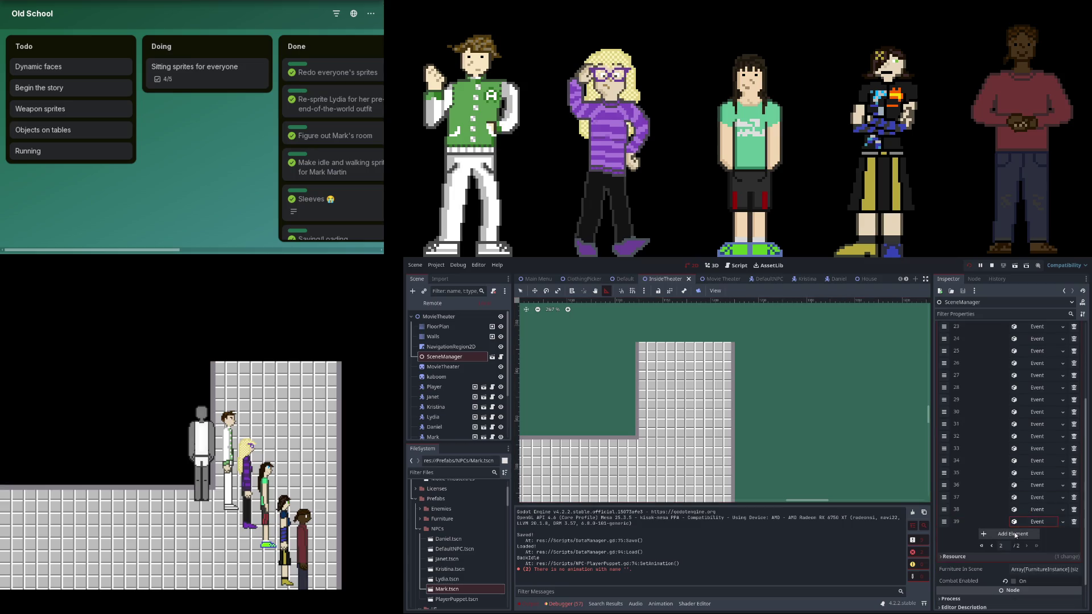
left_click(1016, 535)
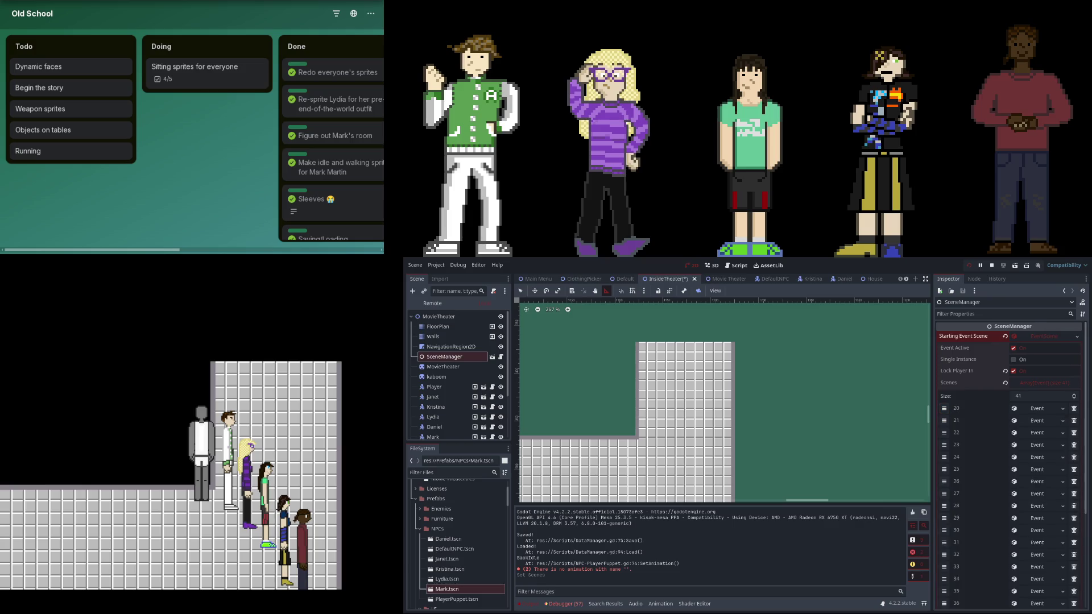
- Review events 35–38, then move the empty element 39 above 38 and create an Event there
scroll(1001, 568, "down", 5)
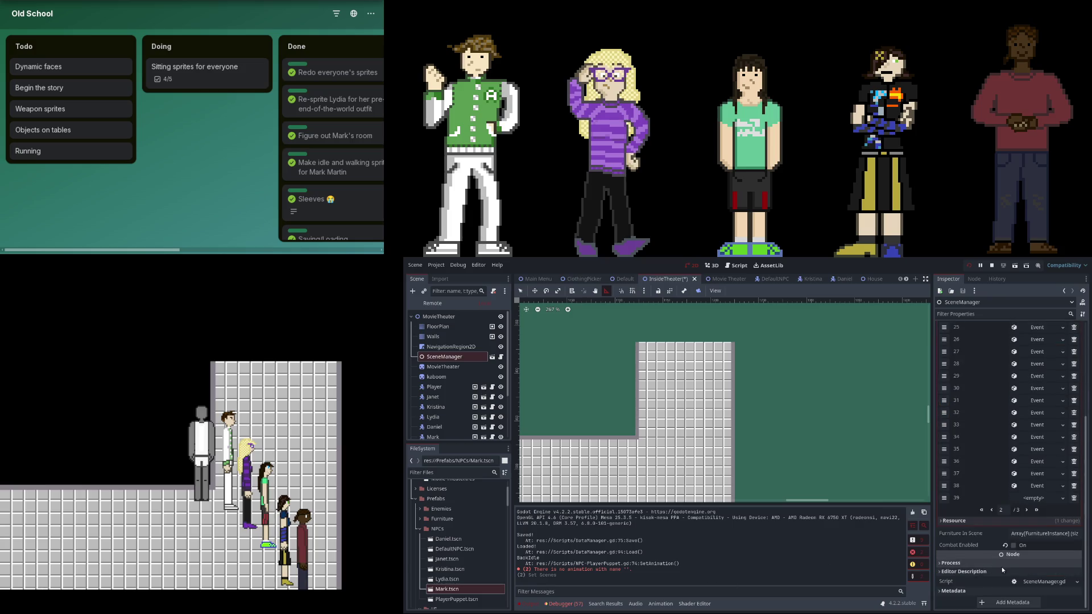
left_click(1026, 446)
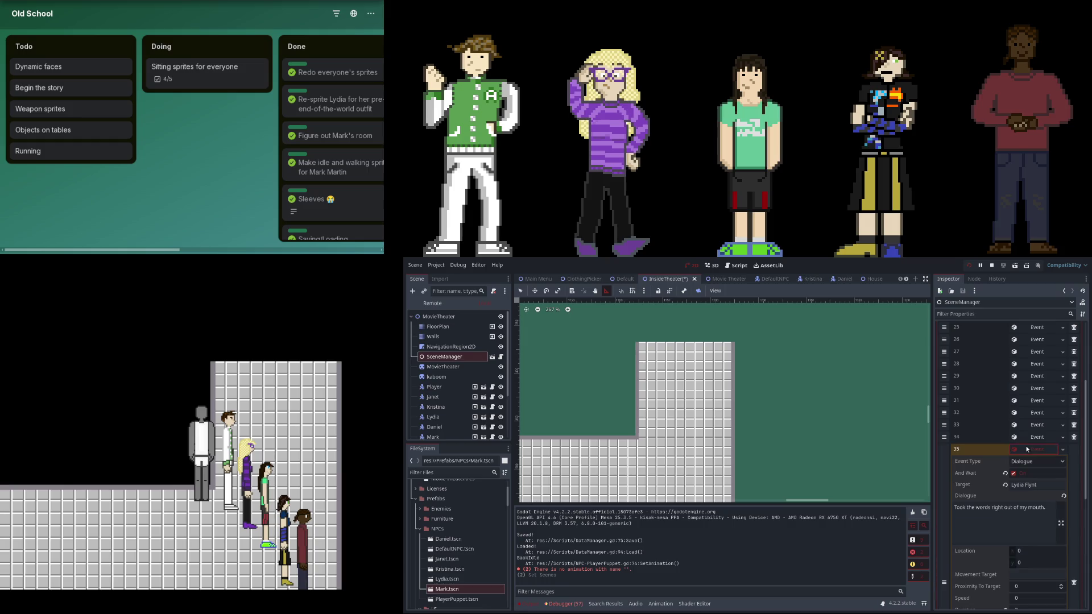
left_click(1025, 446)
left_click(1030, 462)
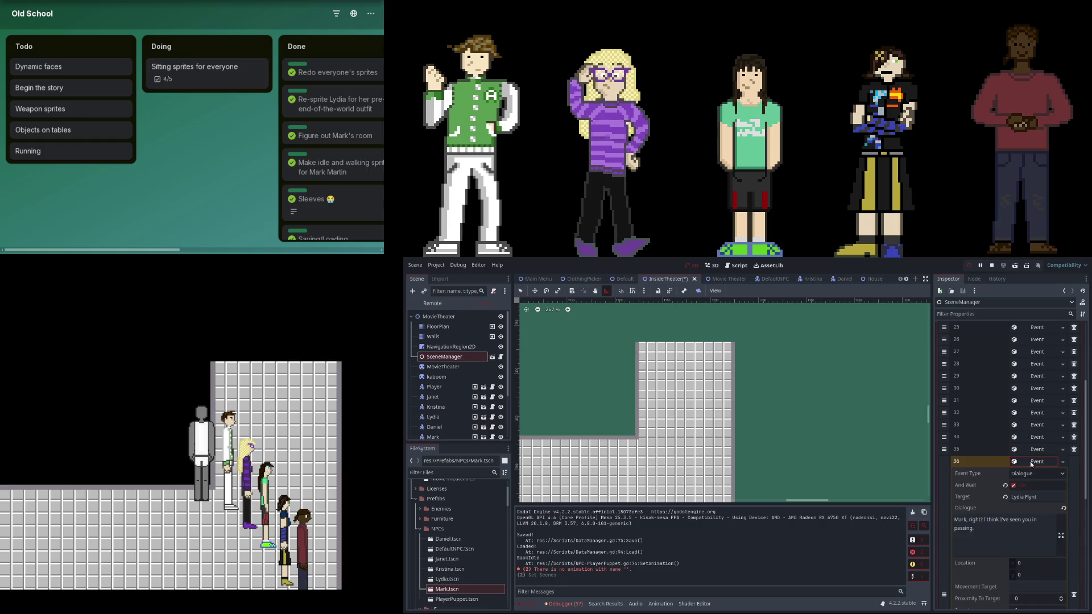
left_click(1030, 462)
left_click(1030, 473)
left_click(1030, 472)
left_click(1023, 487)
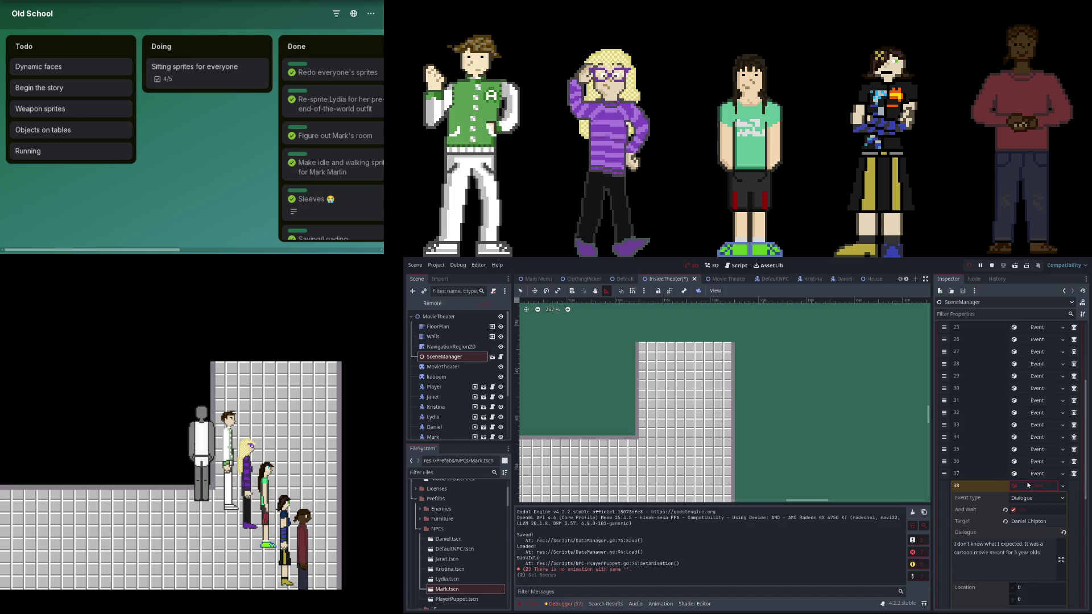
left_click(1024, 487)
left_click_drag(944, 498, 944, 485)
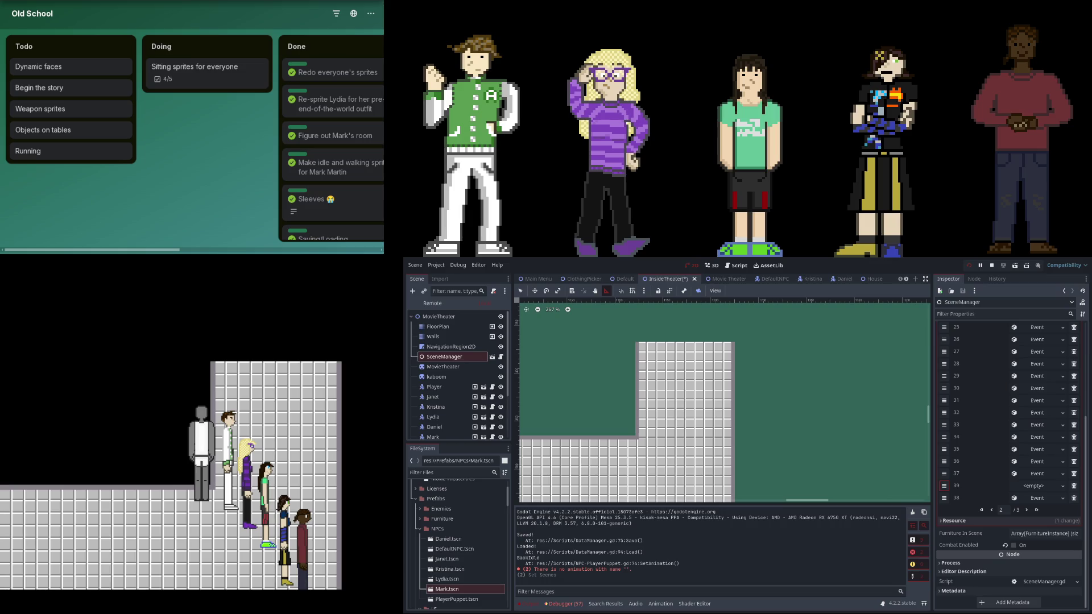
left_click(1033, 488)
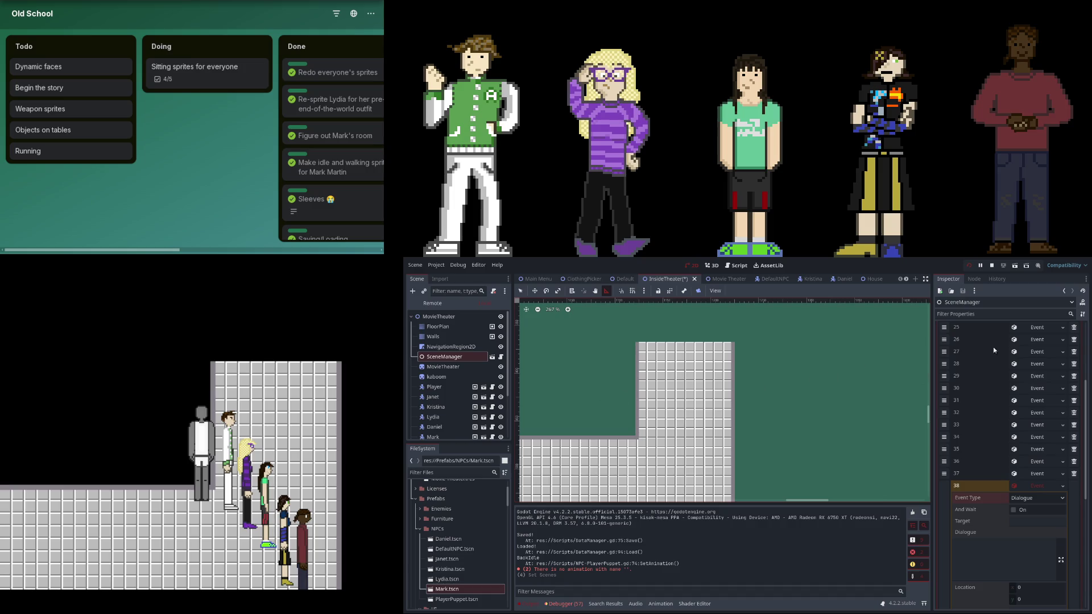
- Make event 38 Movement Local and measure how far upward the character should walk
scroll(1038, 486, "down", 3)
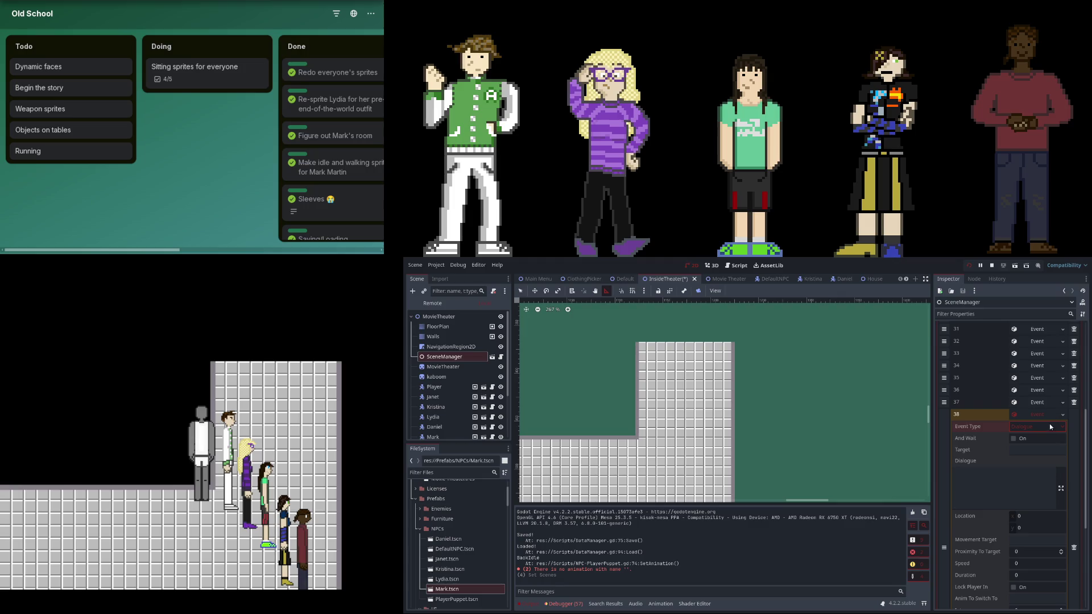
left_click(1049, 402)
scroll(715, 373, "down", 2)
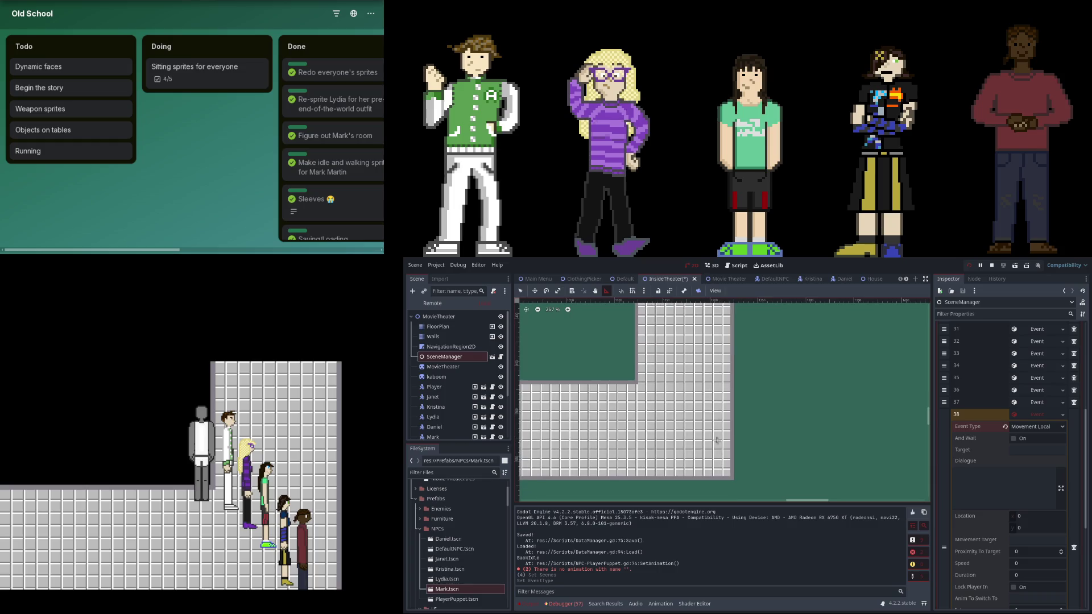
key("s")
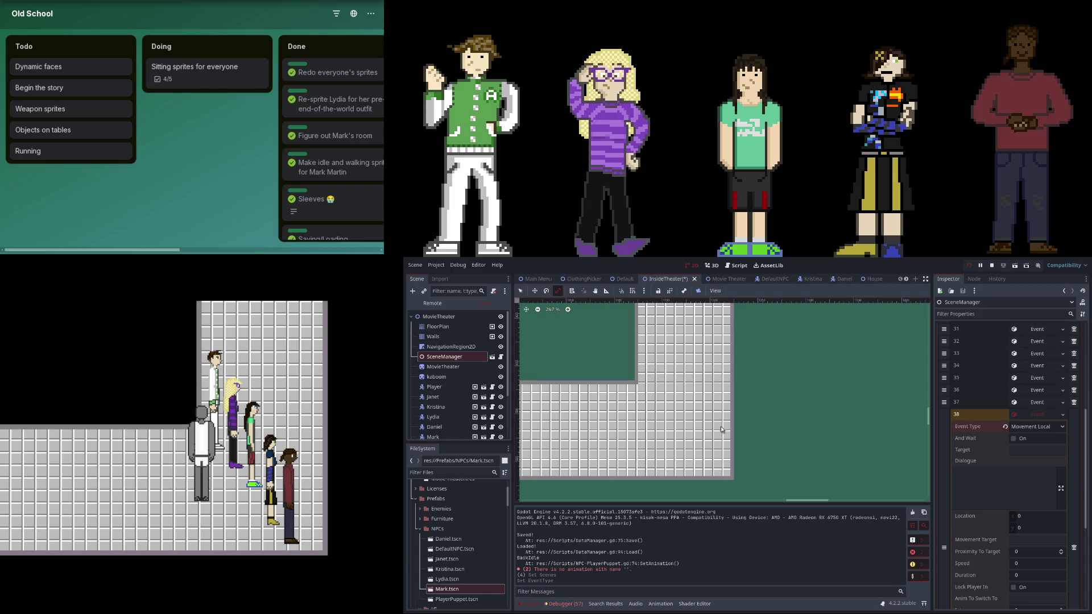
key("r")
left_click_drag(718, 470, 707, 373)
scroll(715, 390, "up", 3)
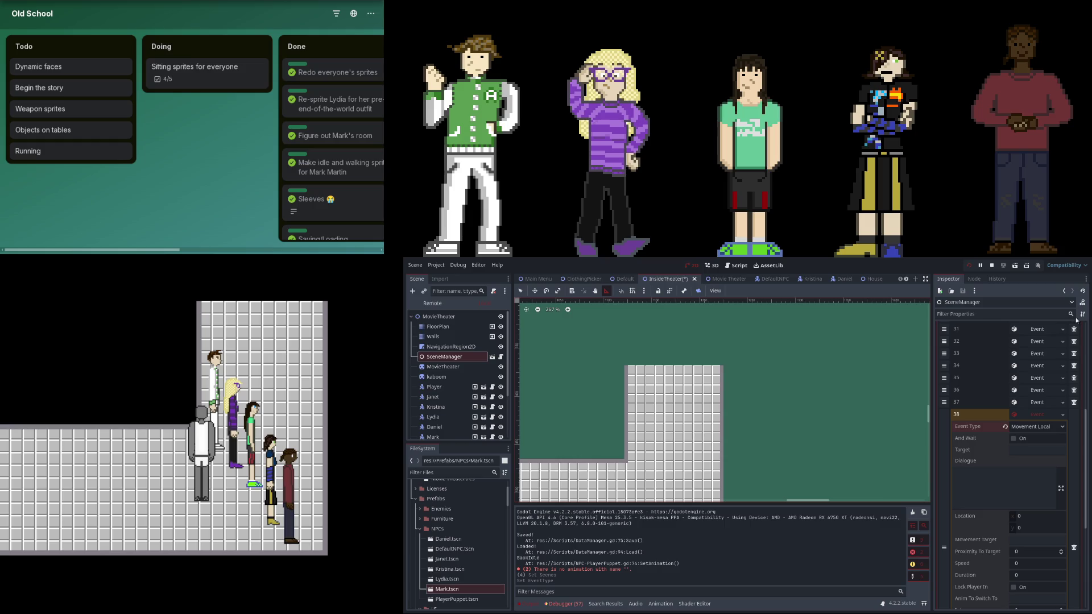
- Set event 38's Location y to -184 and its Speed to 26.8
scroll(1002, 559, "down", 2)
left_click(1034, 493)
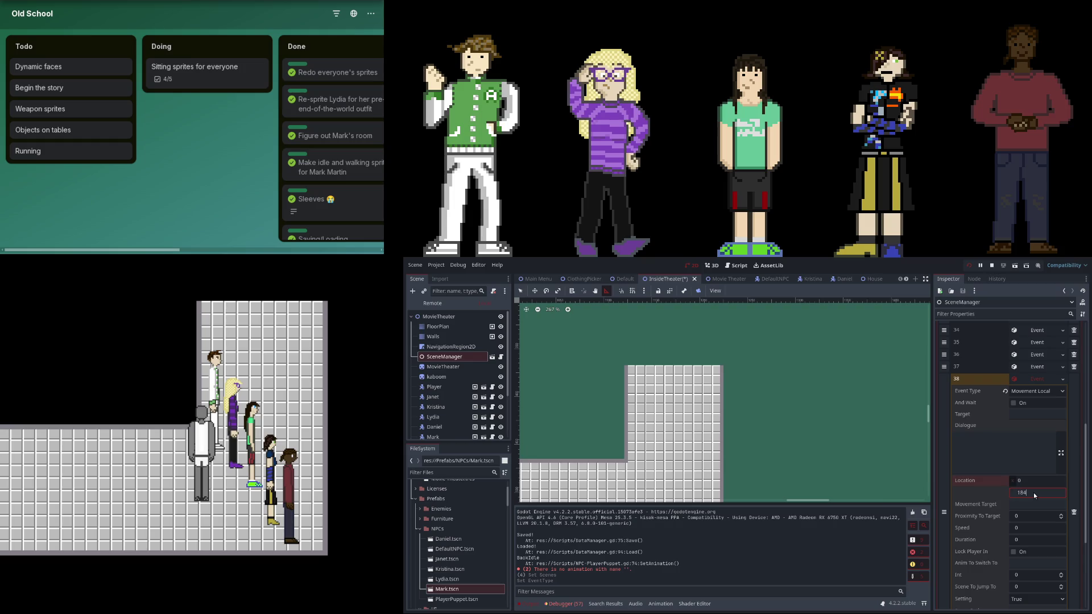
type("-")
key("Return")
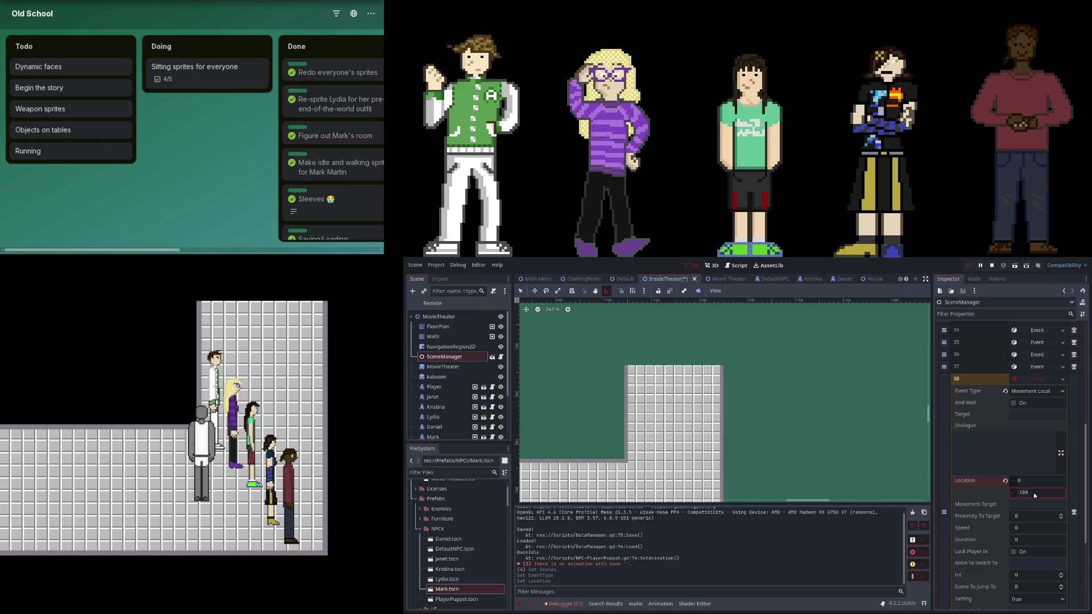
scroll(1004, 495, "down", 3)
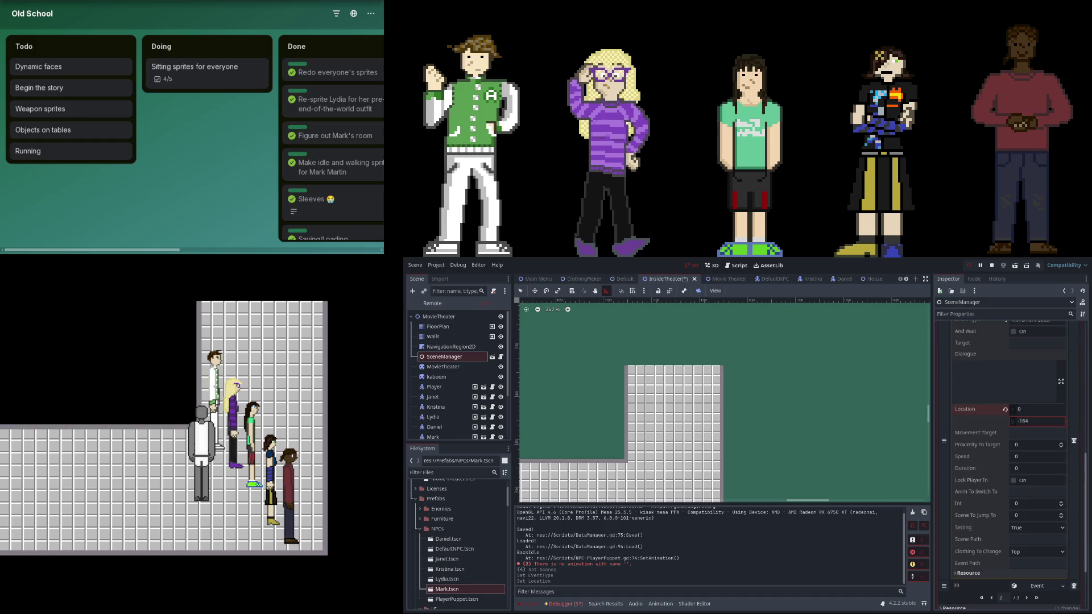
scroll(986, 448, "down", 3)
left_click(1026, 398)
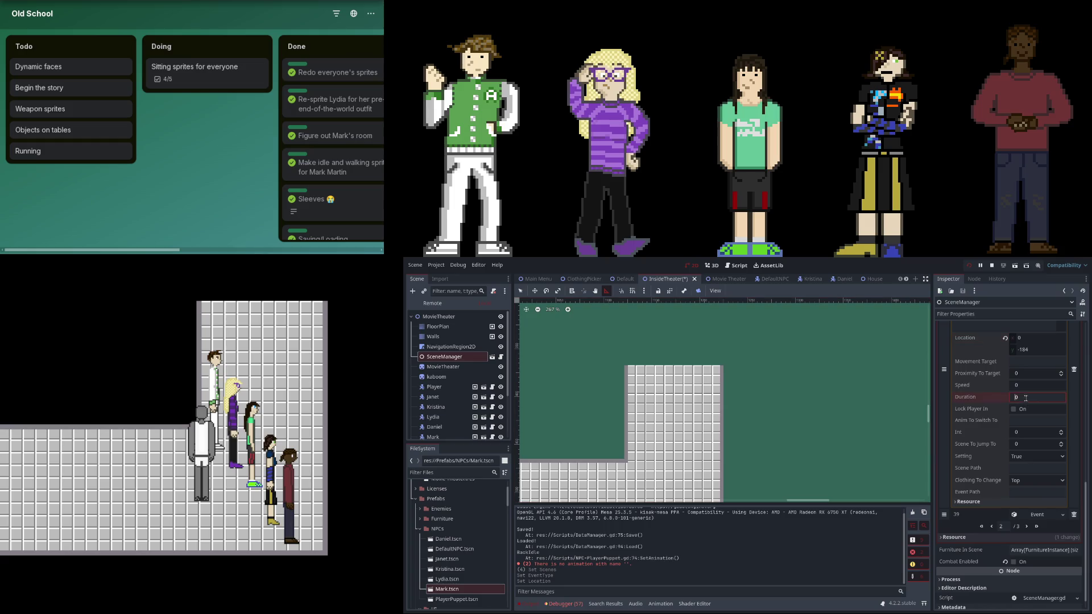
left_click(1047, 385)
key("Return")
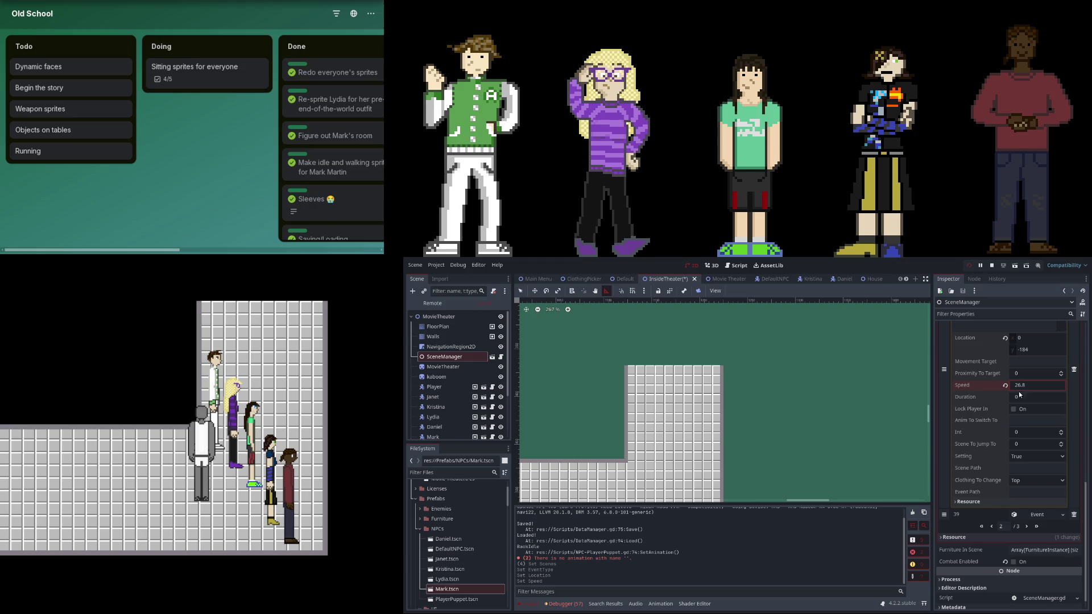
scroll(750, 370, "down", 2)
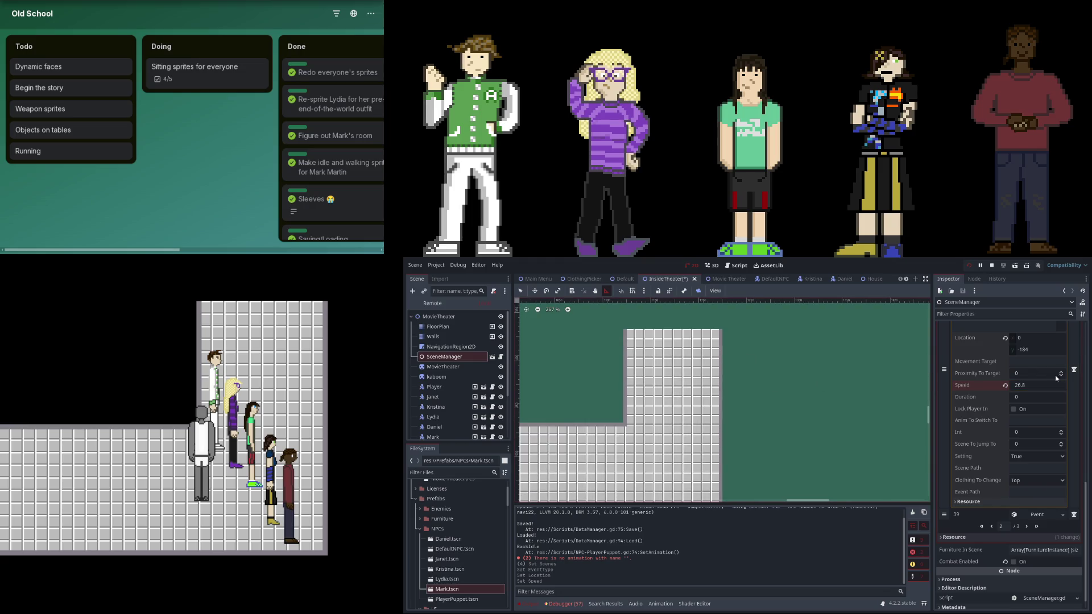
left_click(1029, 349)
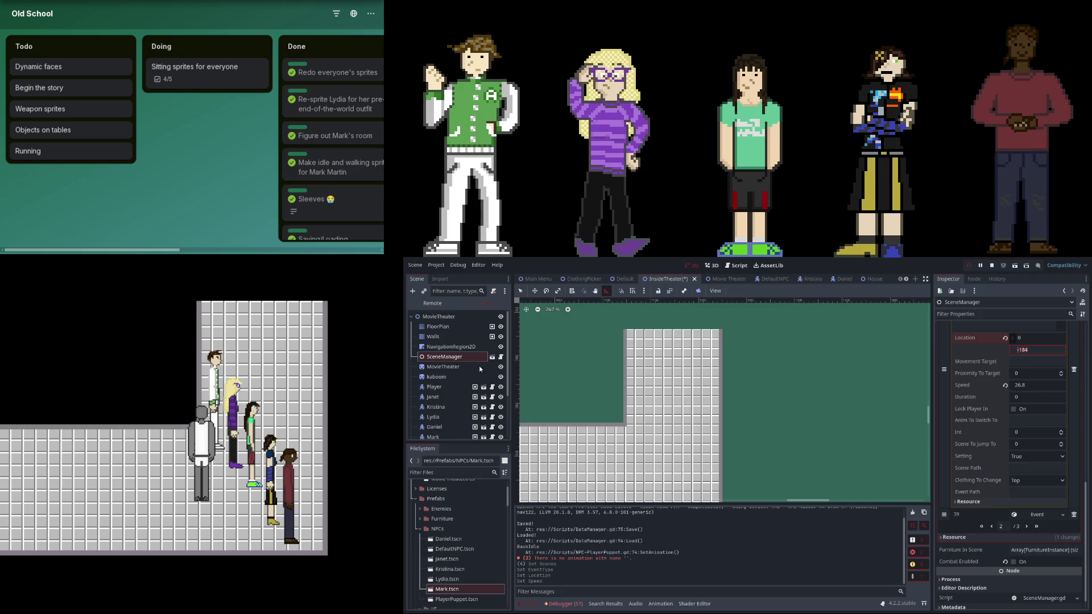
- Set event 38's target to Mark Martin
scroll(454, 399, "down", 1)
scroll(454, 401, "down", 2)
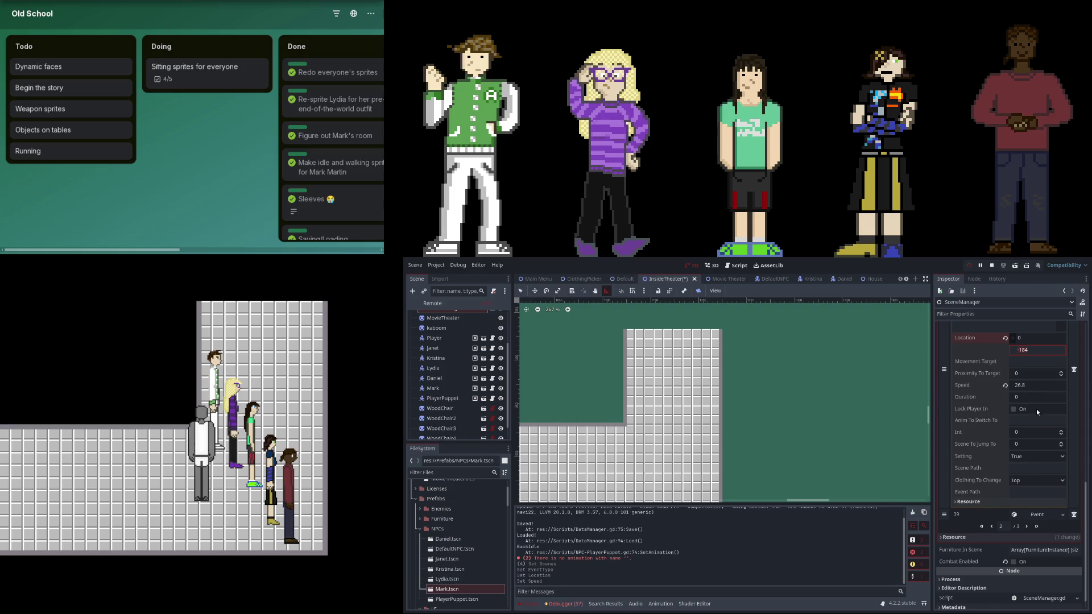
scroll(991, 438, "up", 5)
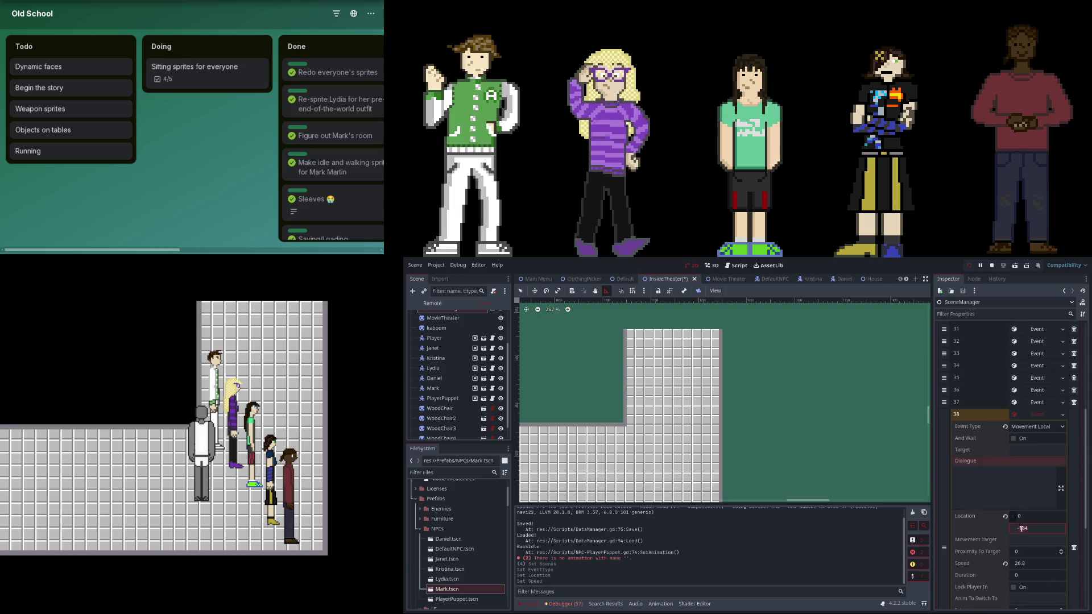
left_click(1039, 449)
type("Marti")
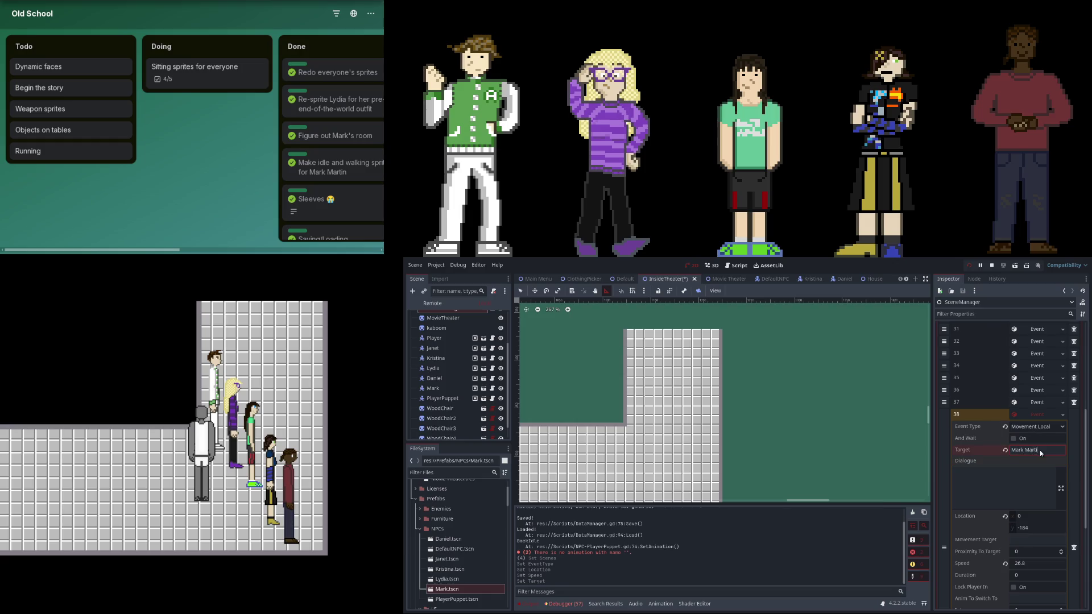
type("n")
key("Tab")
- Go to the last page of the Scenes list and add another element
scroll(1032, 449, "down", 3)
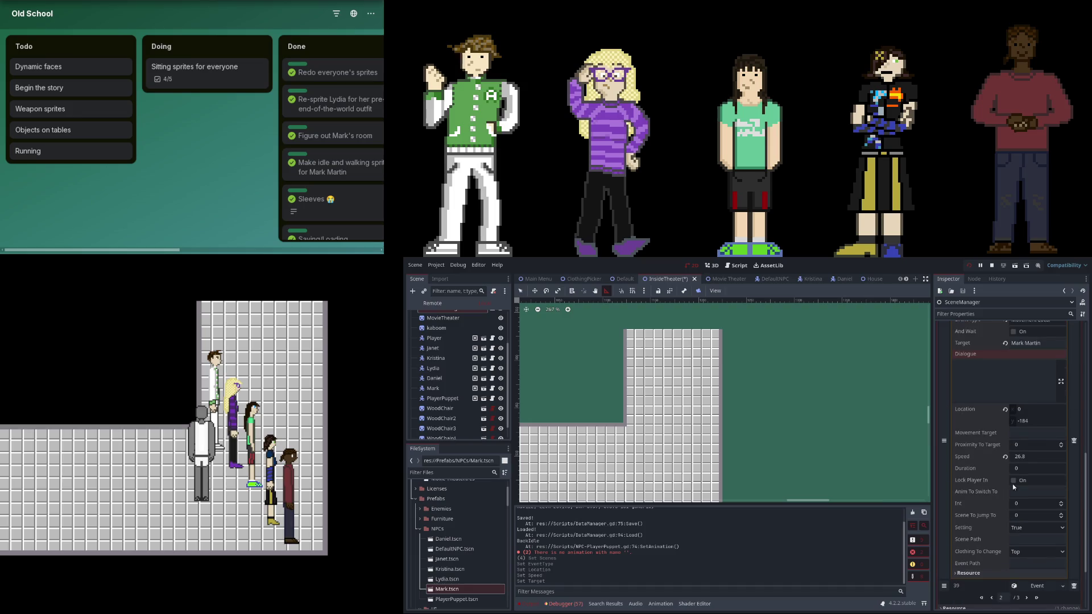
scroll(1023, 512, "down", 1)
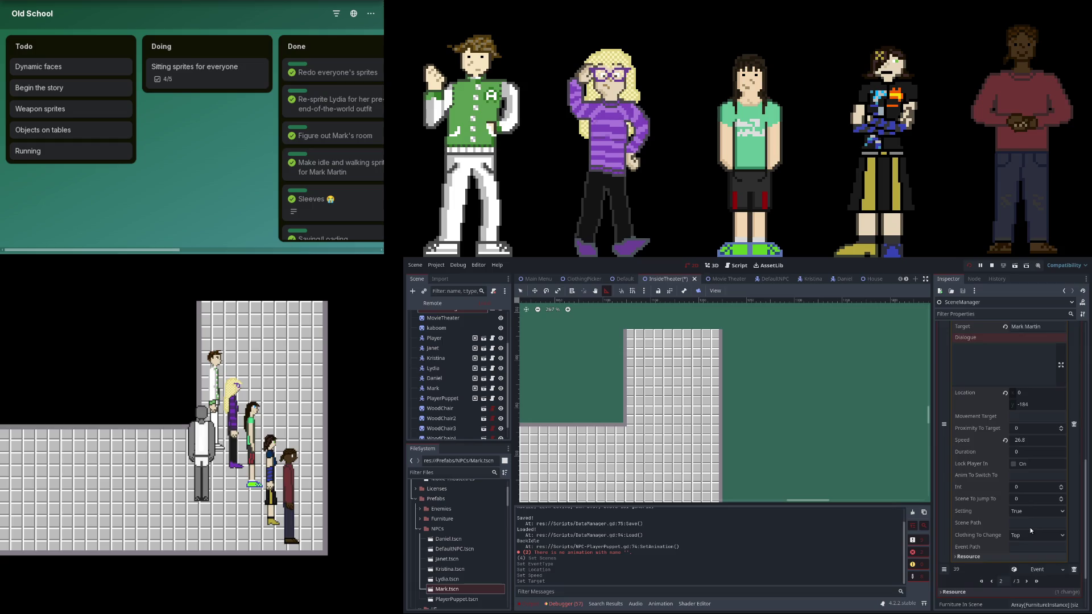
scroll(1014, 551, "down", 2)
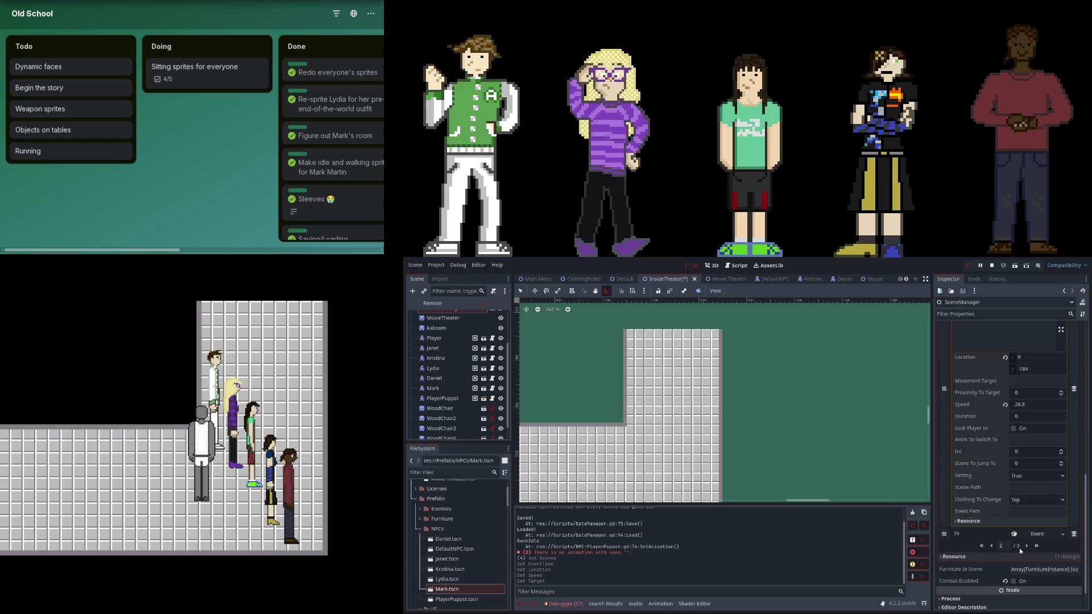
scroll(1024, 545, "up", 6)
scroll(1024, 545, "down", 3)
left_click(1029, 511)
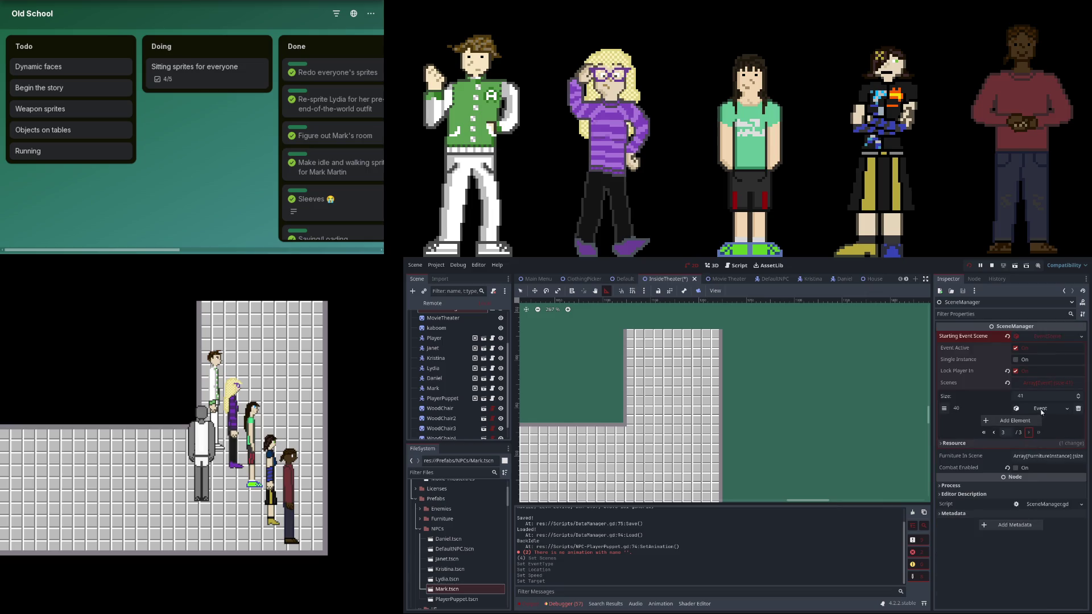
left_click(1033, 419)
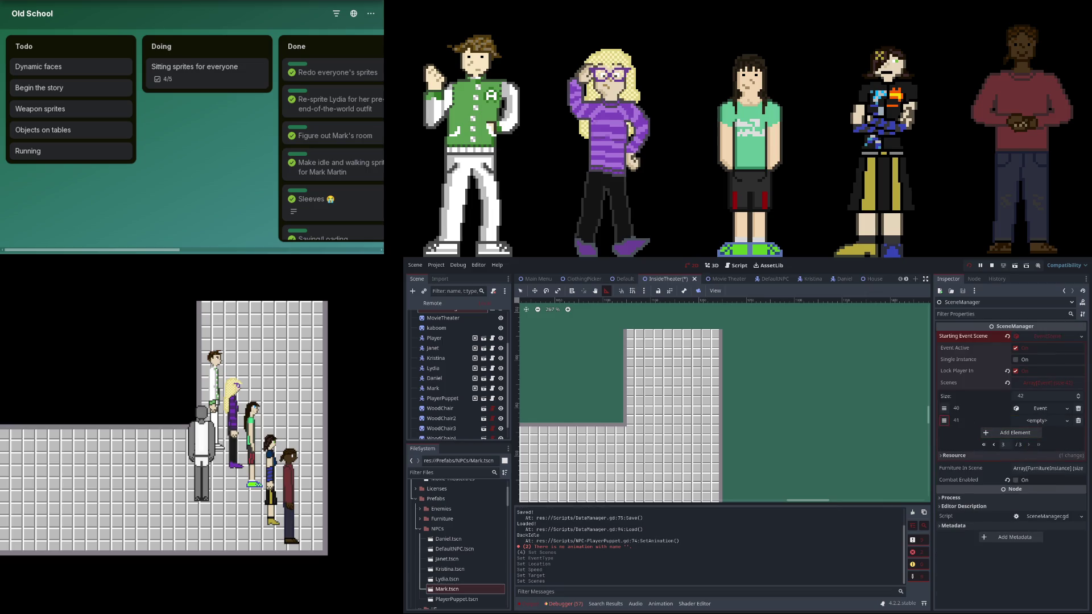
- Move the new element to slot 39, create an Event, and set Location y to -169
left_click_drag(944, 408, 944, 392)
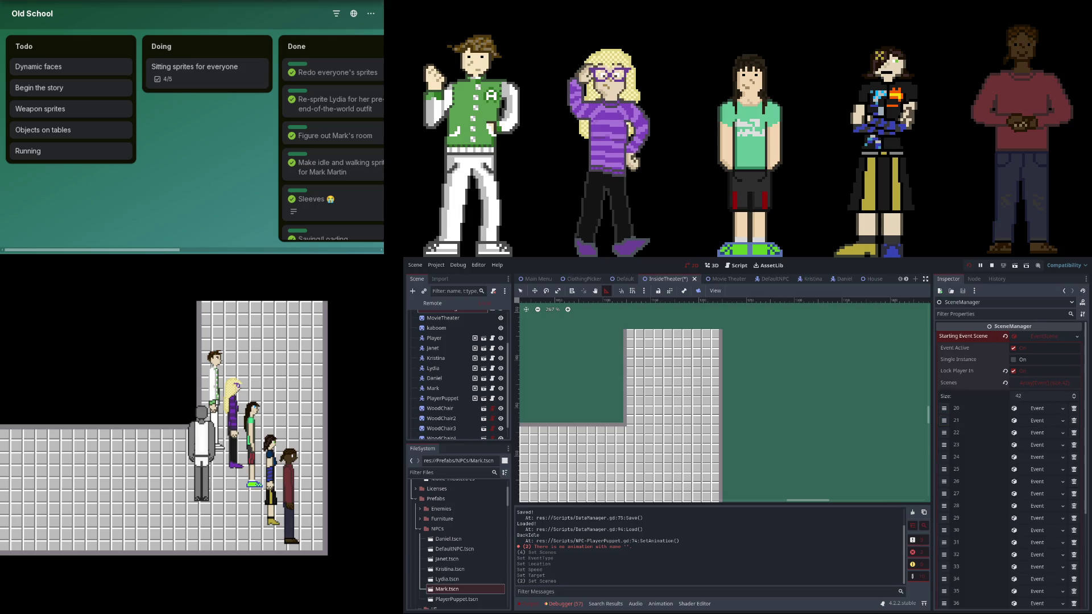
scroll(971, 549, "down", 5)
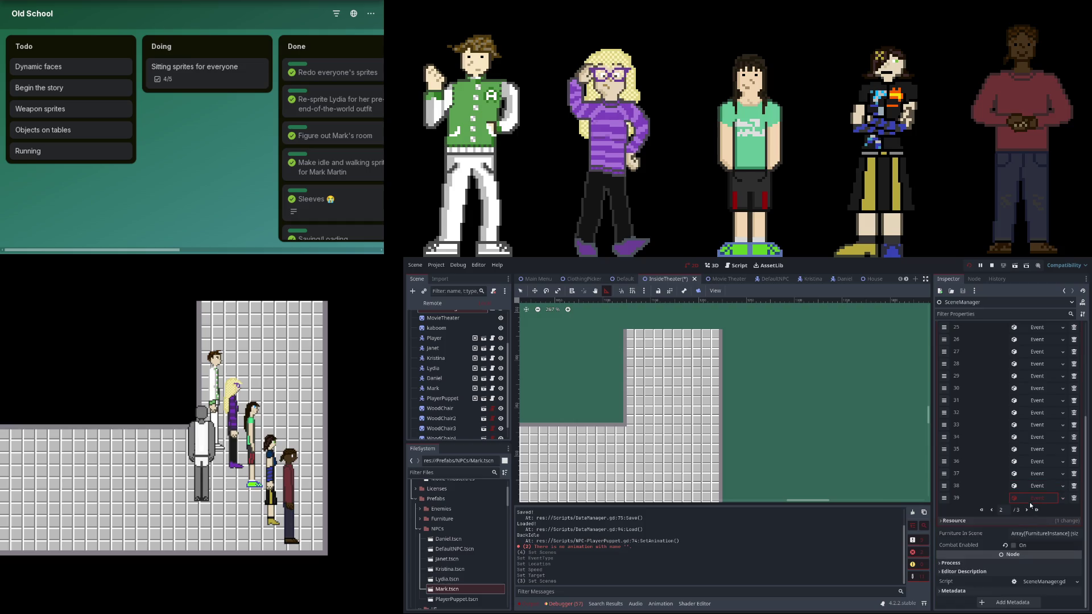
left_click(1032, 498)
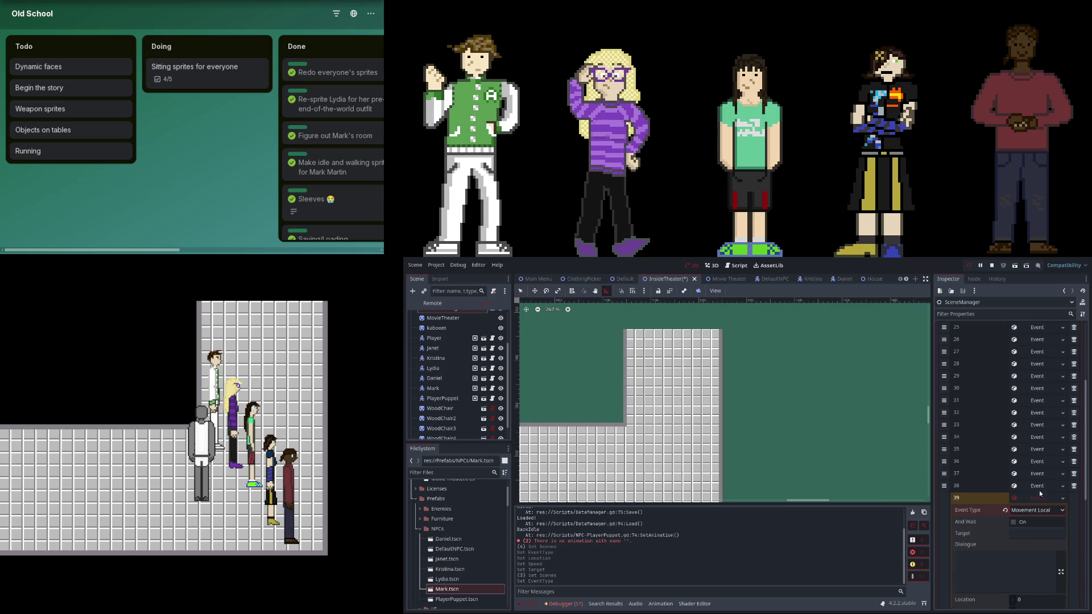
scroll(1040, 472, "down", 3)
left_click(1043, 434)
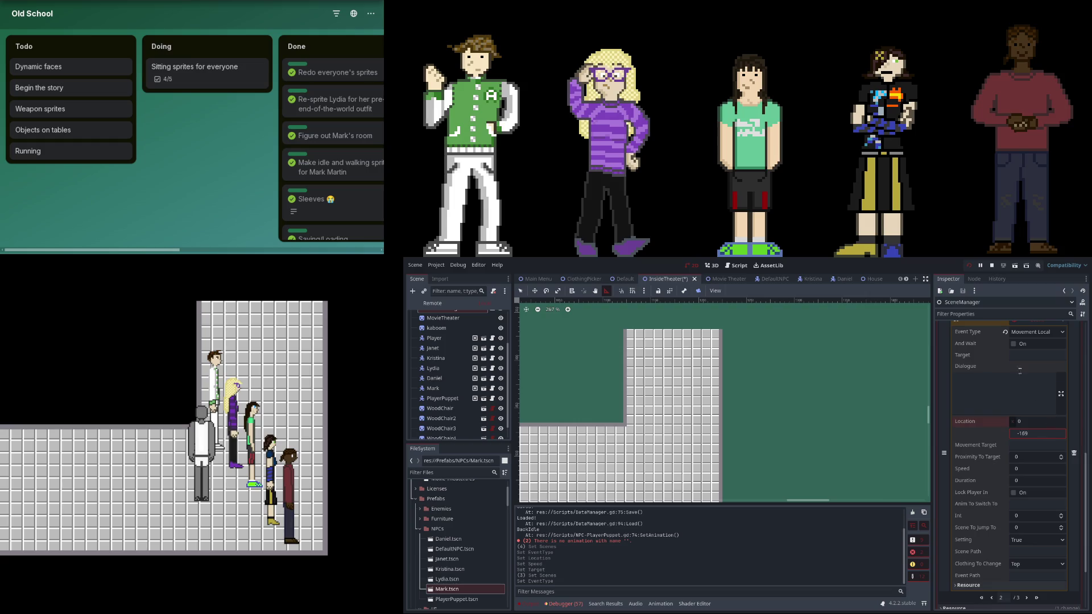
key("Return")
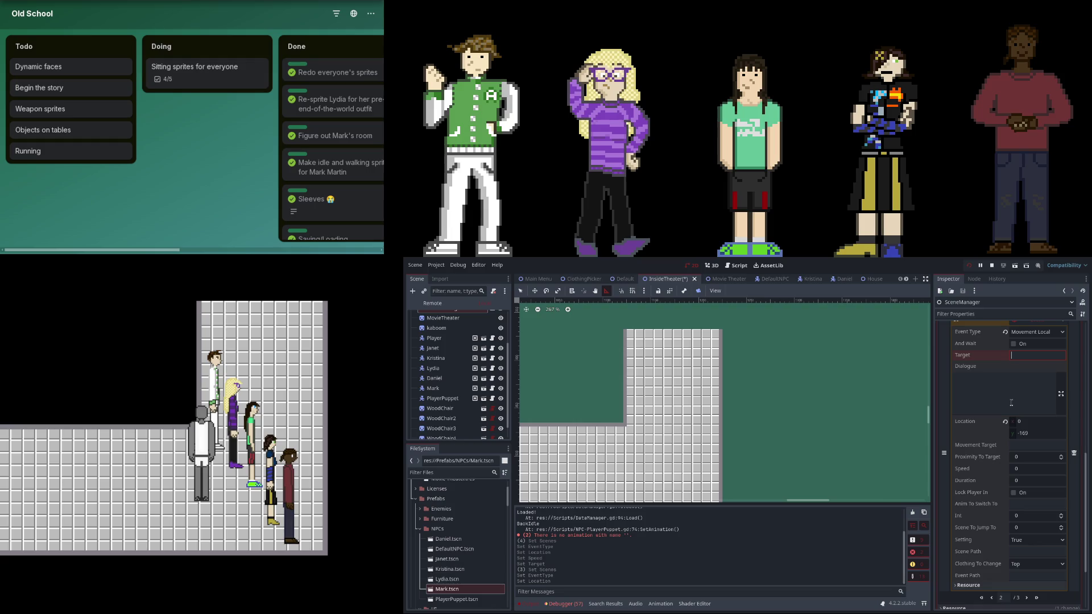
- Target event 39 at Lydia, adjust its speed, and show the last page of events
type("Lydia Flynt")
key("Return")
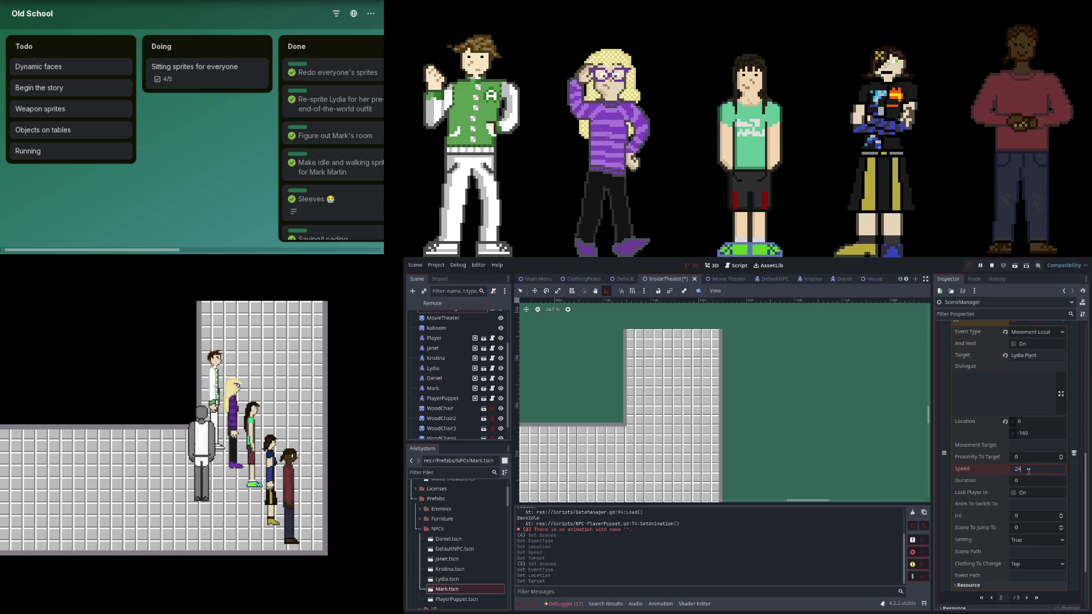
type(".6")
scroll(1027, 475, "down", 3)
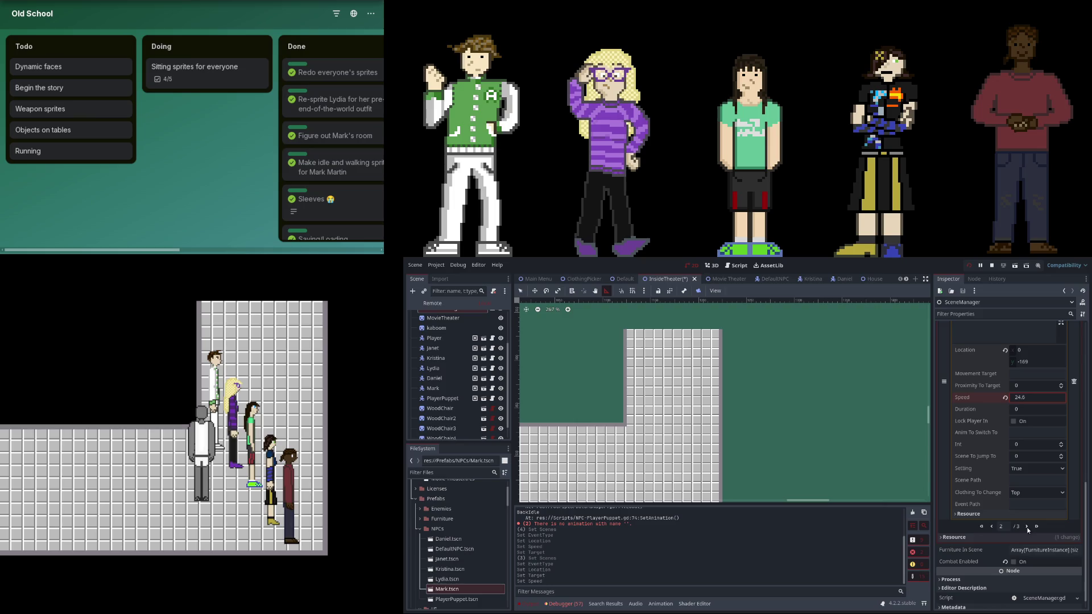
left_click(1026, 527)
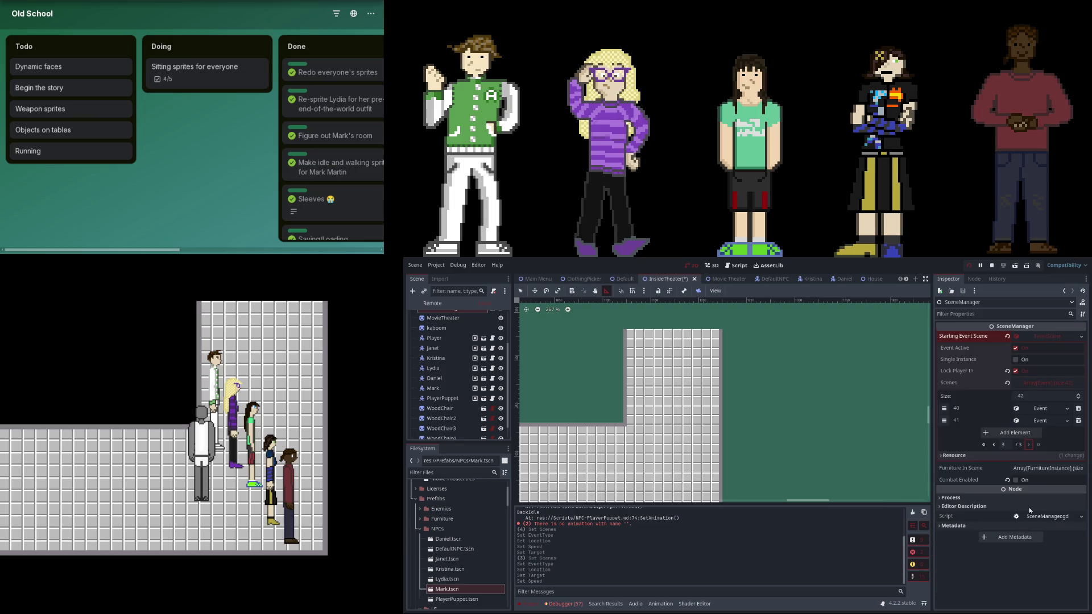
- Add an element, move it to slot 40, and make it a new Movement Local Event
left_click(1015, 433)
left_click_drag(943, 433, 944, 409)
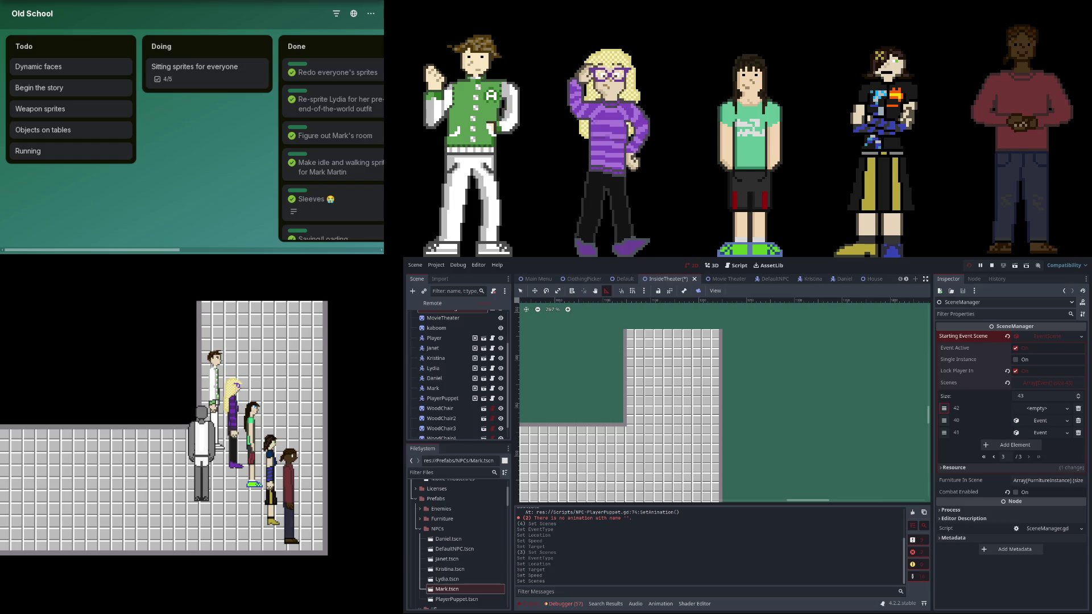
left_click(1040, 410)
left_click(1042, 411)
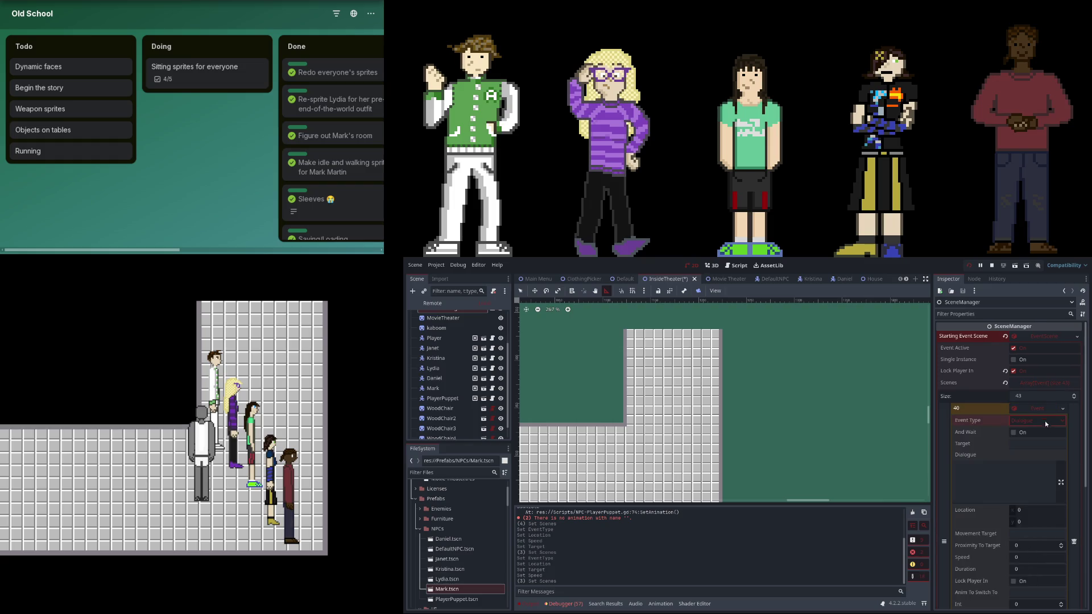
left_click(1036, 421)
- Set event 40's target to Kristina Maylee, Location y -154 and speed 22.4
left_click(1040, 442)
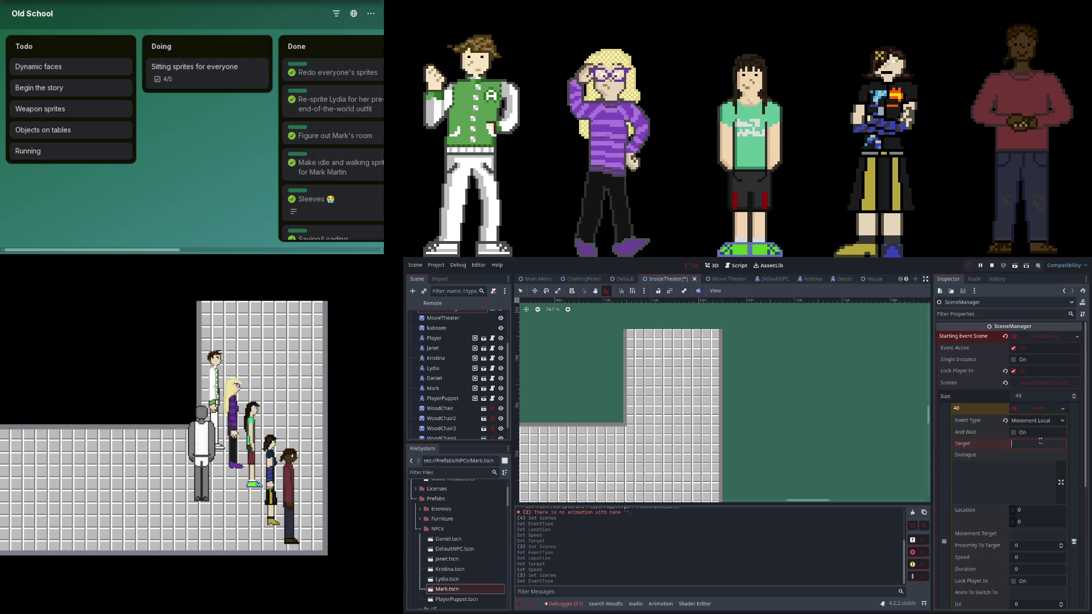
type("Kristina Maylee")
scroll(995, 464, "down", 3)
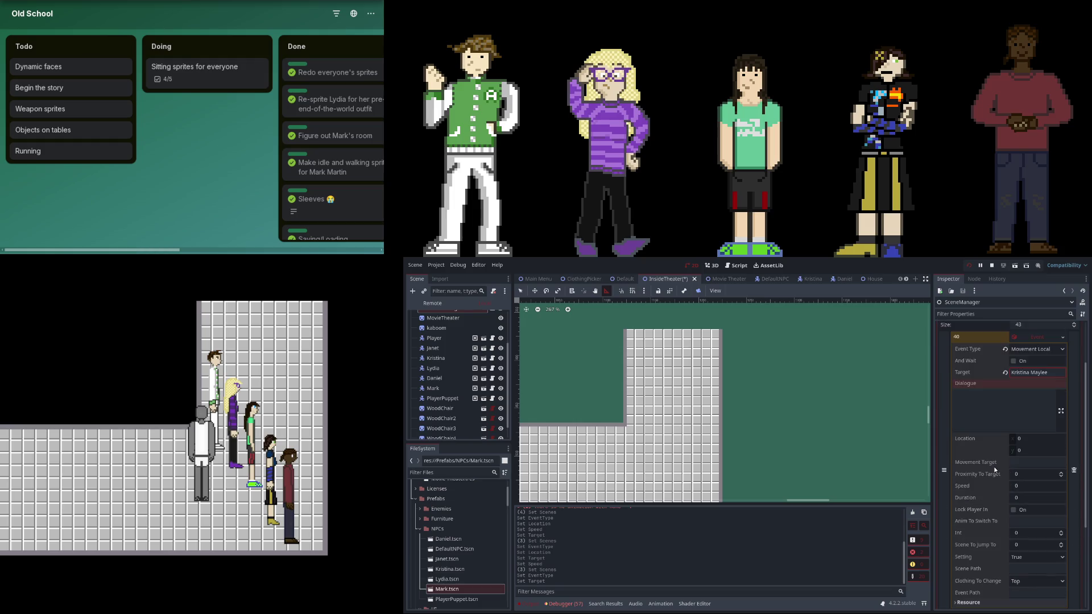
left_click(1011, 462)
type("4")
key("Return")
left_click(1029, 497)
type(".4")
key("Return")
left_click(1031, 337)
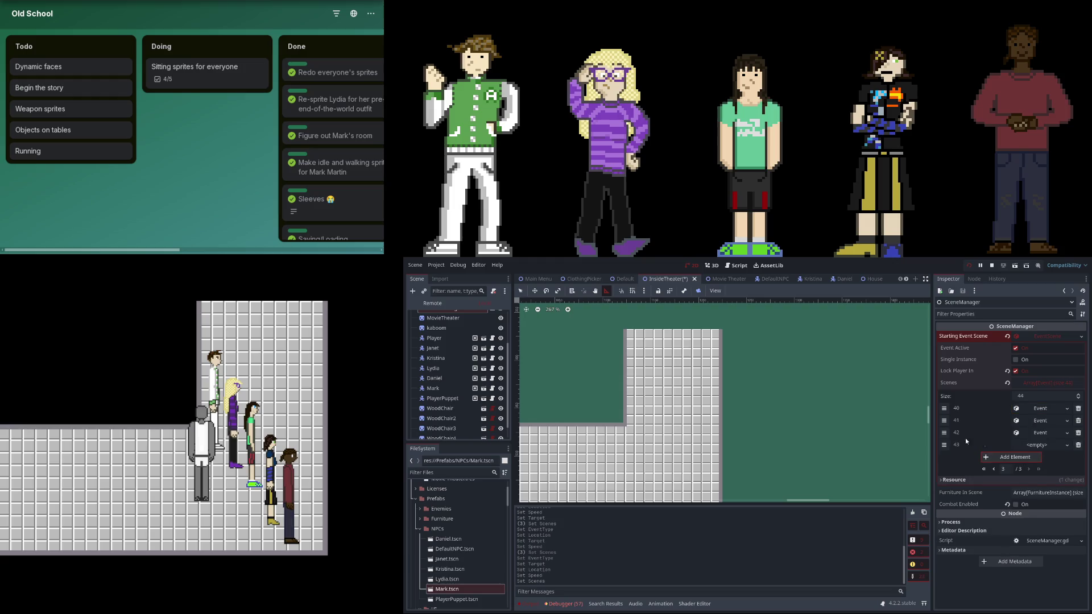
- Move the empty element to slot 41, create an Event, and target it at Janet
left_click_drag(944, 445, 944, 409)
left_click(1036, 420)
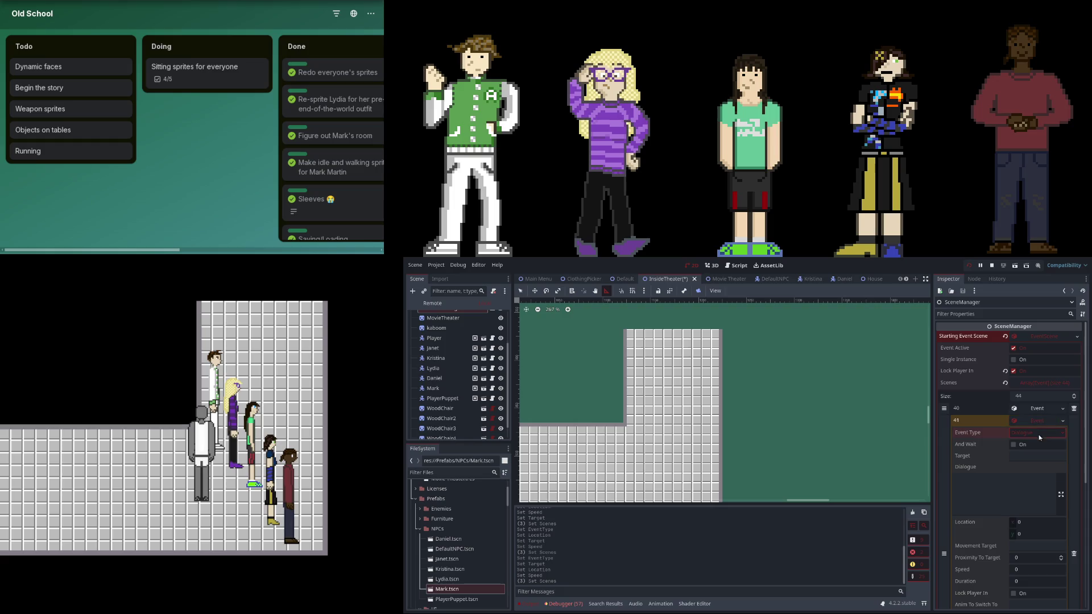
left_click(1038, 456)
type("net Garrison")
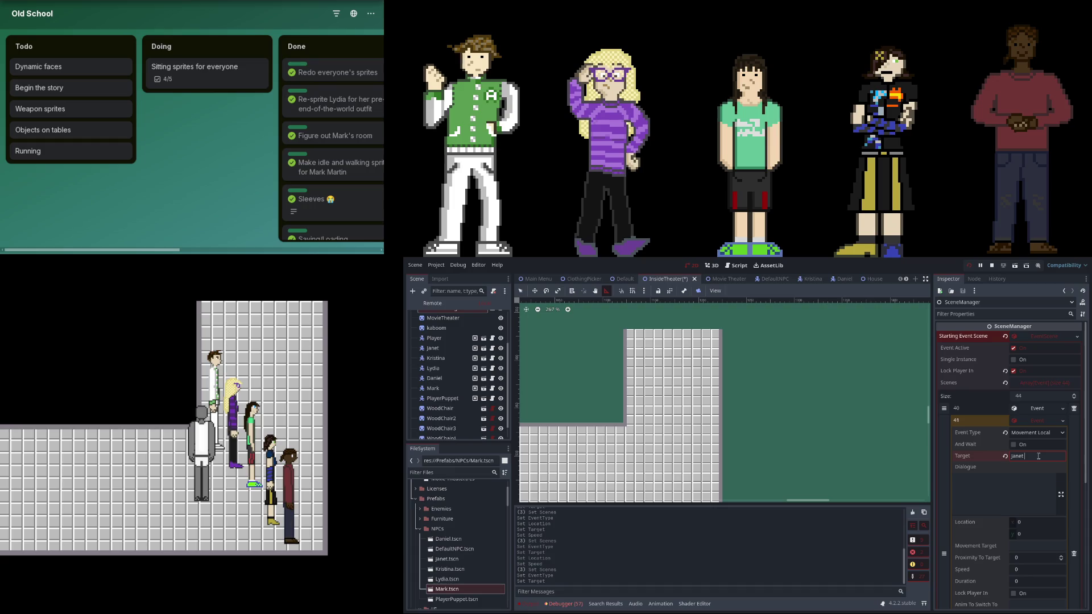
key("Return")
- Give event 41 speed 20.3 and Location y -139, then add another empty element
scroll(1021, 463, "down", 3)
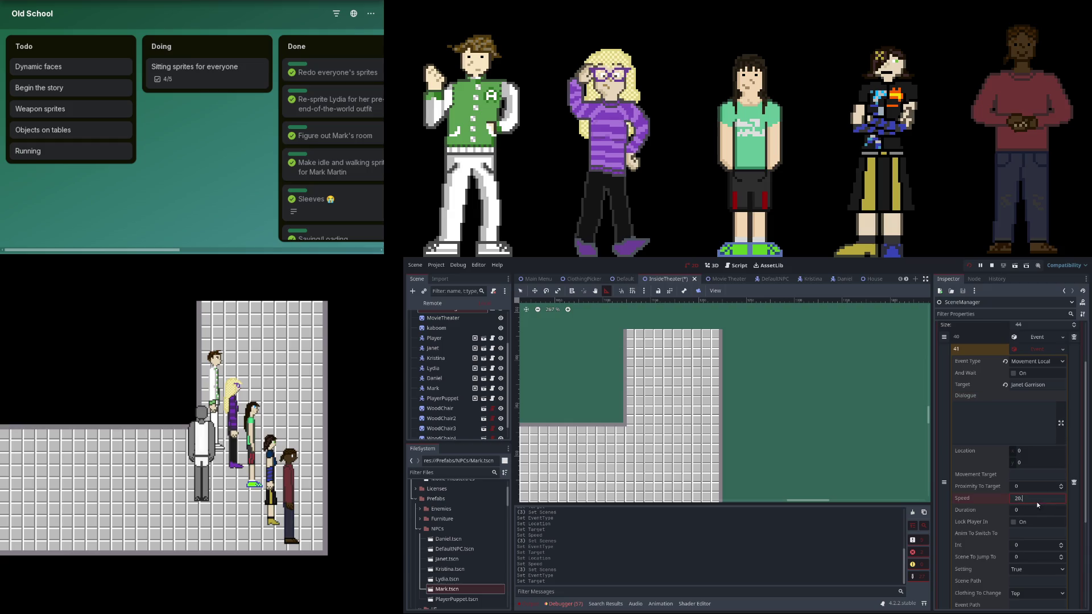
key("Return")
left_click(1026, 463)
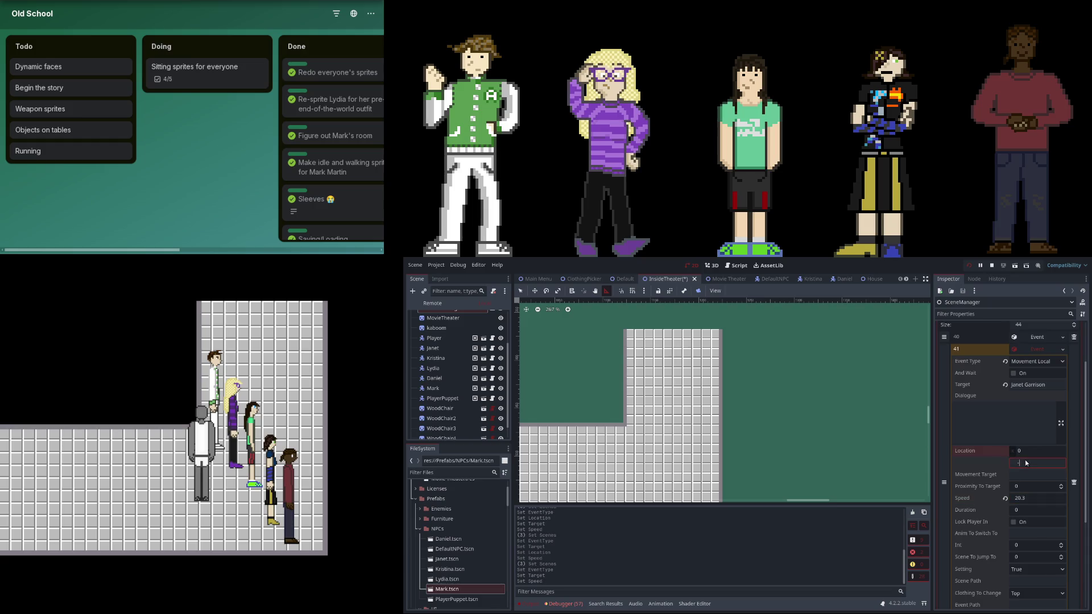
key("Return")
left_click(913, 438)
left_click(1043, 352)
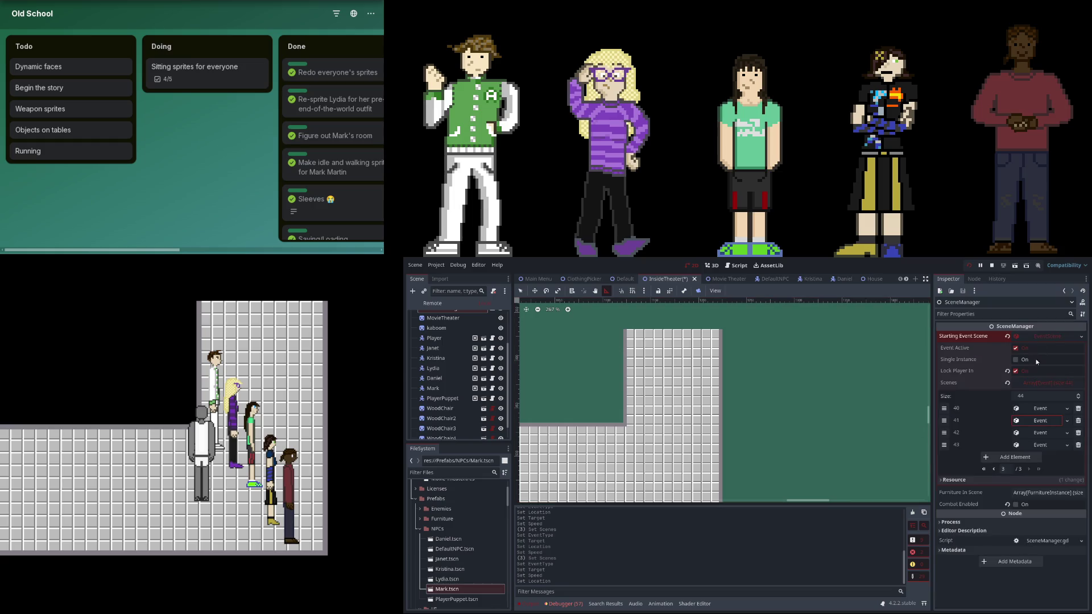
left_click(1015, 457)
- Move the new empty element to slot 42 and make it a Movement Local event targeting Daniel
left_click_drag(944, 457, 943, 432)
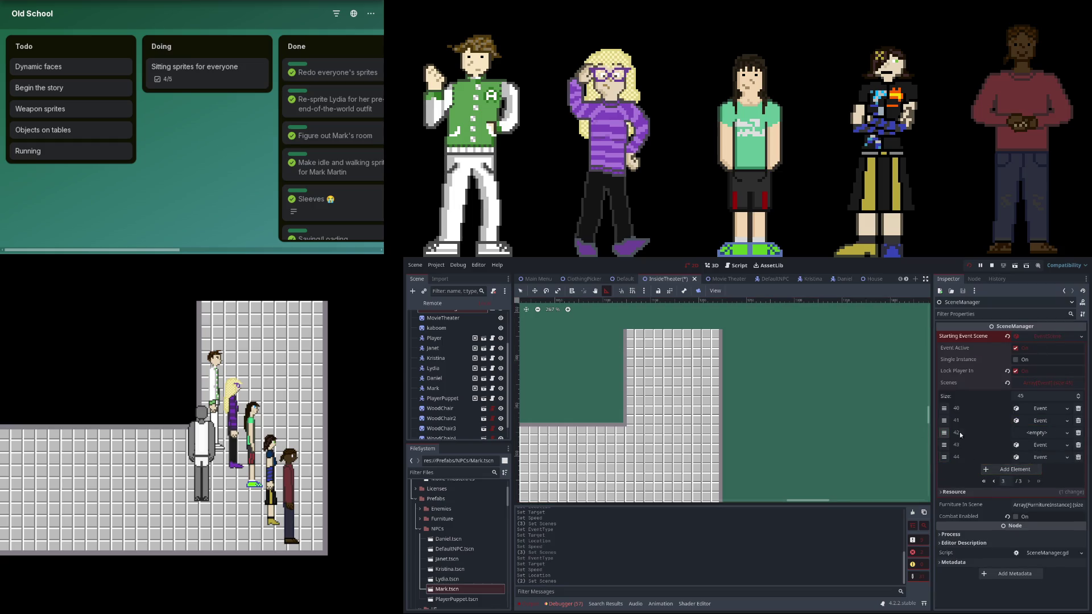
left_click(1040, 432)
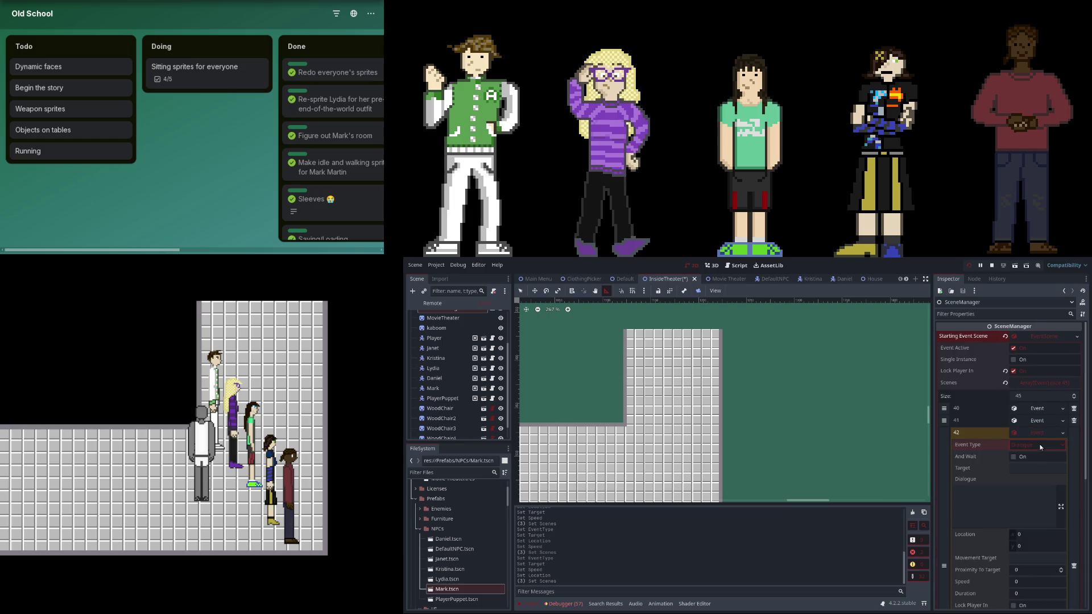
left_click(1038, 444)
left_click(1034, 468)
type("Daniel Chilton")
- Review the settings of events 38 through 41 across the event pages
scroll(1018, 513, "down", 5)
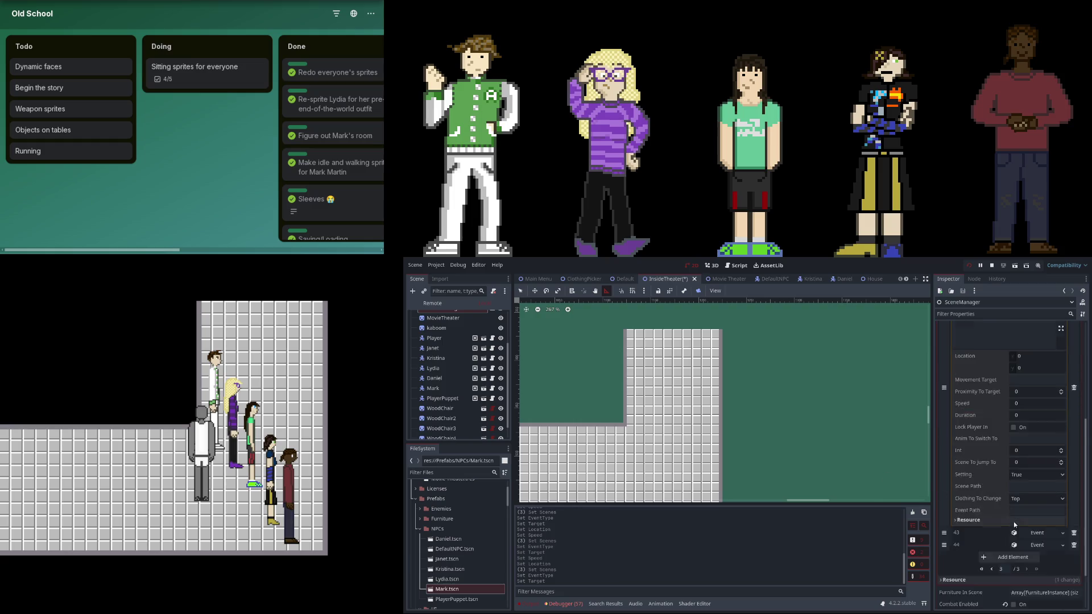
scroll(1013, 521, "down", 1)
left_click(982, 533)
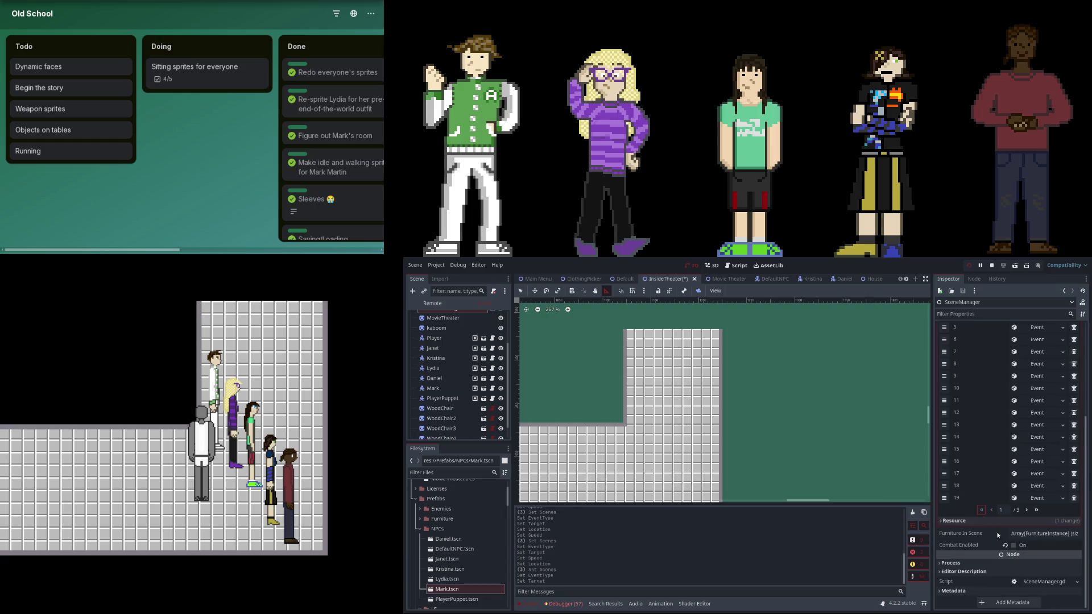
left_click(1027, 510)
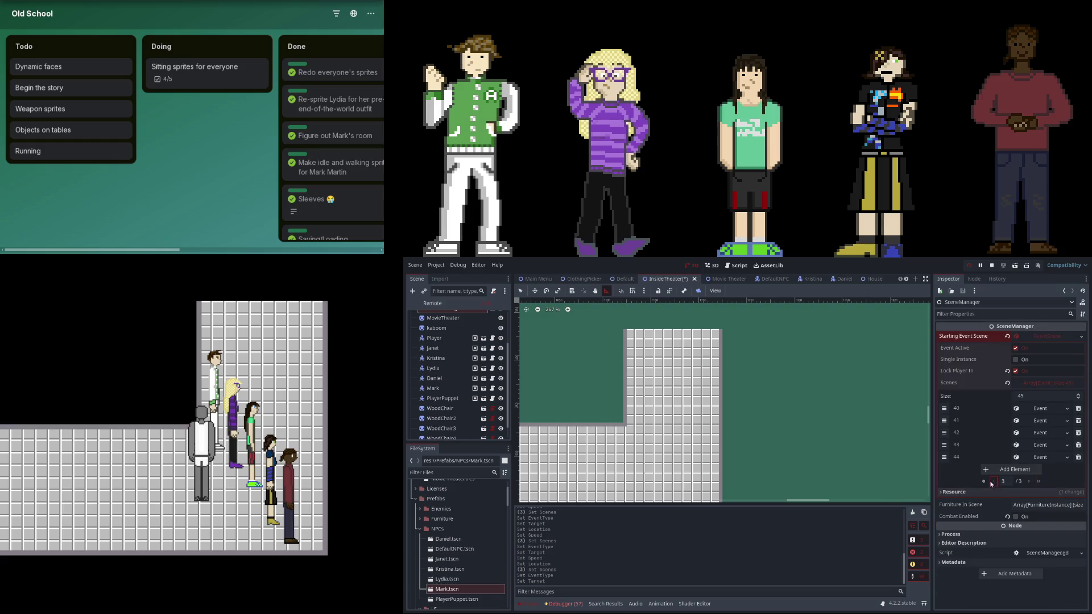
left_click(1032, 487)
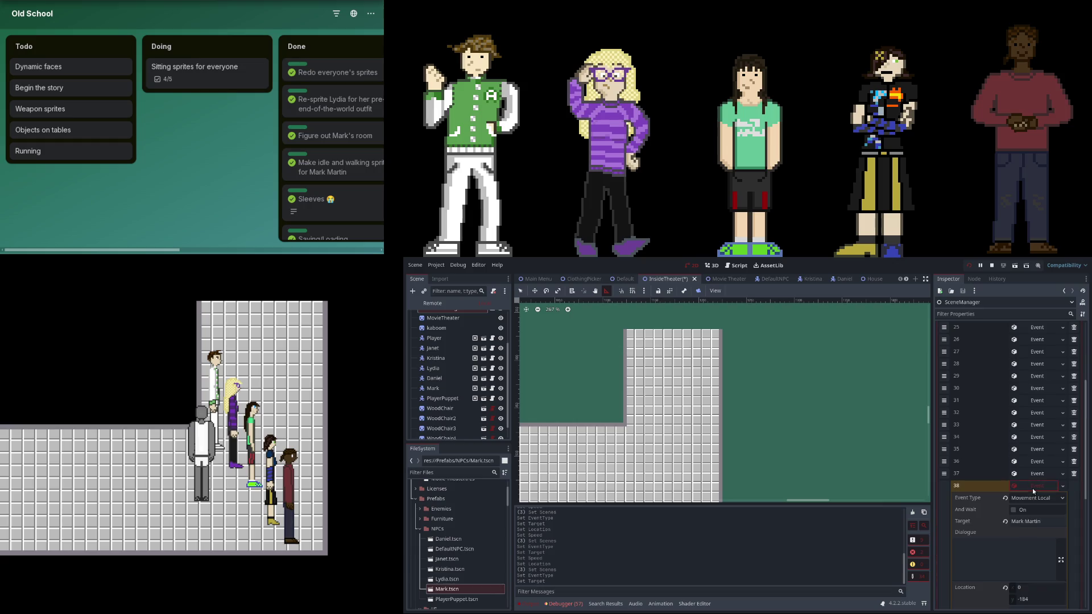
scroll(1031, 486, "down", 2)
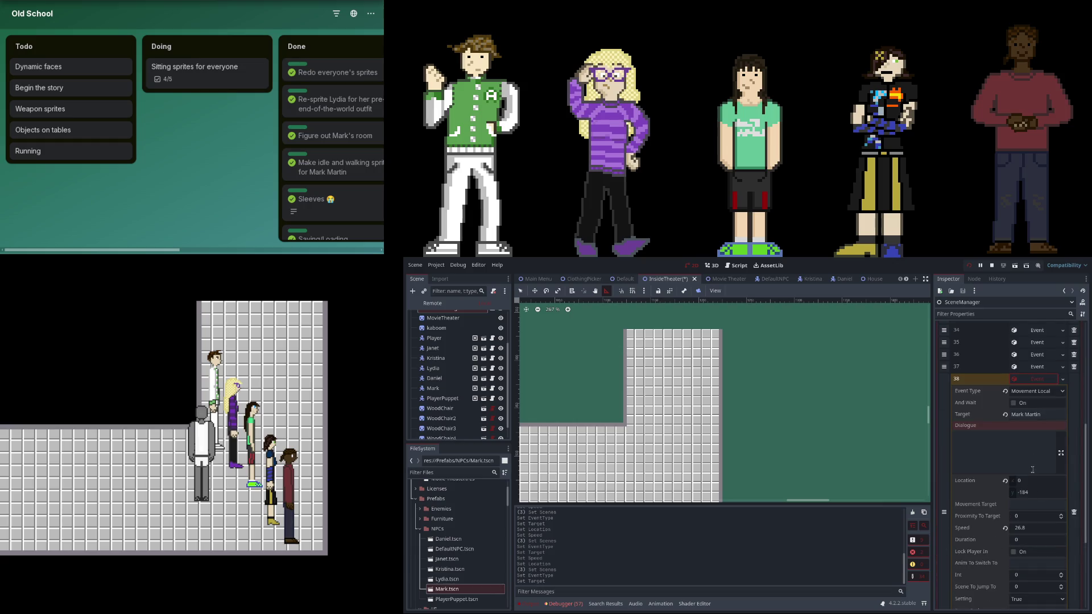
left_click(1036, 379)
left_click(1037, 499)
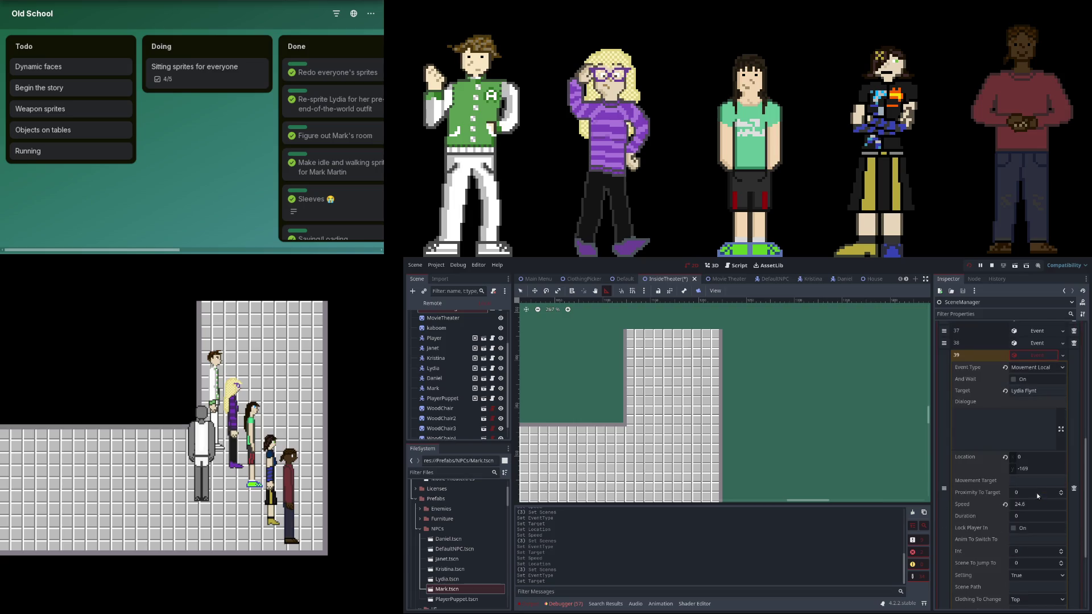
left_click(1037, 355)
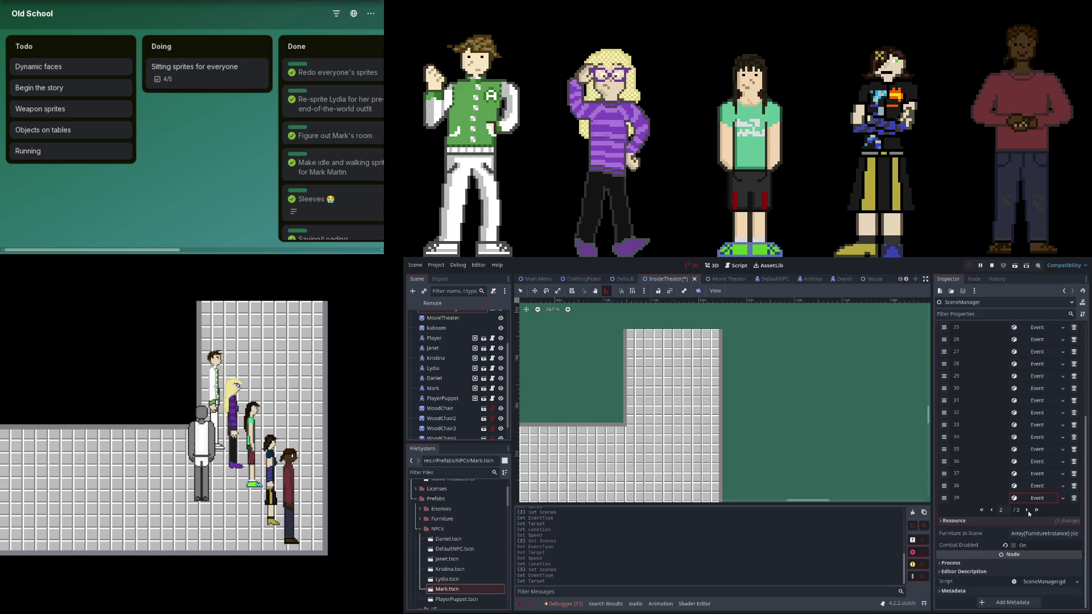
left_click(1028, 511)
left_click(1047, 409)
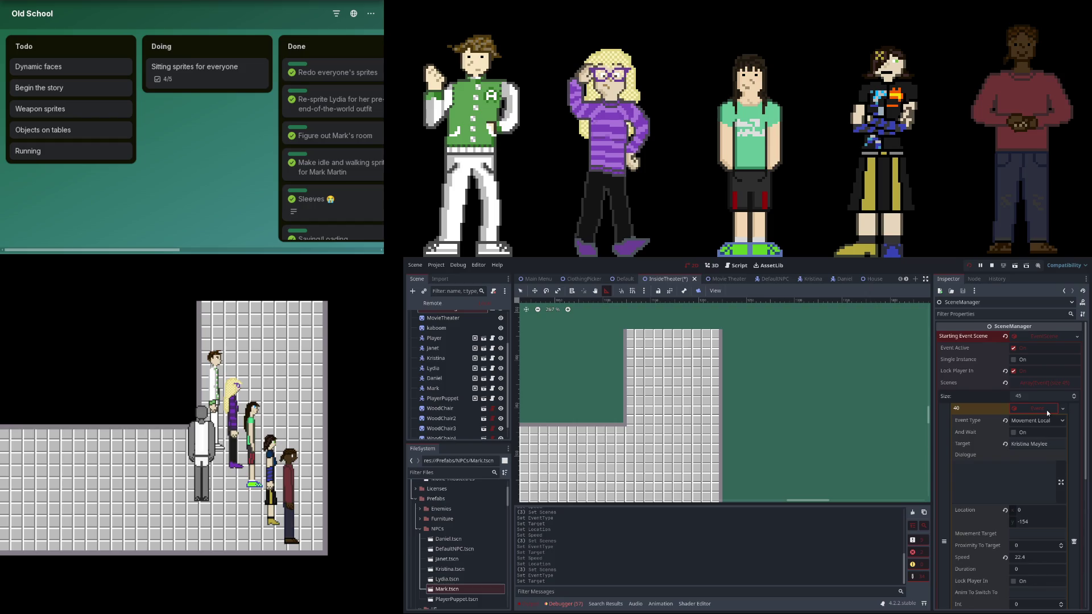
left_click(1048, 410)
left_click(1045, 424)
left_click(1045, 424)
- Give event 42 a Location y of -124 and a speed of 18.1
left_click(1045, 435)
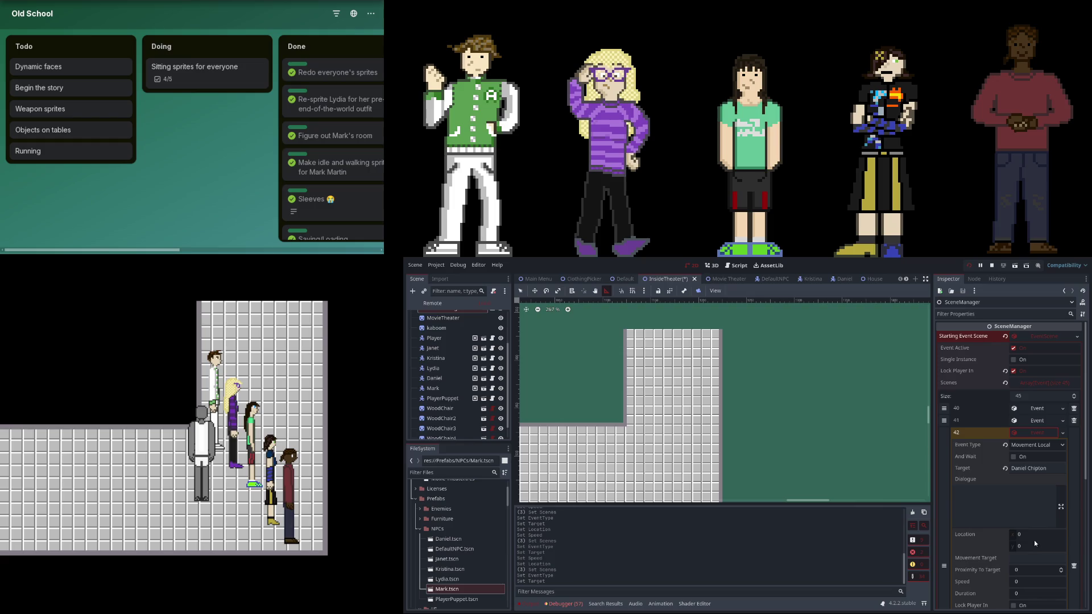
key("Return")
scroll(1043, 489, "down", 3)
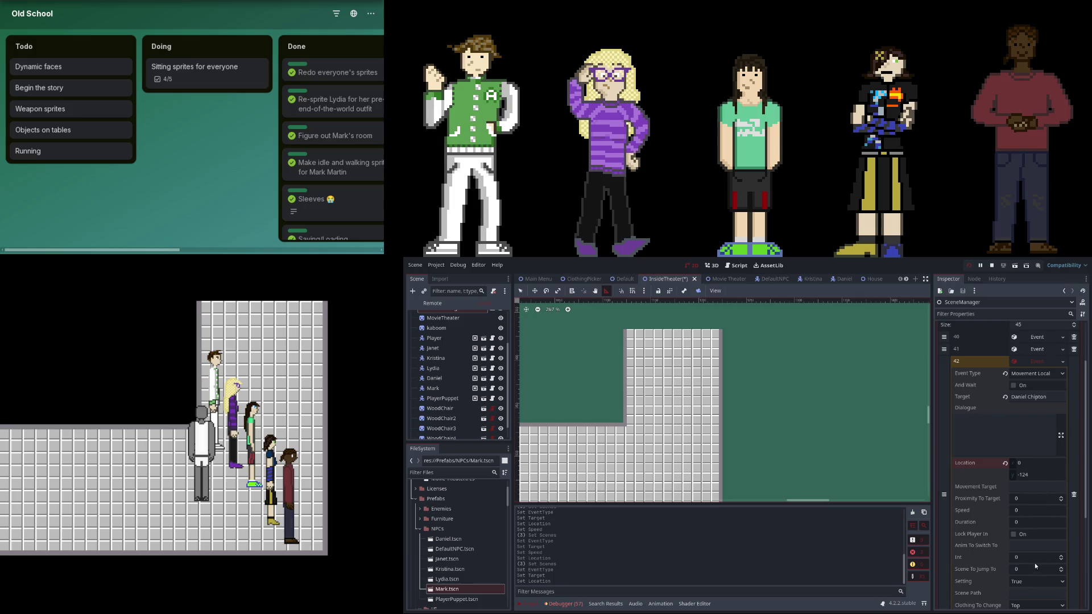
left_click(1021, 512)
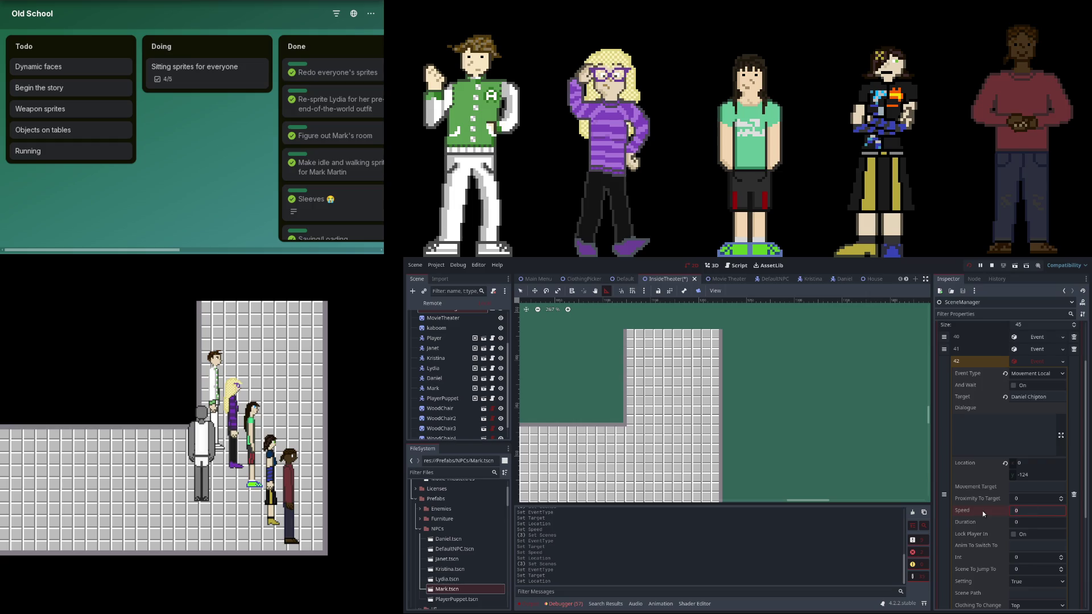
type(".1")
key("Return")
- Stop the game, save the InsideTheater scene and run it again
left_click(968, 269)
key("ctrl+s")
key("F5")
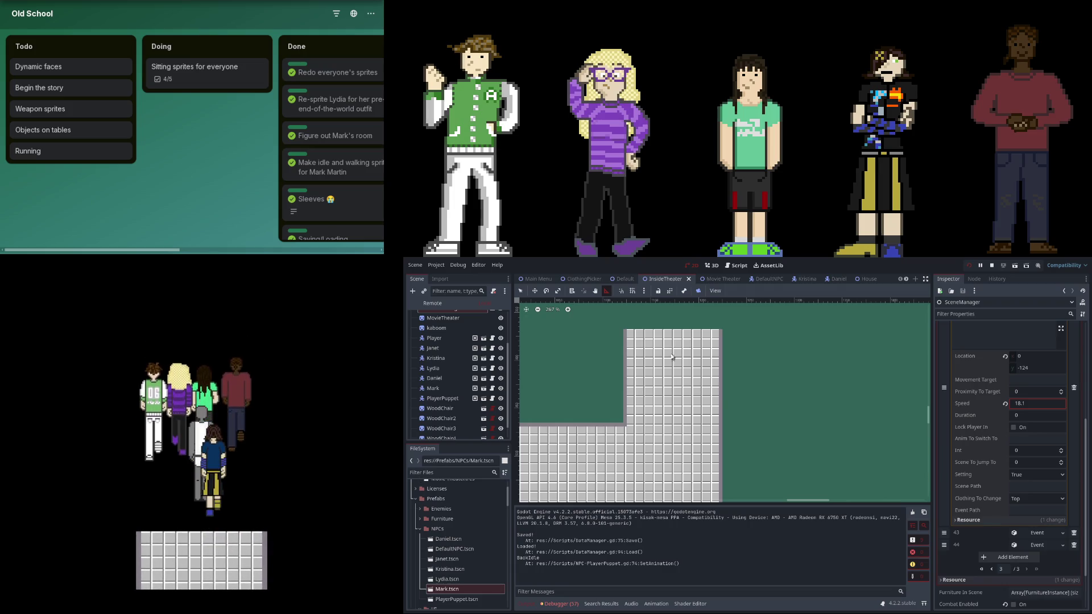
- Stop the game after watching the theater cutscene play through
left_click(991, 265)
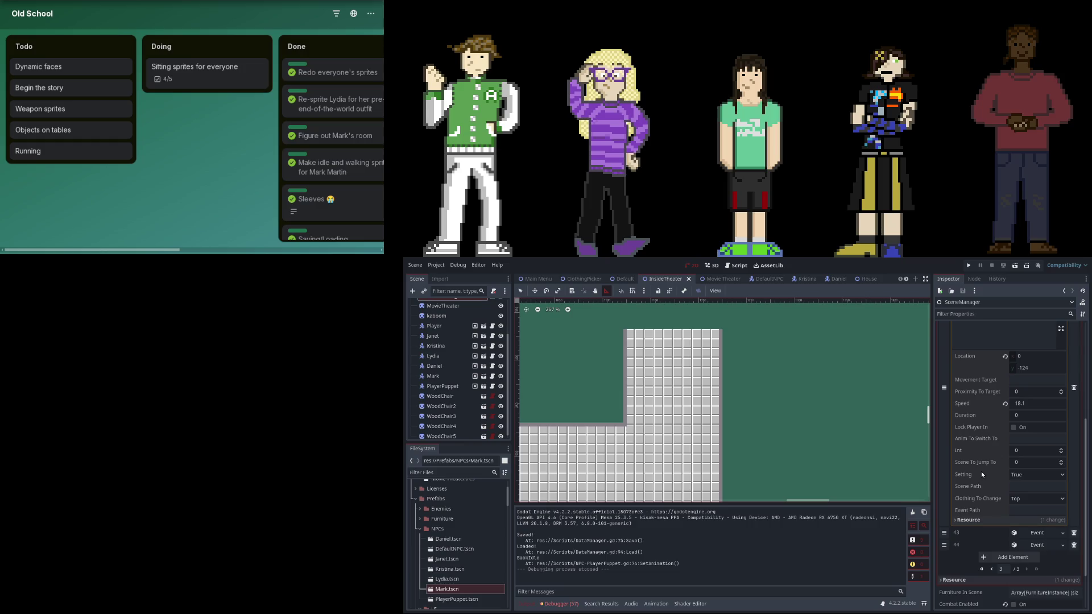
scroll(827, 406, "left", 1)
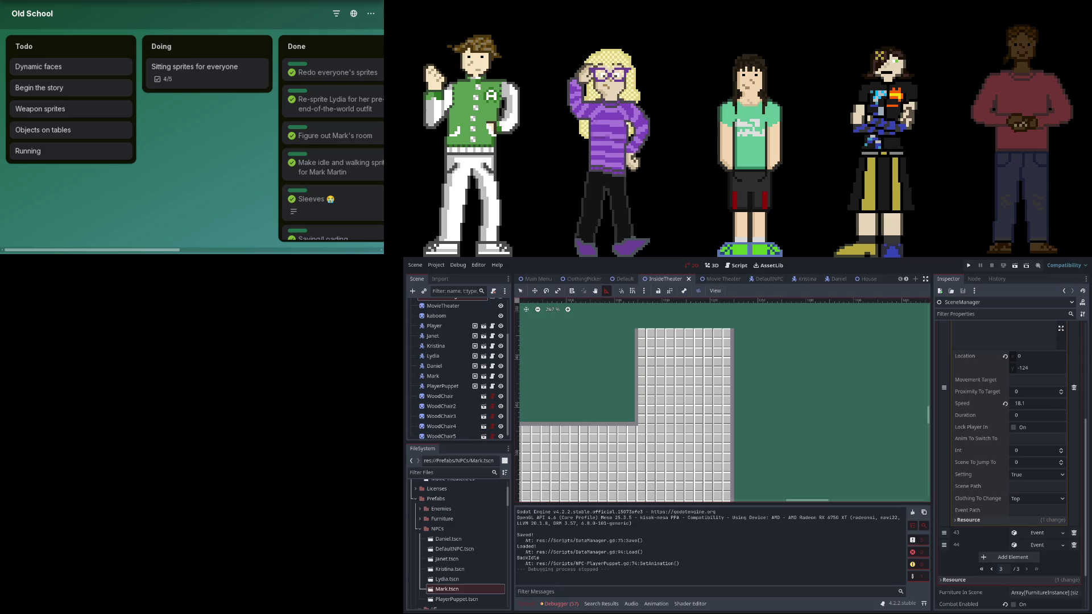
- In NPC.gd, begin a Collider line inside the CharacterID check
left_click(735, 265)
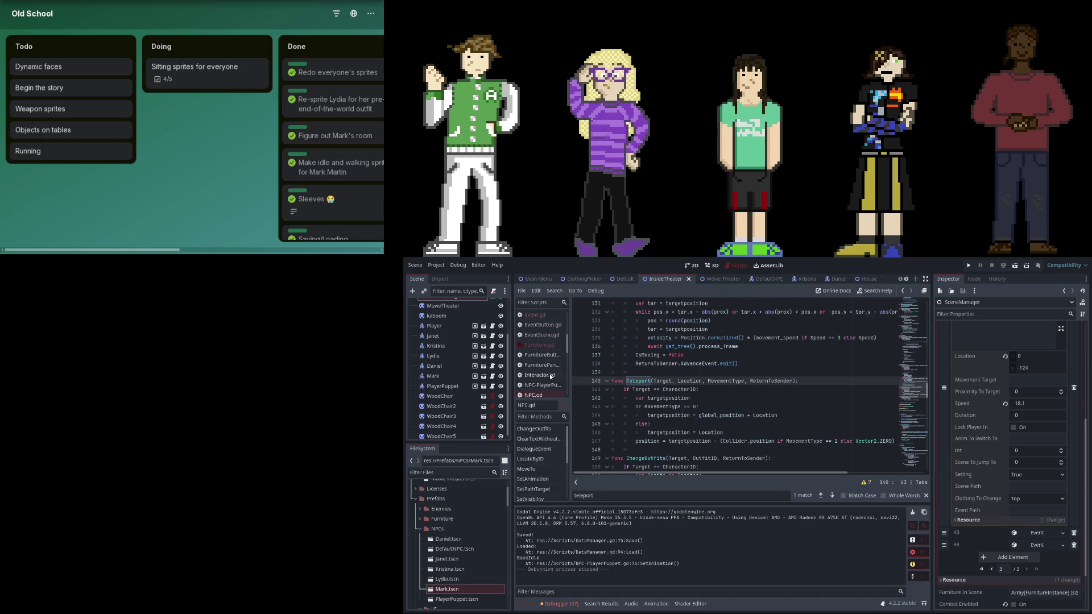
scroll(550, 373, "up", 2)
scroll(696, 398, "up", 3)
scroll(696, 398, "up", 8)
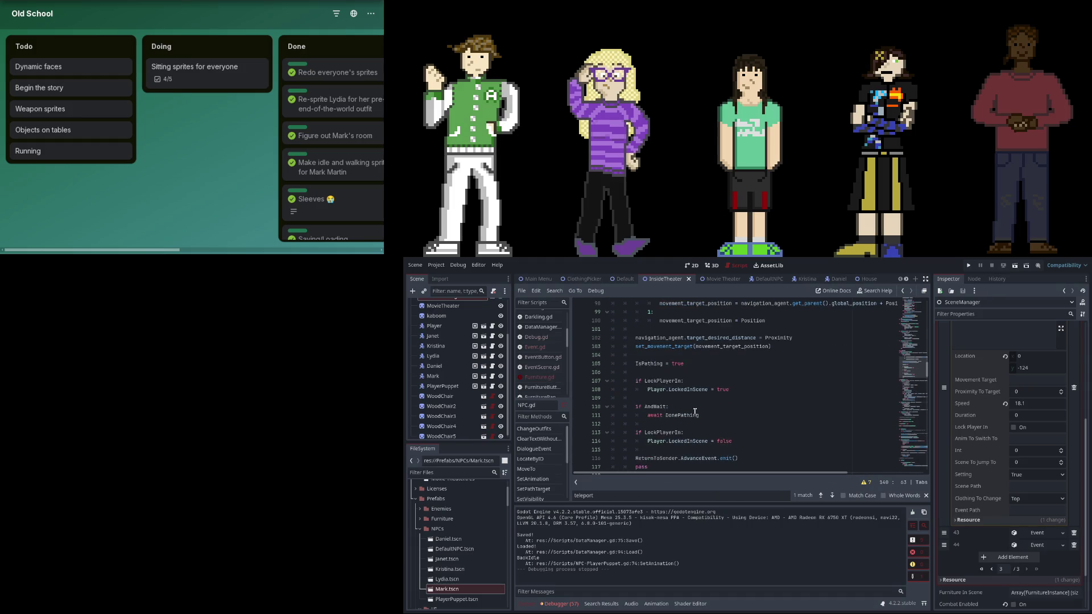
scroll(698, 398, "down", 6)
left_click(709, 346)
key("Return")
key("Return")
key("Up")
type("c")
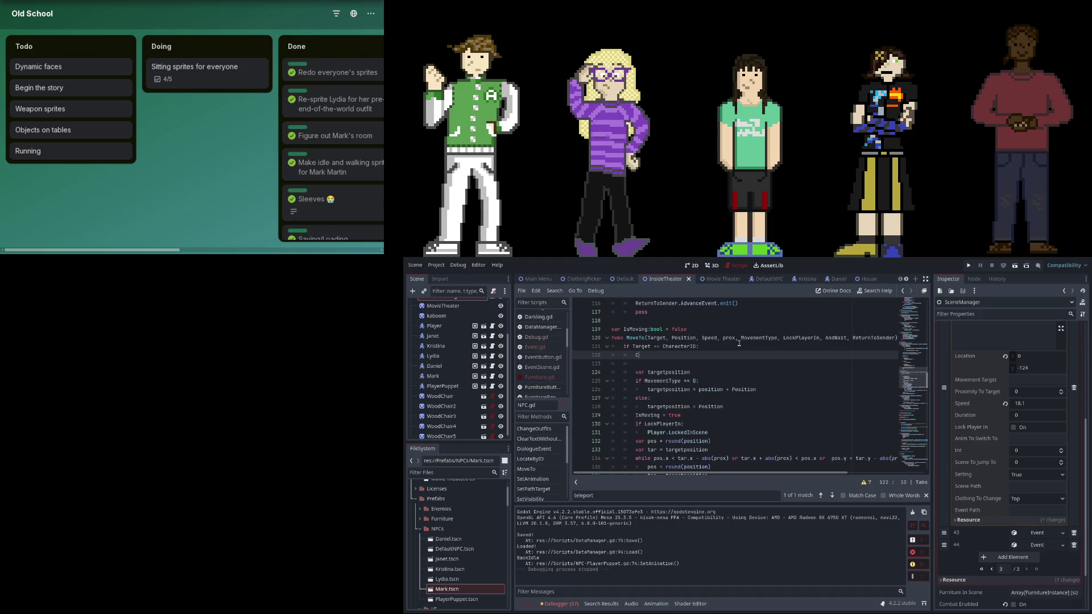
type("ollider.ac")
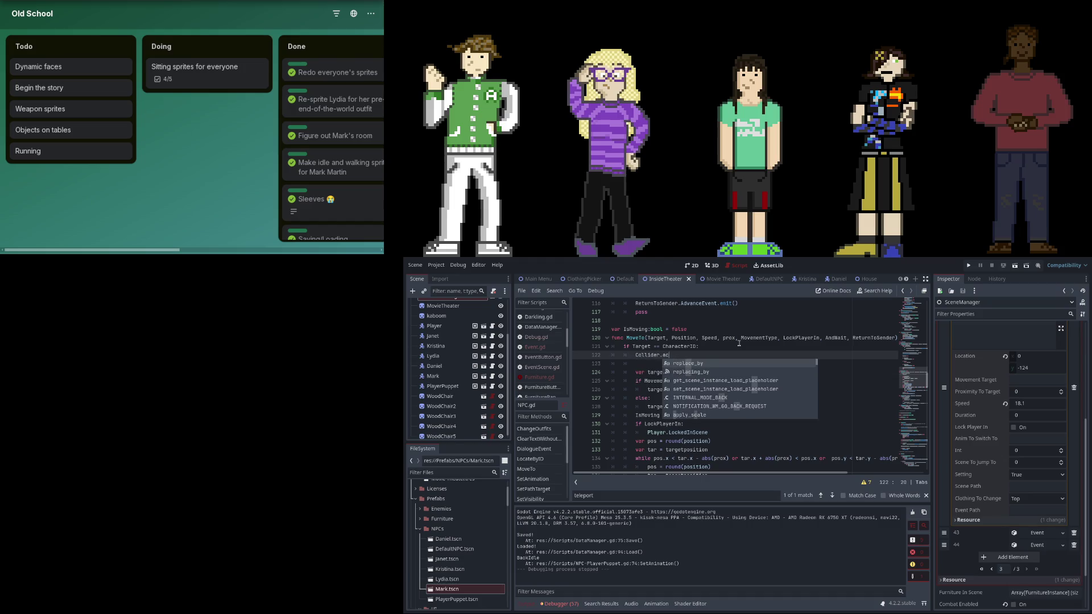
key("BackSpace")
key("BackSpace")
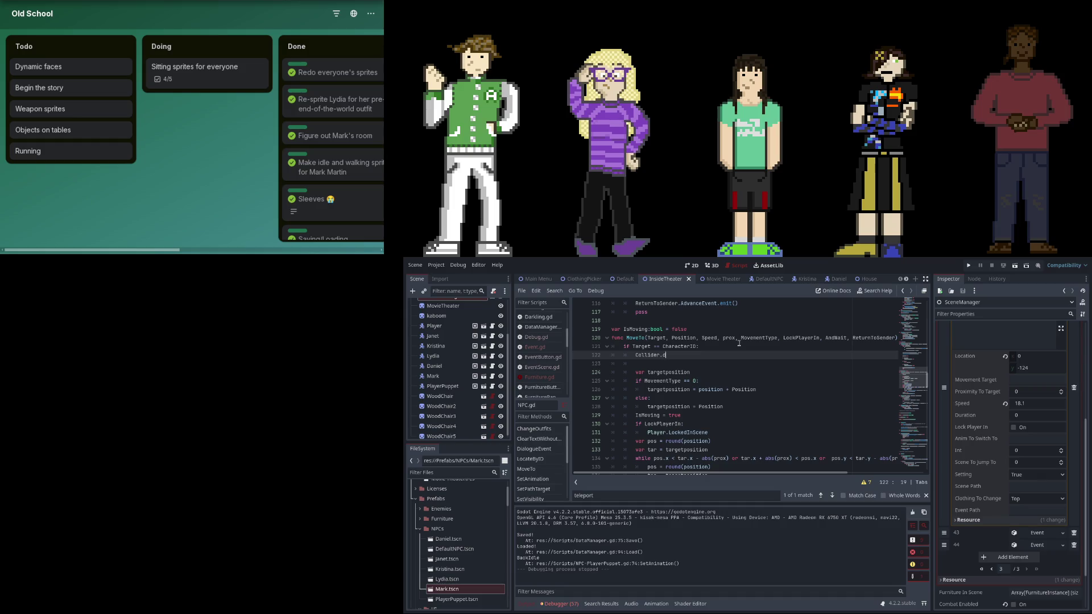
key("BackSpace")
type("enab")
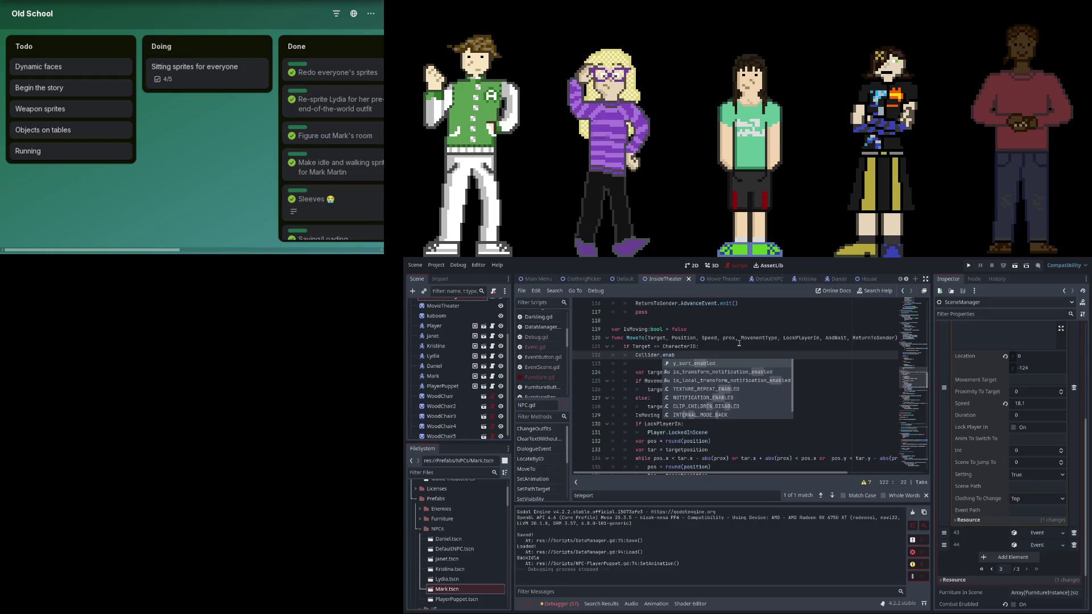
key("BackSpace")
key("BackSpace")
key("BackSpace")
key("BackSpace")
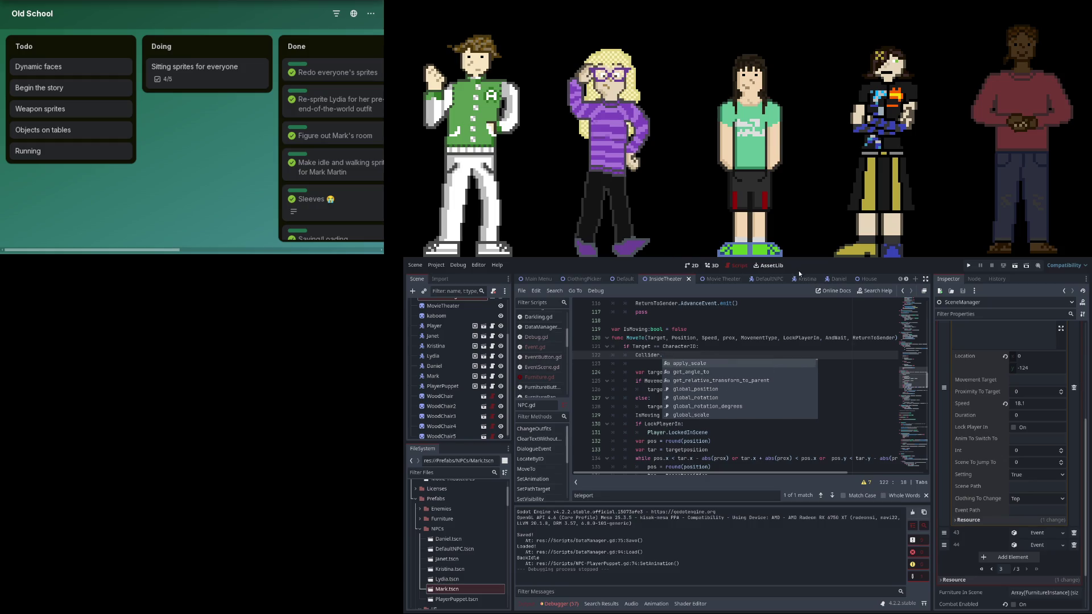
- View the DefaultNPC scene's CollisionShape2D properties in the Inspector
left_click(765, 279)
left_click(441, 344)
left_click(665, 355)
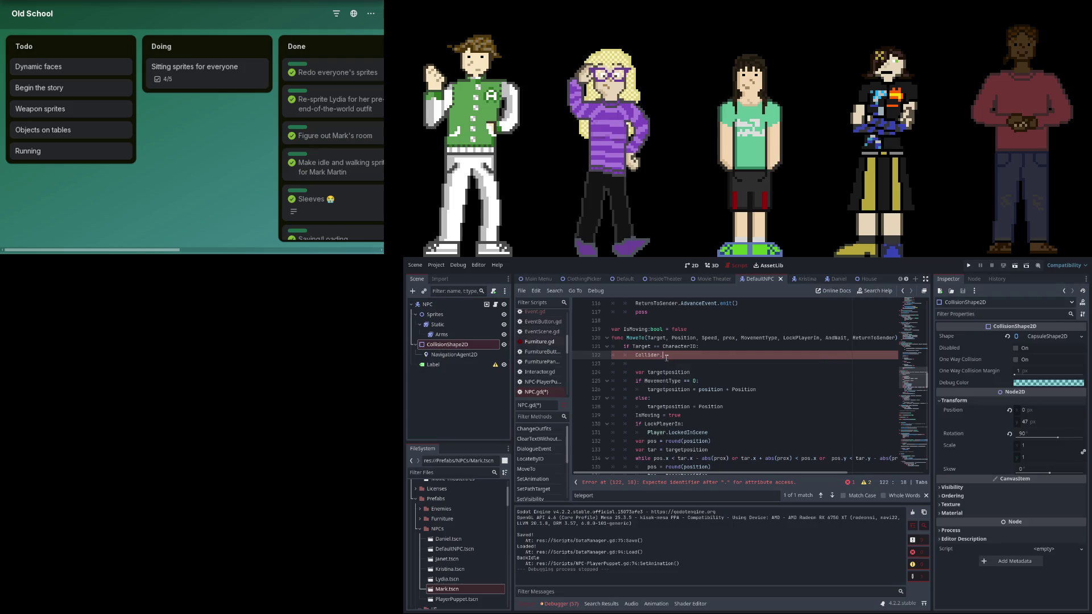
- Add 'Collider.disabled = true' at the start of MoveTo
key("ctrl+space")
key("Return")
key("BackSpace")
key("BackSpace")
key("BackSpace")
type("sabled")
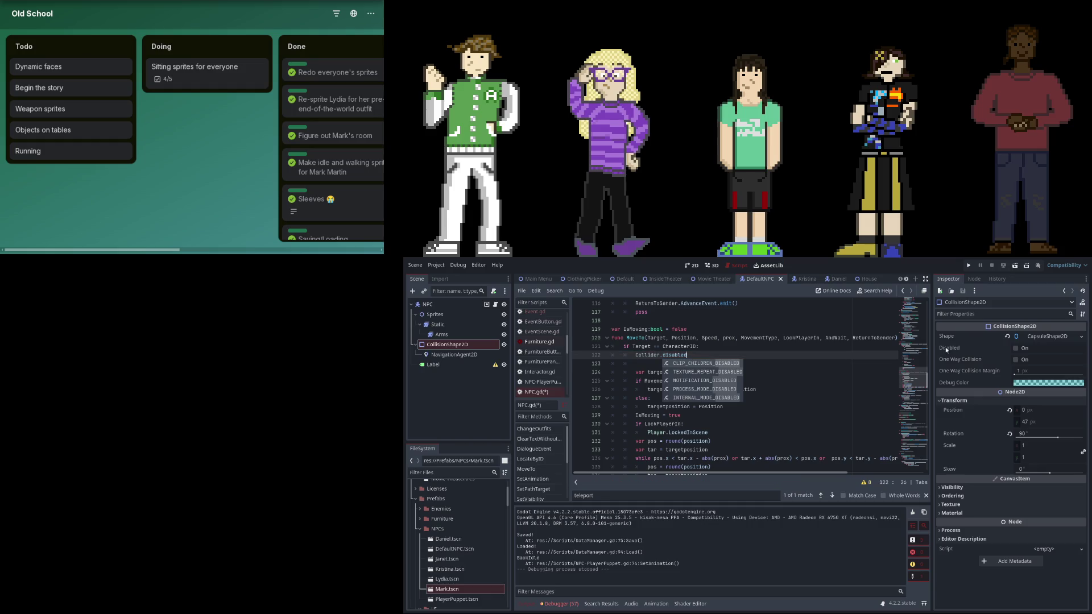
left_click(698, 354)
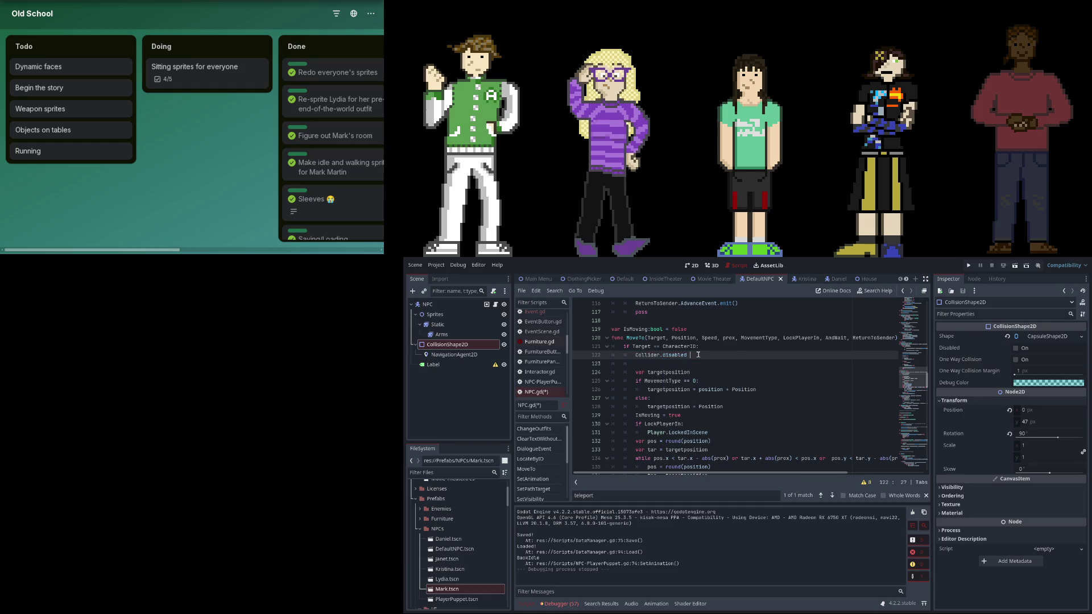
type("true")
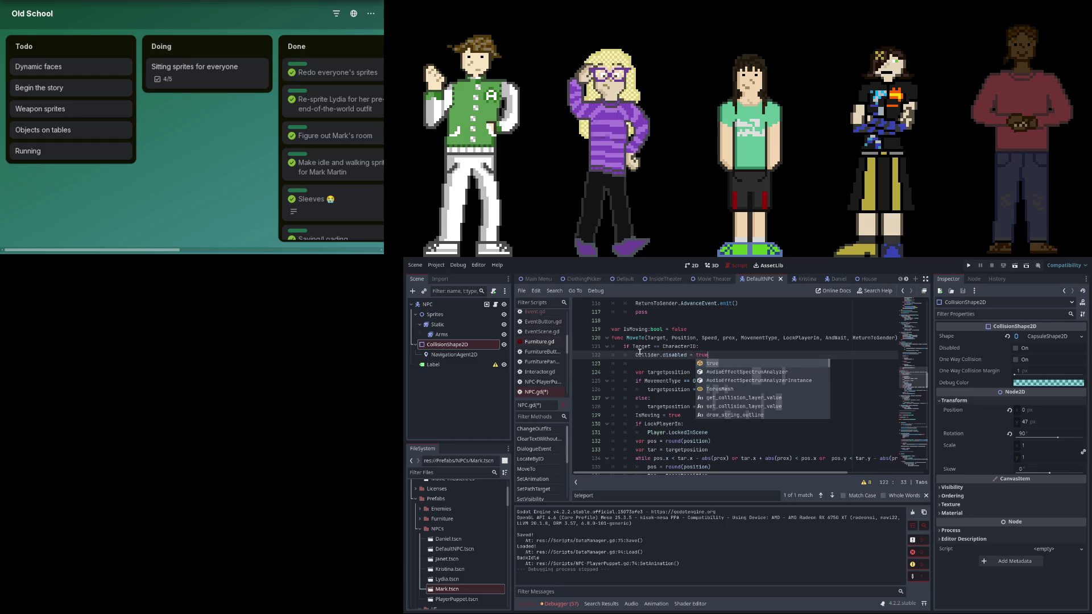
left_click_drag(638, 355, 721, 355)
key("ctrl+c")
- Add 'Collider.disabled = false' after IsMoving = false, save NPC.gd and launch the game
scroll(722, 355, "down", 4)
left_click(745, 407)
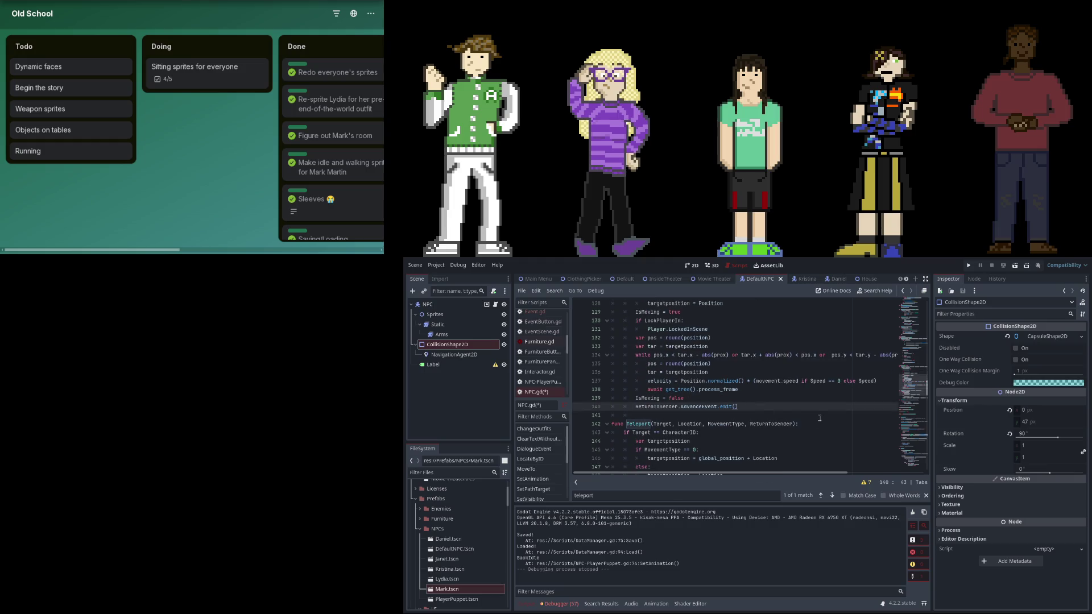
key("Home")
key("Return")
key("Return")
key("Up")
key("Up")
key("ctrl+v")
key("BackSpace")
key("BackSpace")
key("BackSpace")
type("false")
key("ctrl+s")
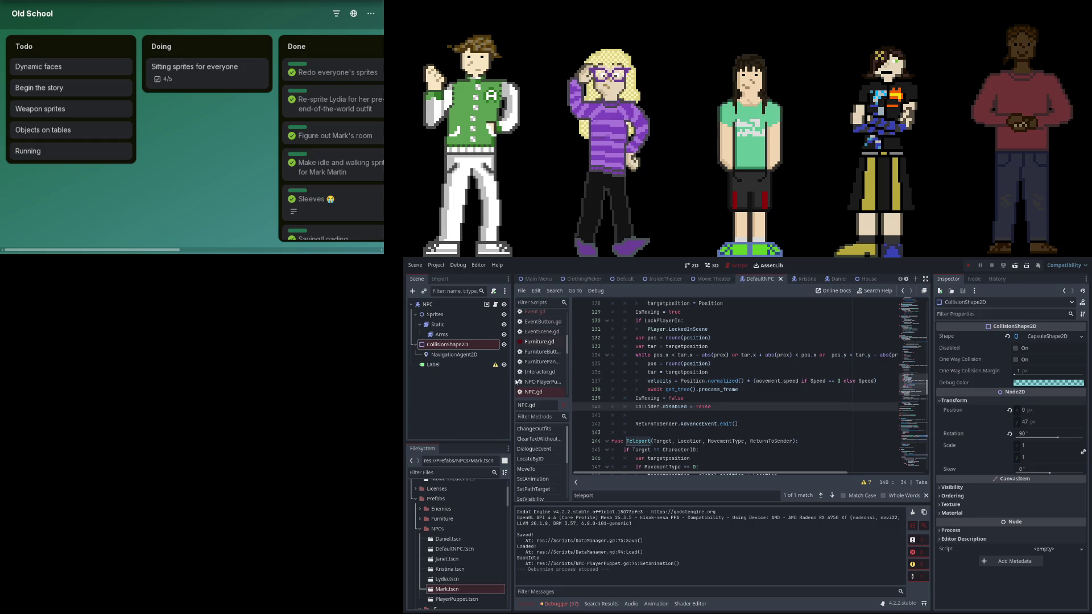
left_click(114, 440)
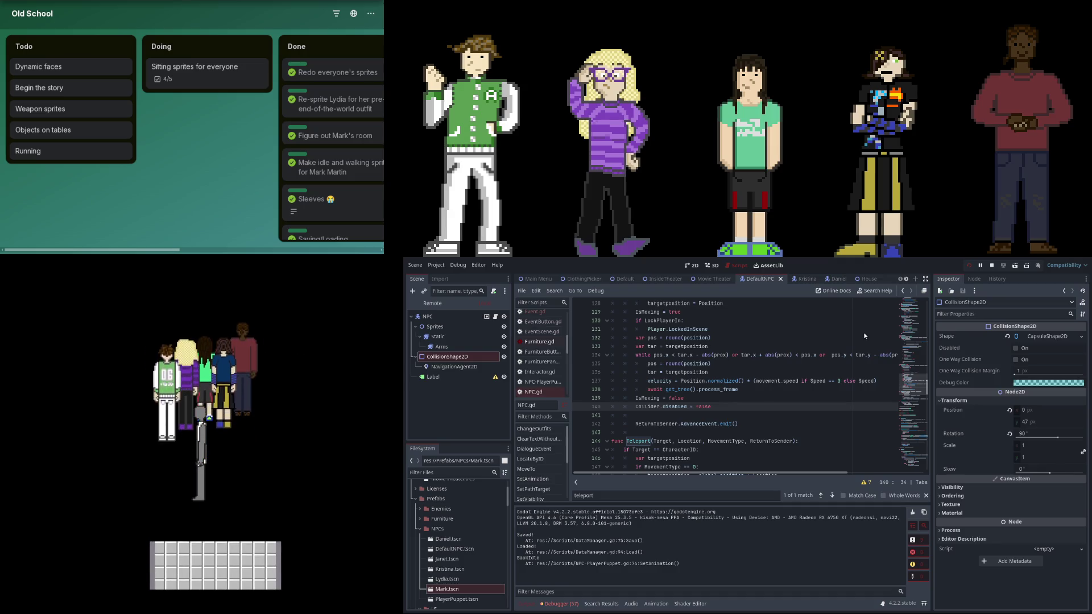
- Stop the test run and view the seated DefaultNPC character in the 2D editor
left_click(992, 265)
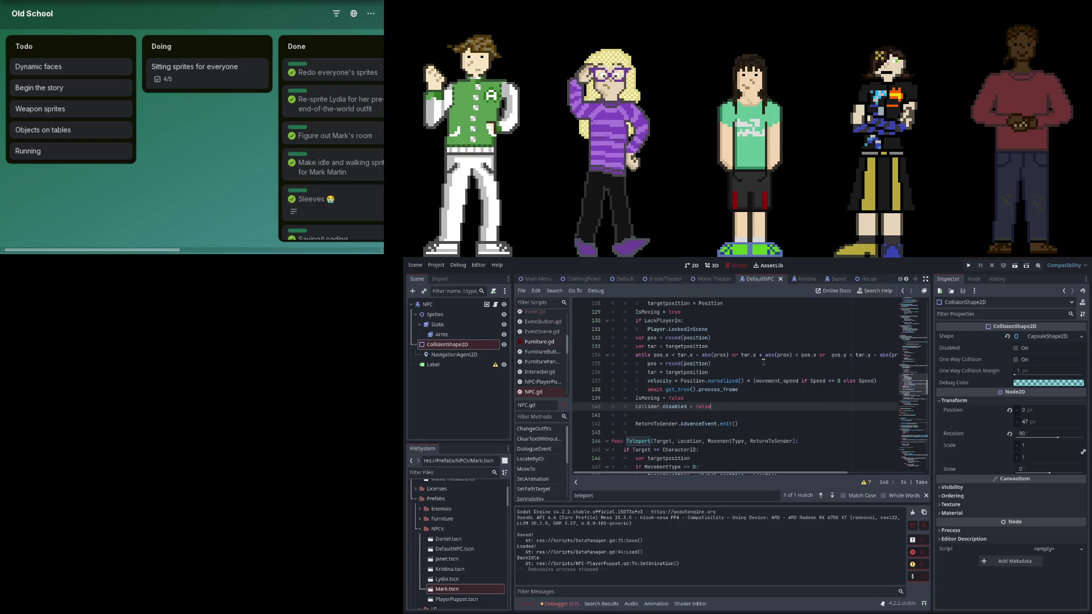
left_click(691, 264)
scroll(732, 355, "down", 3)
scroll(732, 355, "down", 2)
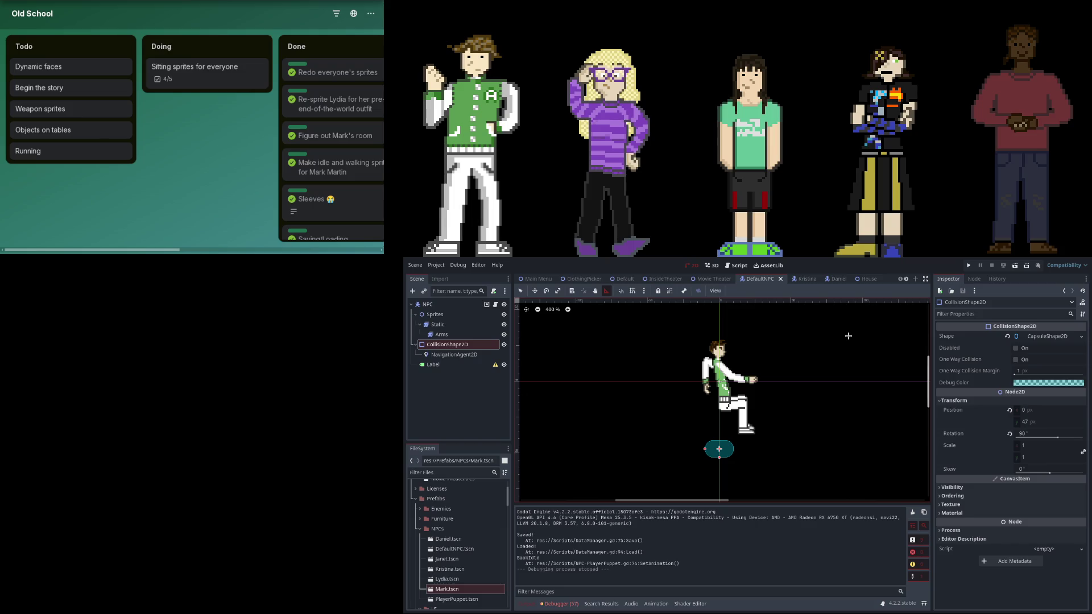
- Open Player.gd and insert blank lines after LocateByID for a new function
left_click(736, 265)
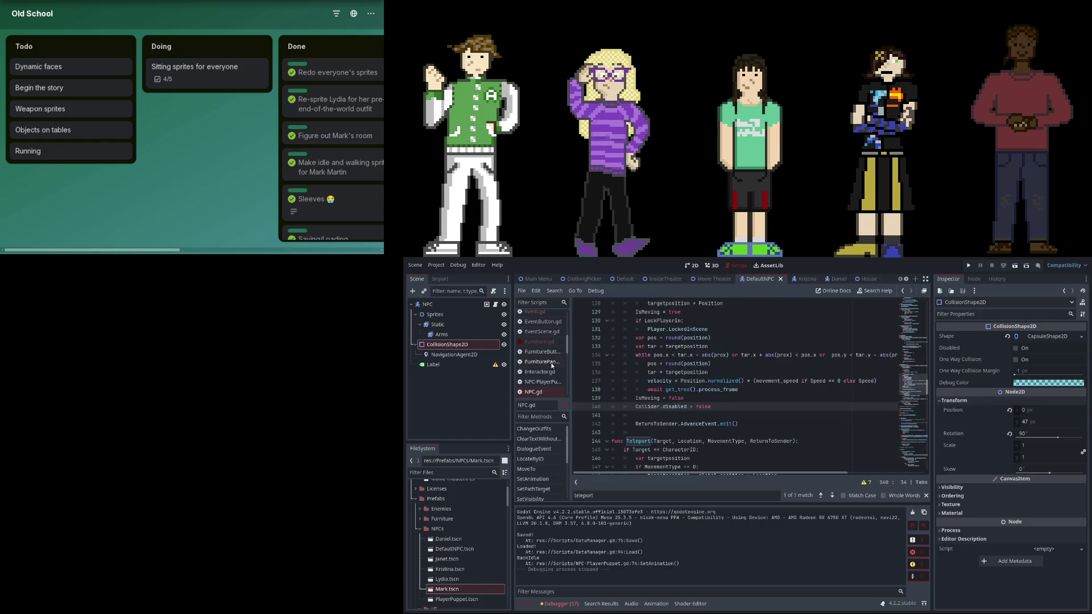
scroll(533, 358, "down", 1)
left_click(535, 380)
scroll(682, 387, "up", 4)
left_click(632, 424)
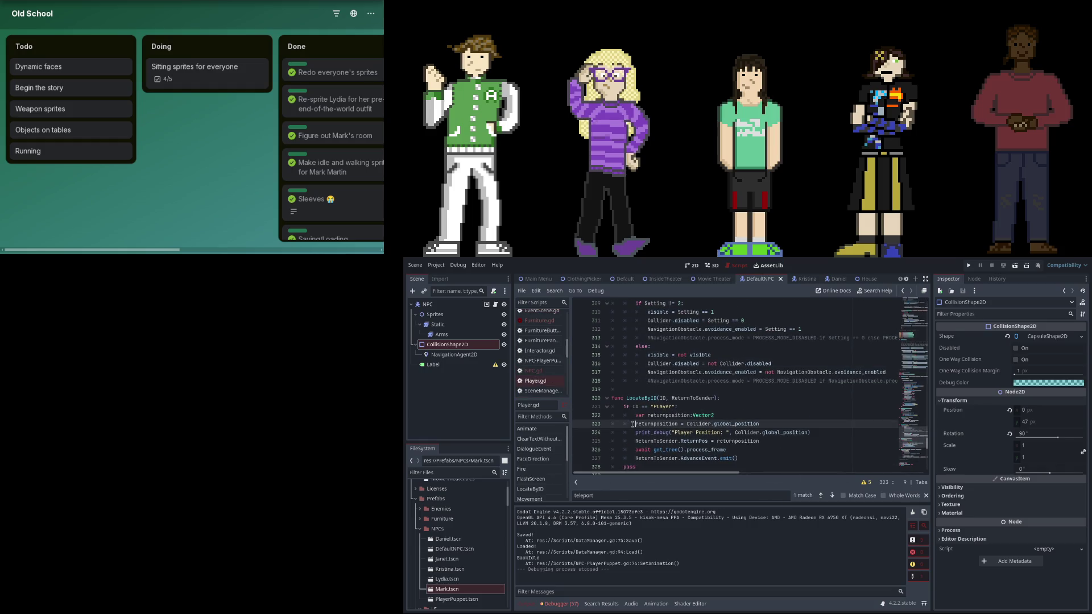
scroll(634, 423, "down", 3)
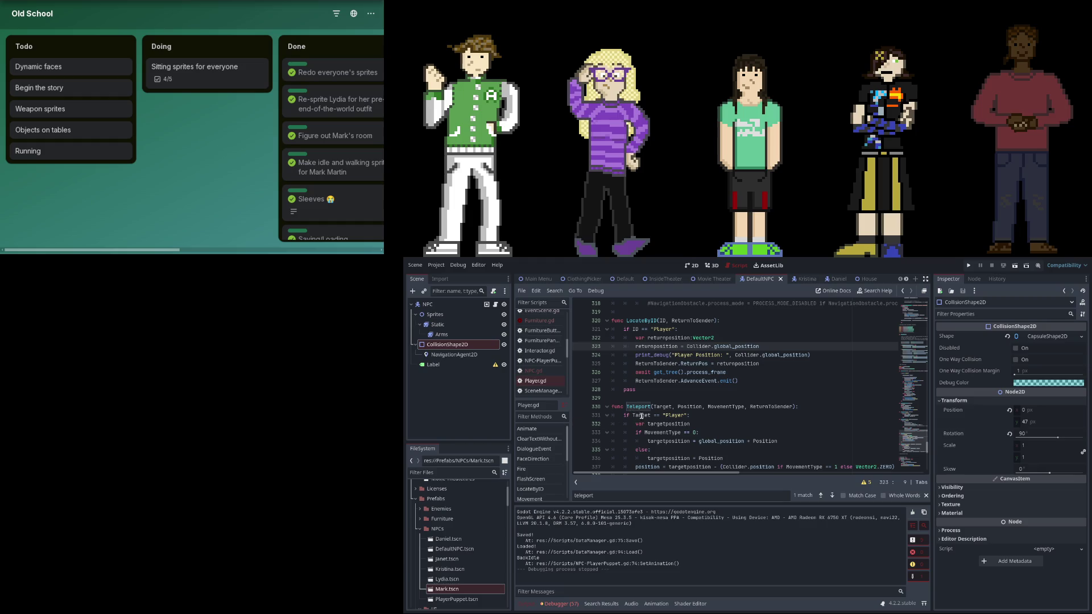
scroll(641, 416, "down", 3)
scroll(637, 398, "up", 2)
left_click(630, 372)
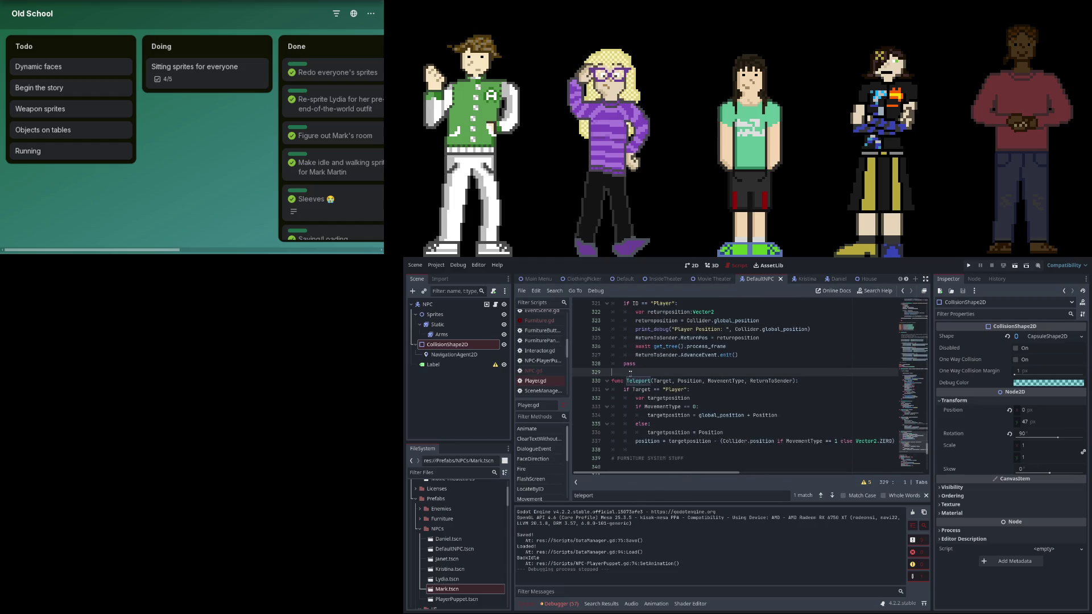
key("Return")
key("Return")
left_click(624, 384)
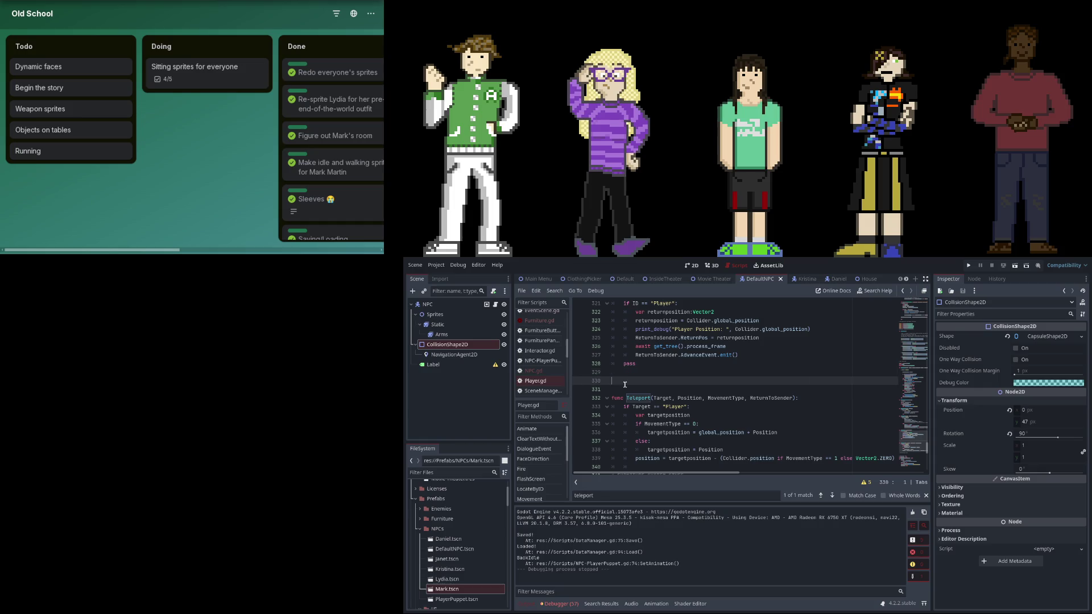
scroll(624, 385, "down", 7)
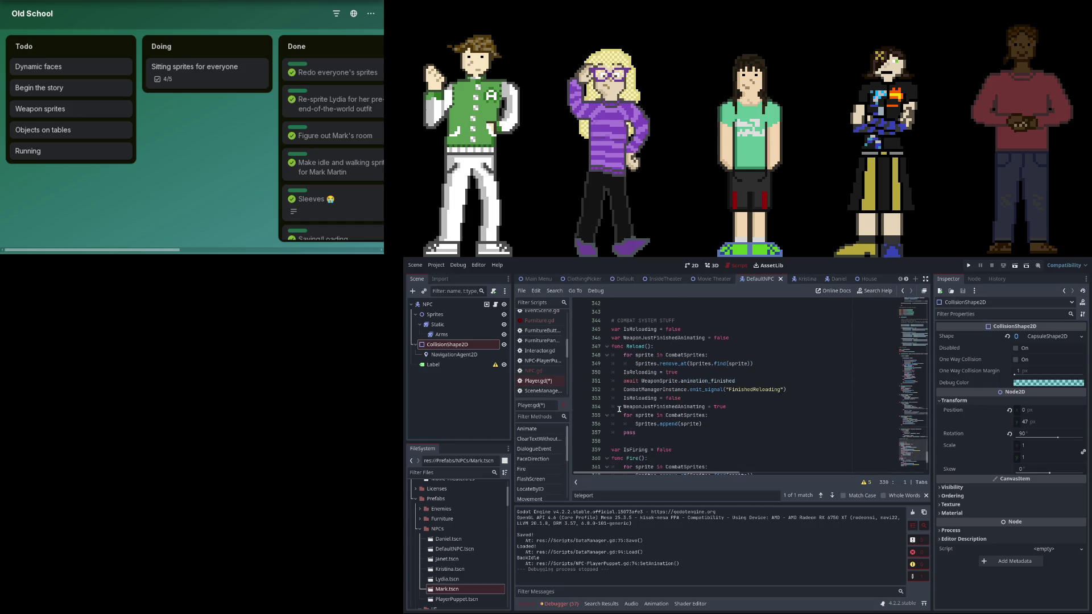
scroll(618, 409, "up", 8)
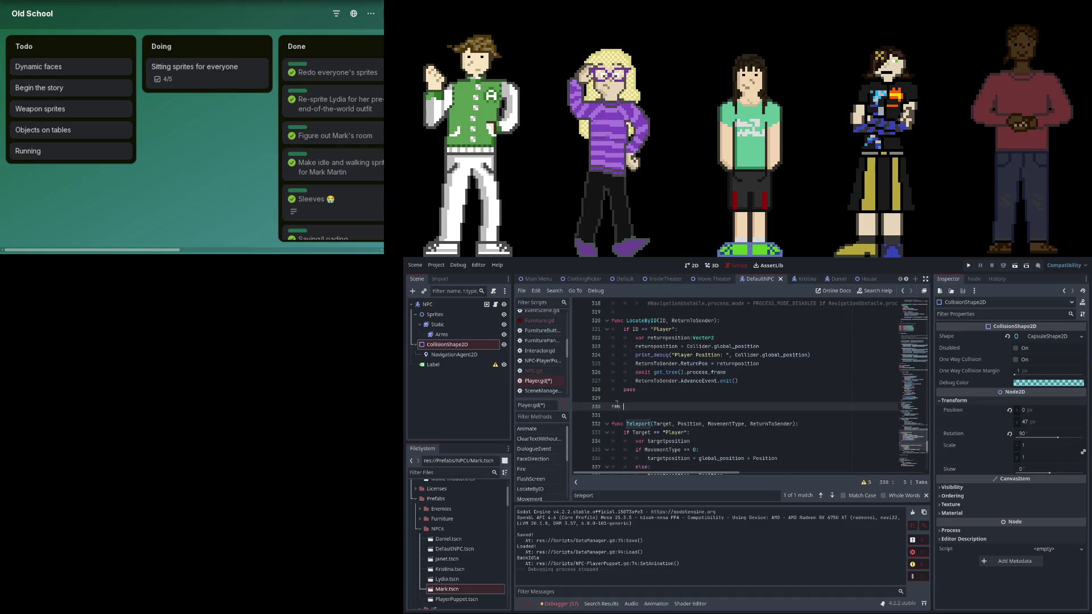
- Copy the MoveTo function from NPC.gd into Player.gd, replacing the unfinished stub
type("c ")
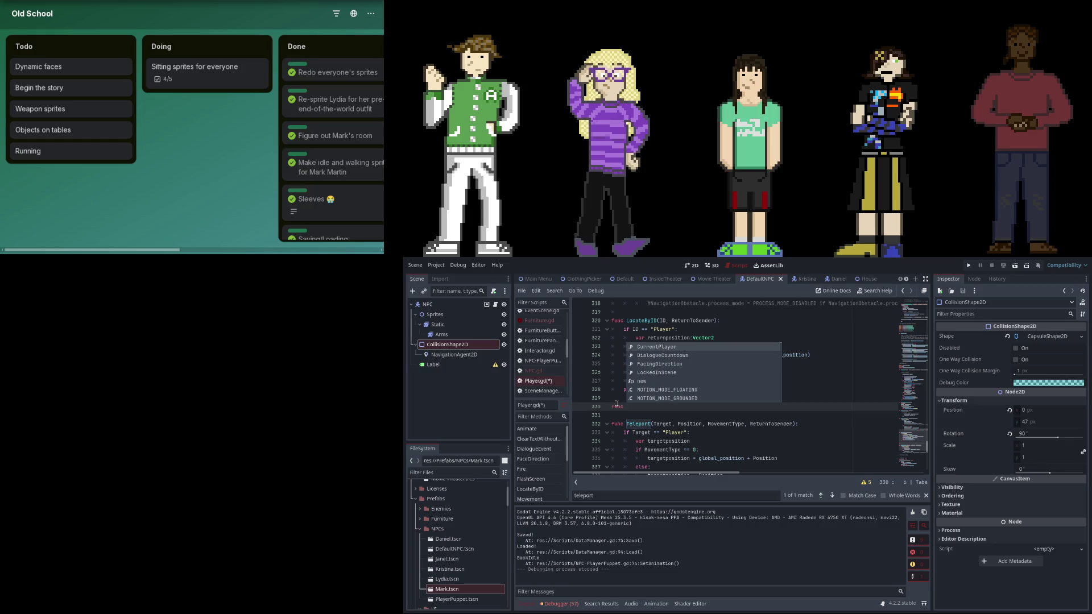
type("Move")
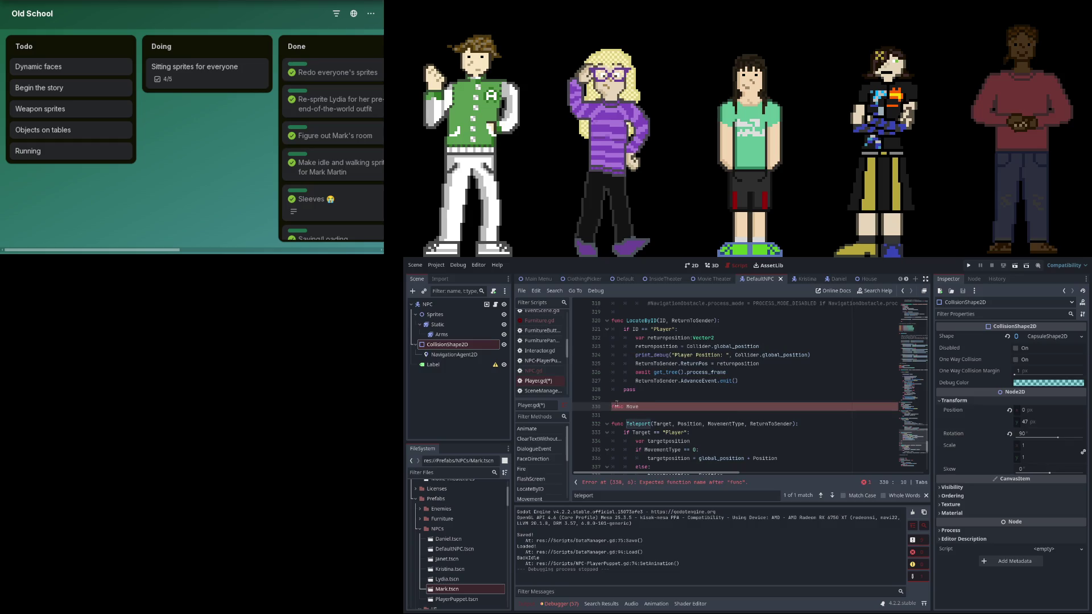
left_click(541, 368)
scroll(668, 405, "down", 3)
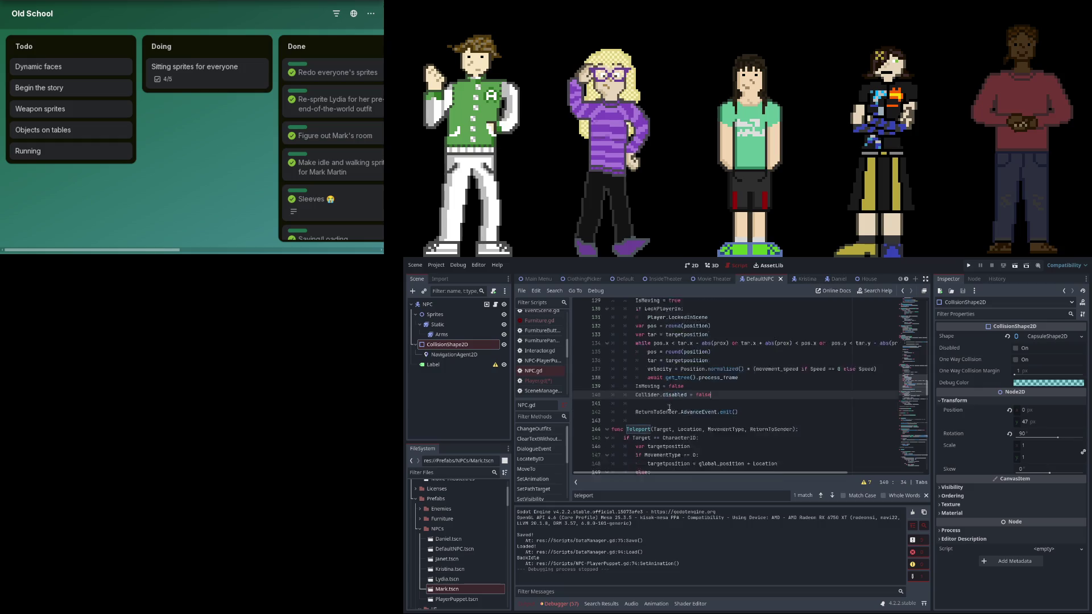
scroll(669, 405, "up", 5)
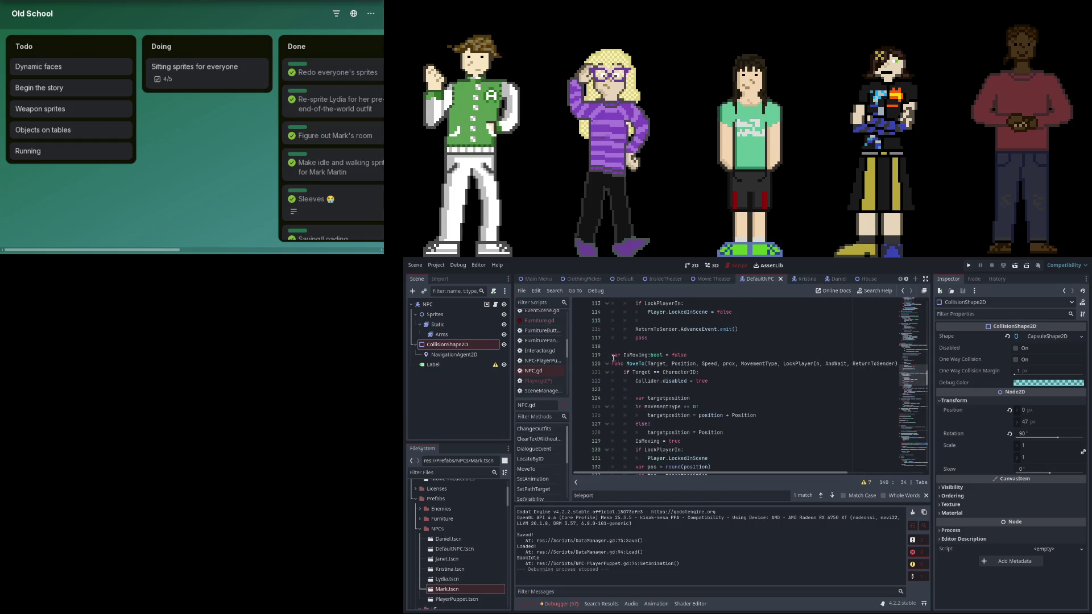
scroll(682, 386, "down", 7)
left_click(704, 371)
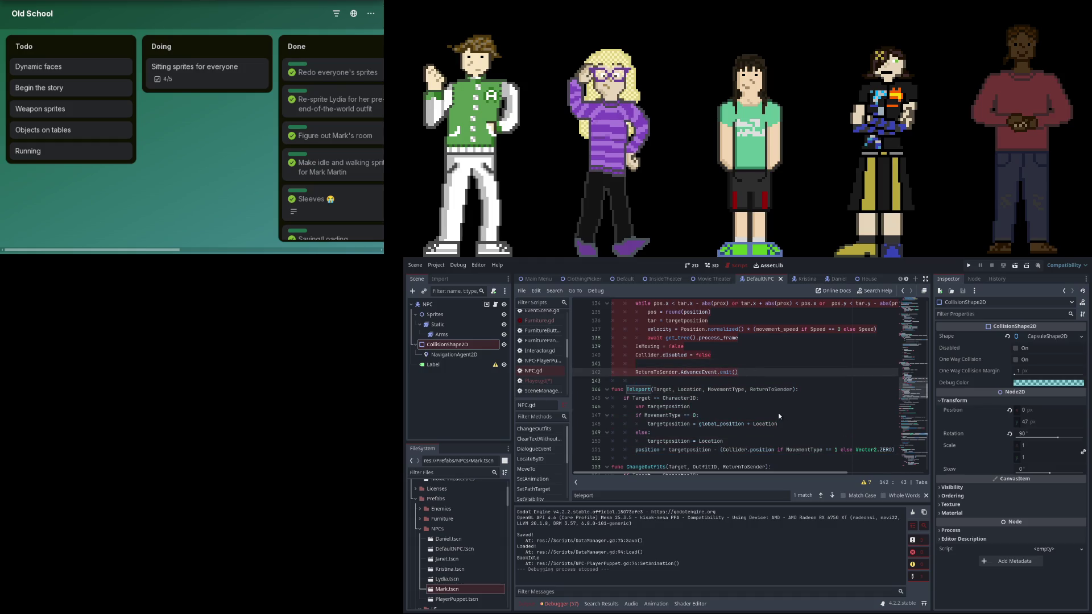
left_click(540, 381)
key("shift+Home")
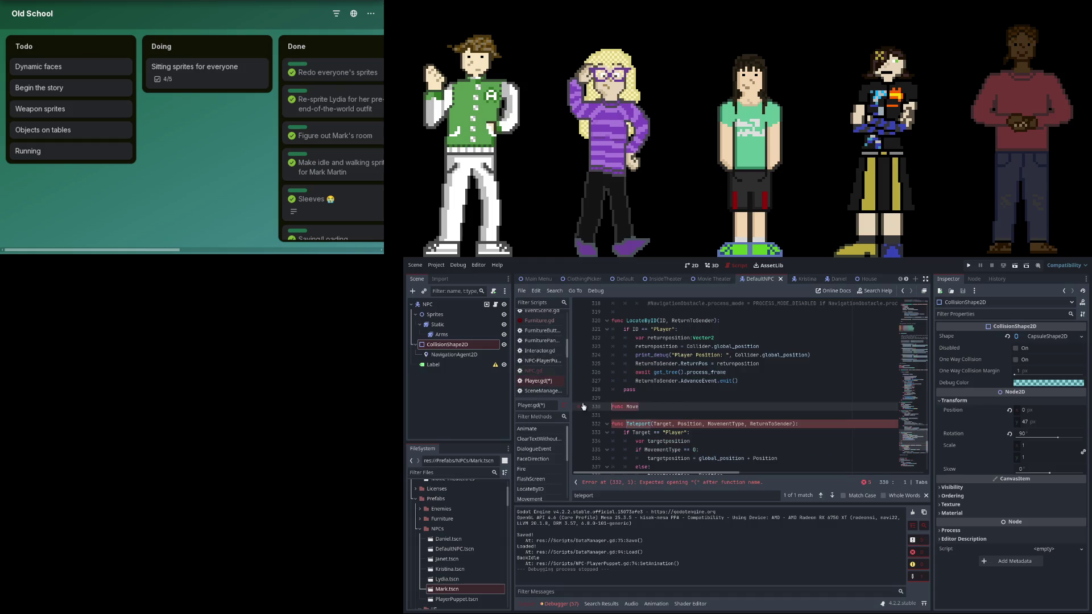
key("ctrl+v")
- Search the IsMoving uses and delete the duplicate IsMoving declaration from the pasted code
scroll(664, 409, "up", 2)
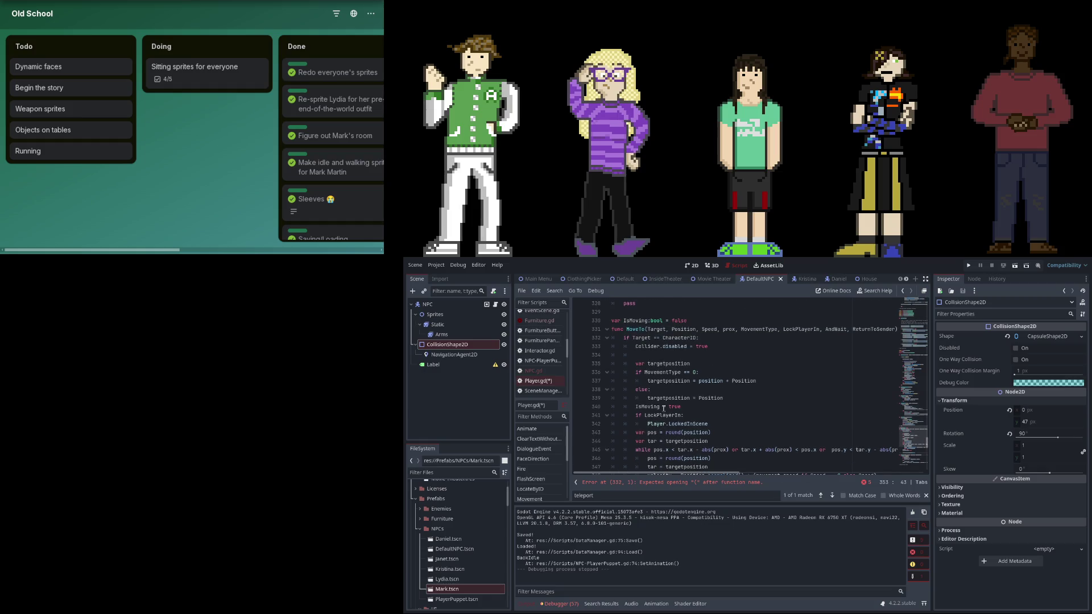
scroll(664, 409, "up", 1)
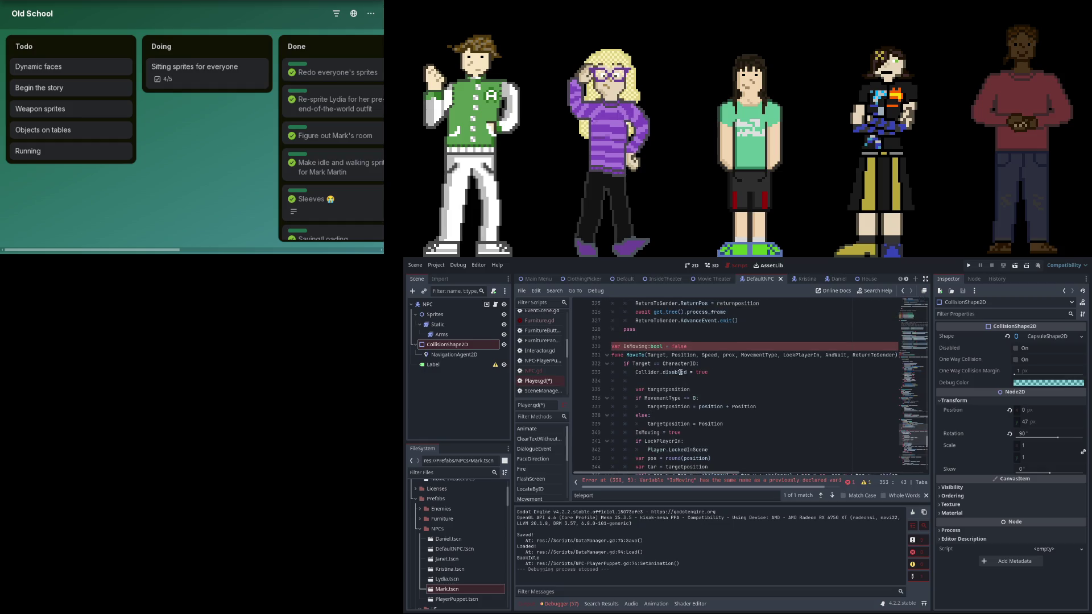
left_click(787, 482)
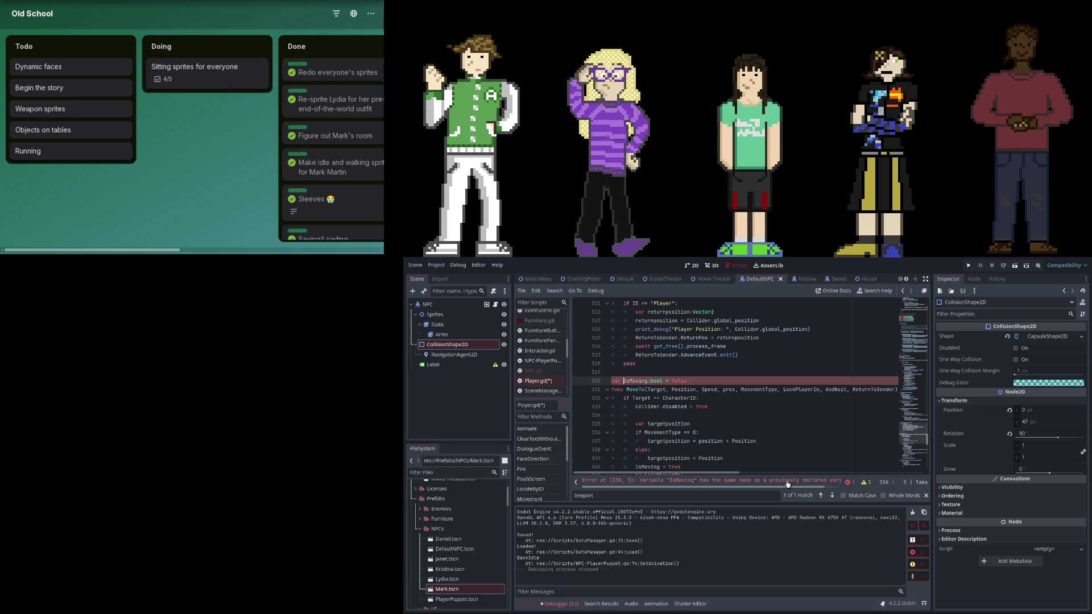
double_click(635, 381)
key("ctrl+f")
left_click(821, 495)
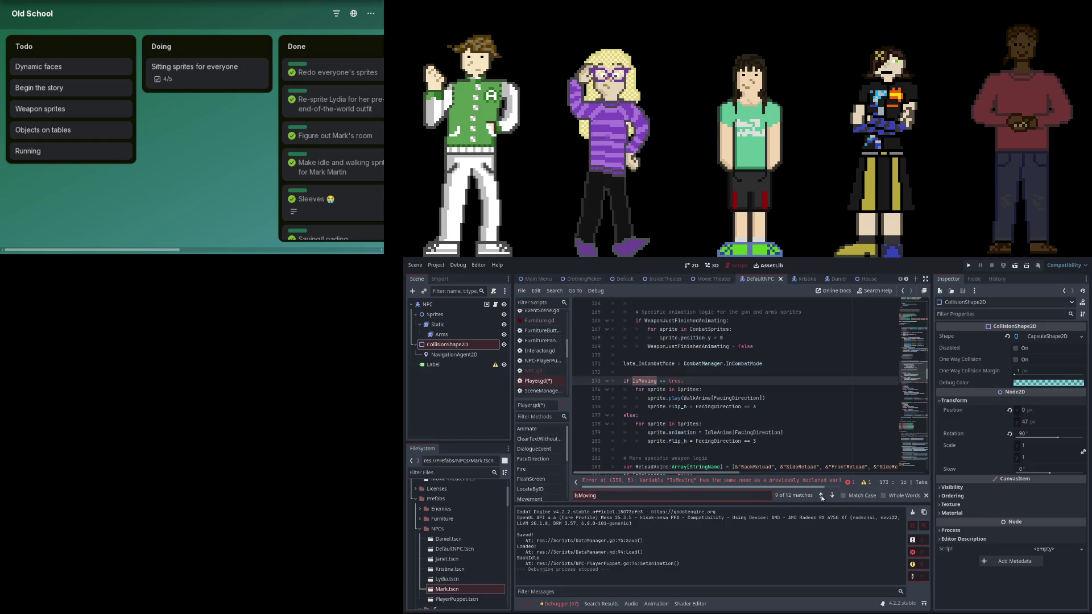
left_click(821, 495)
left_click(820, 496)
left_click(820, 495)
left_click(820, 496)
left_click(821, 495)
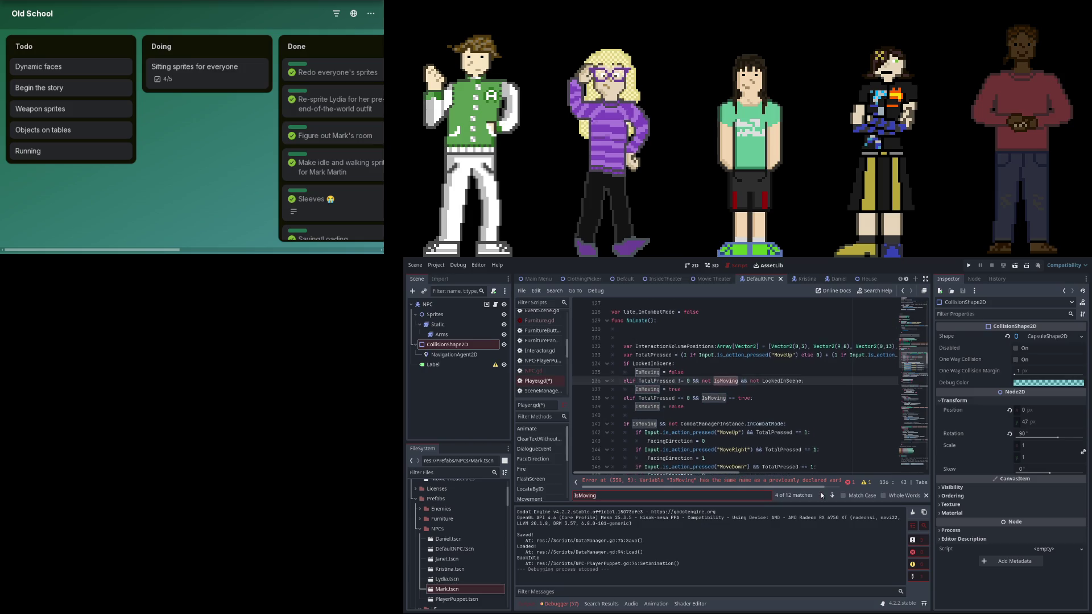
left_click(820, 495)
left_click(820, 495)
left_click(653, 467)
left_click(686, 467)
left_click(832, 495)
left_click(832, 494)
left_click(833, 494)
left_click(832, 495)
left_click(832, 495)
left_click(833, 495)
left_click(833, 494)
left_click(833, 494)
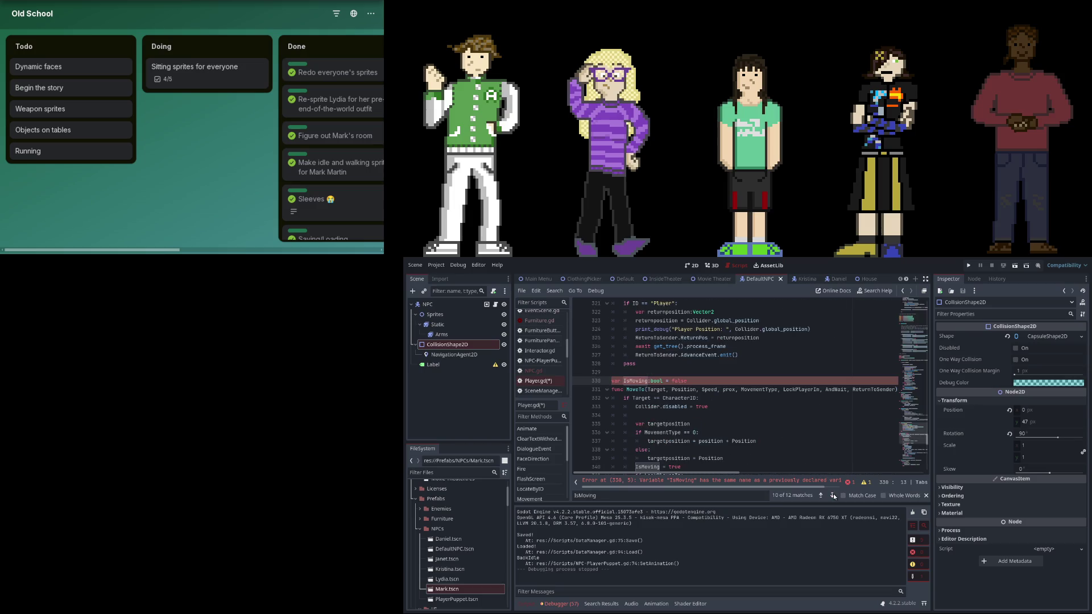
left_click(685, 382)
key("shift+Home")
key("BackSpace")
key("BackSpace")
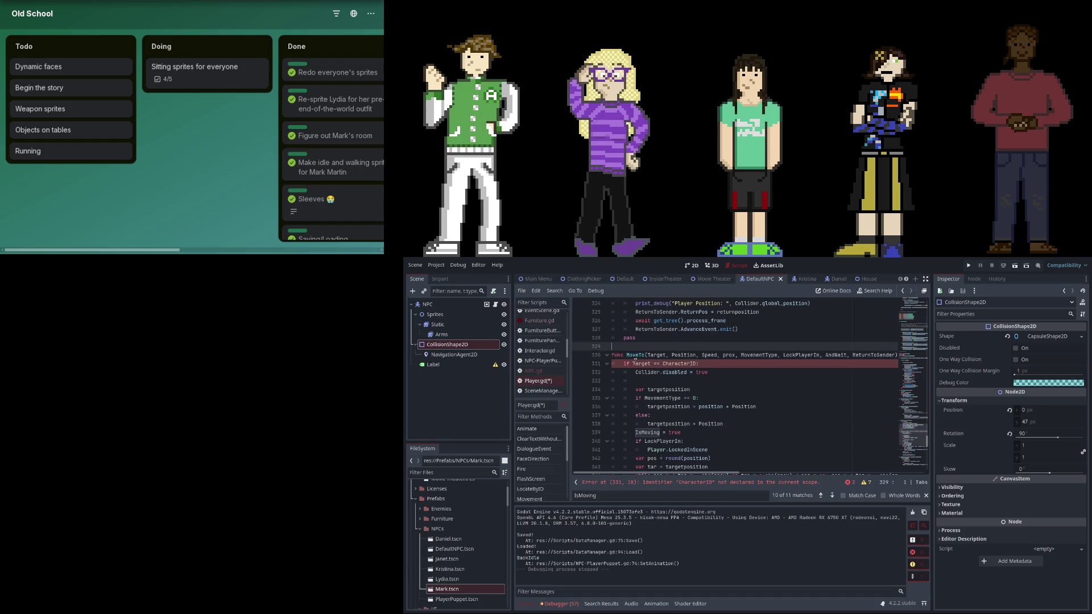
- Change the target check to compare against "Player" instead of CharacterID
double_click(680, 364)
type("\"Player")
key("BackSpace")
key("BackSpace")
key("BackSpace")
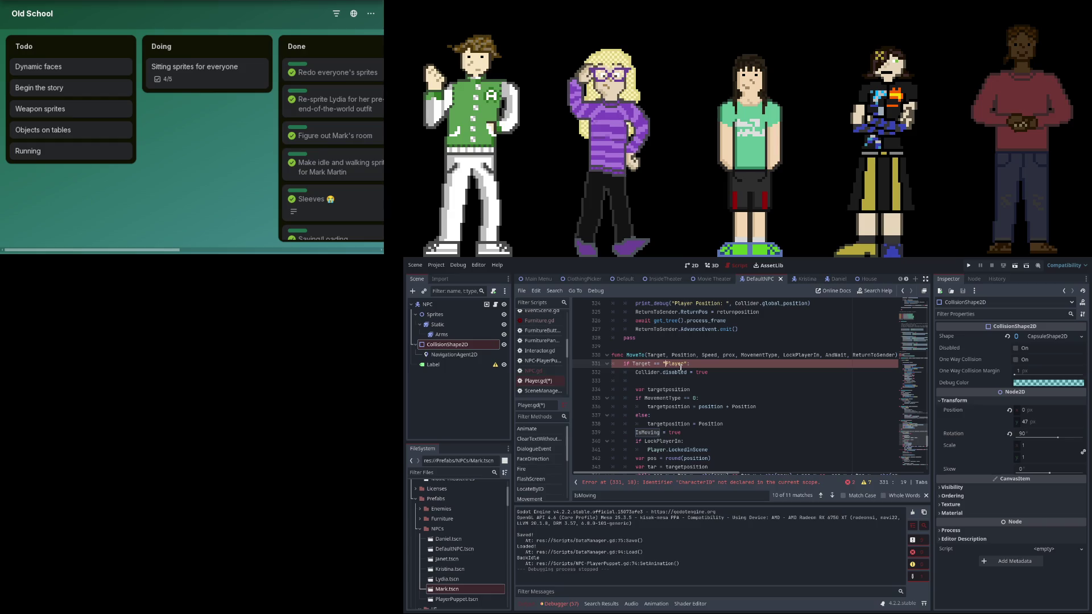
- Rewrite the velocity line as (MoveSpeed if Speed == 0 else Speed), replacing movement_speed
scroll(716, 401, "down", 2)
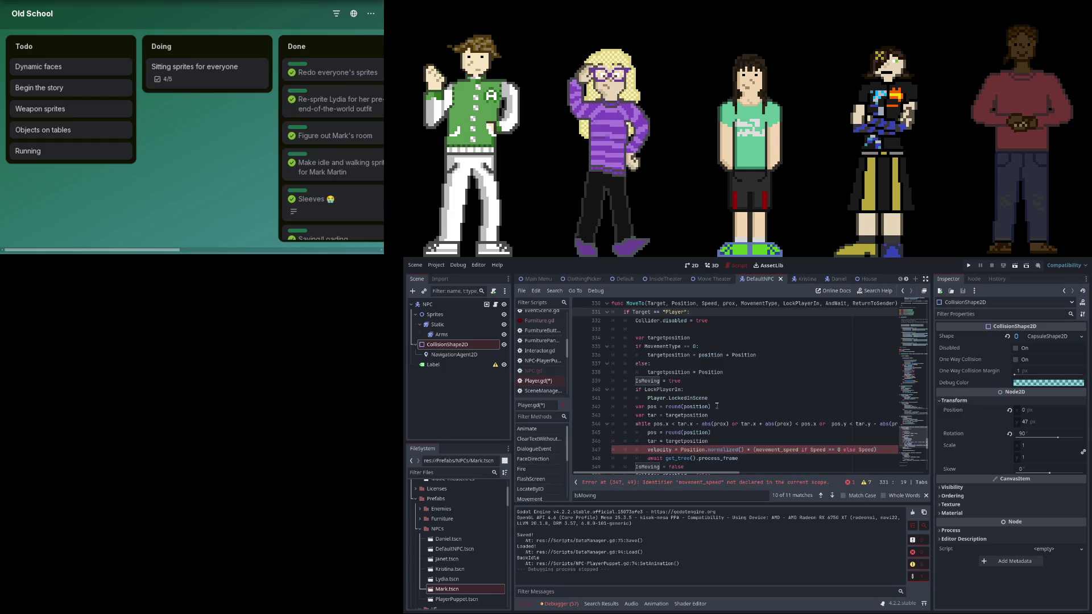
left_click(784, 450)
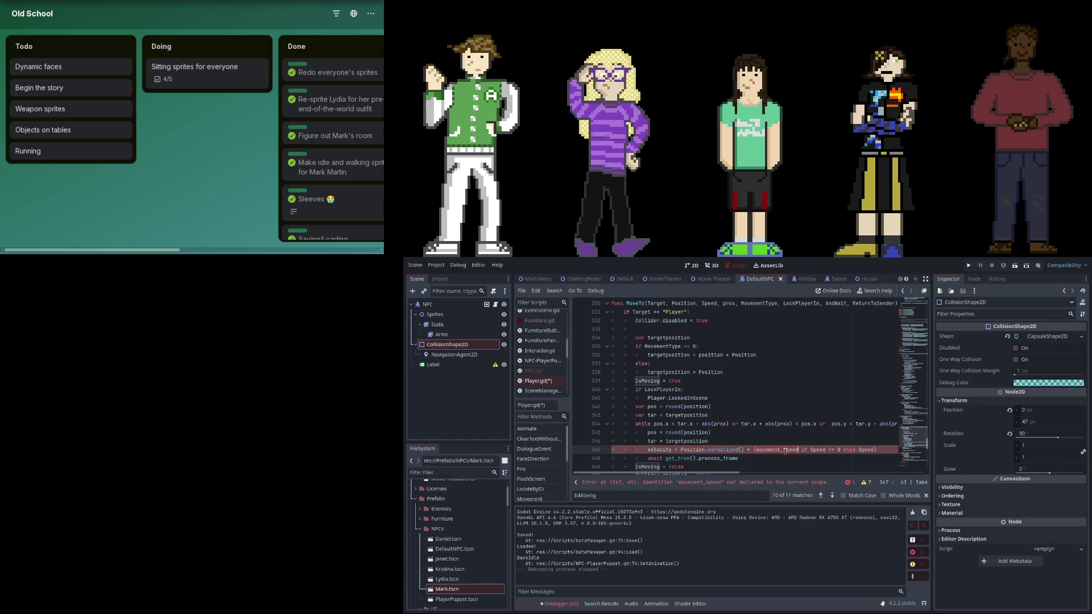
key("ctrl+BackSpace")
type("speed")
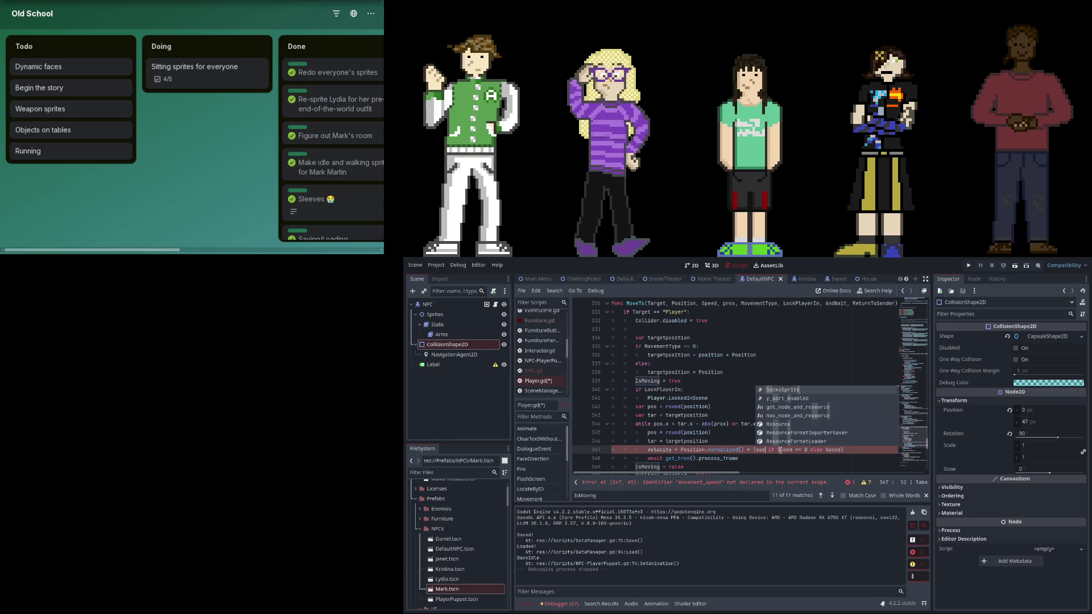
key("Return")
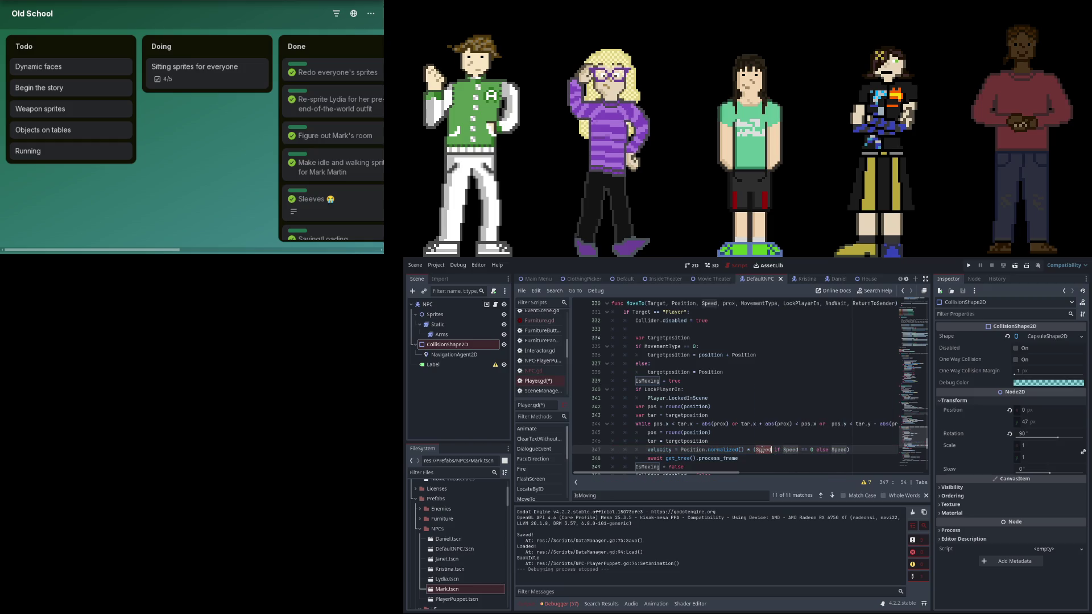
key("BackSpace")
key("BackSpace")
key("BackSpace")
type("Move")
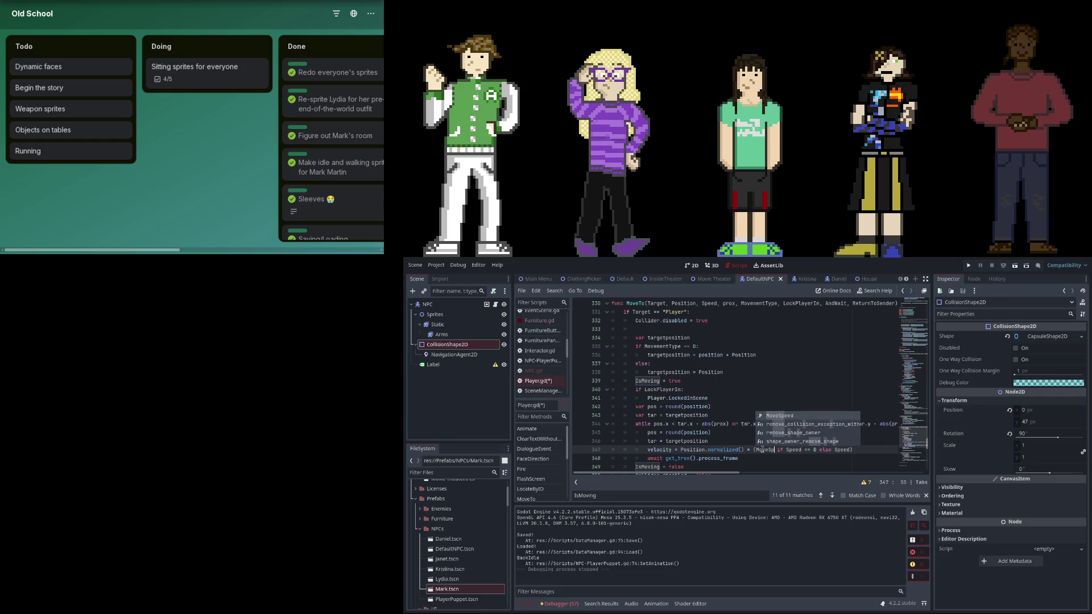
key("Return")
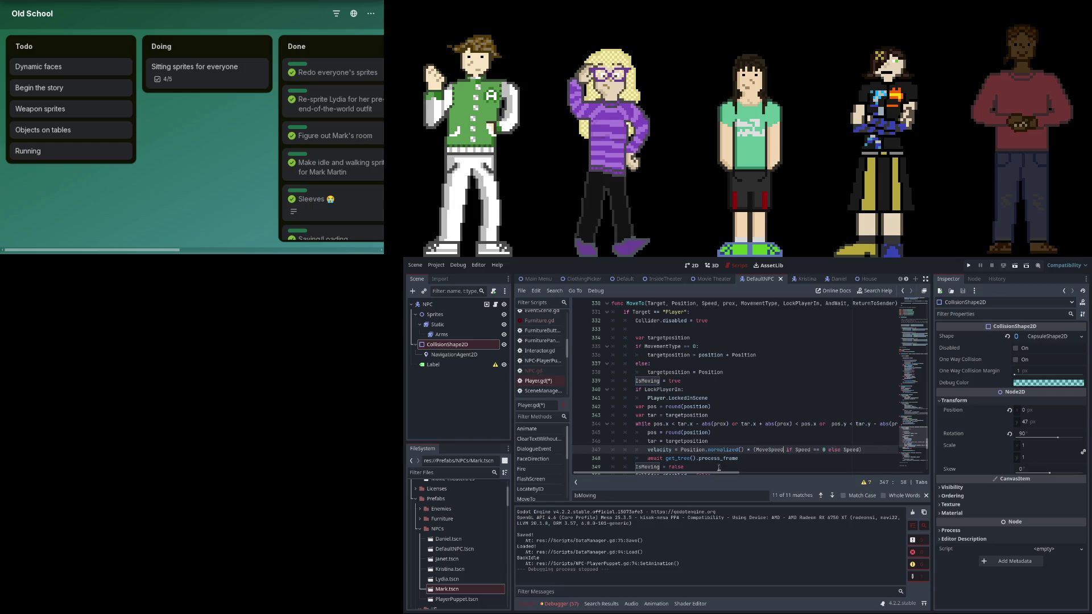
scroll(671, 439, "down", 1)
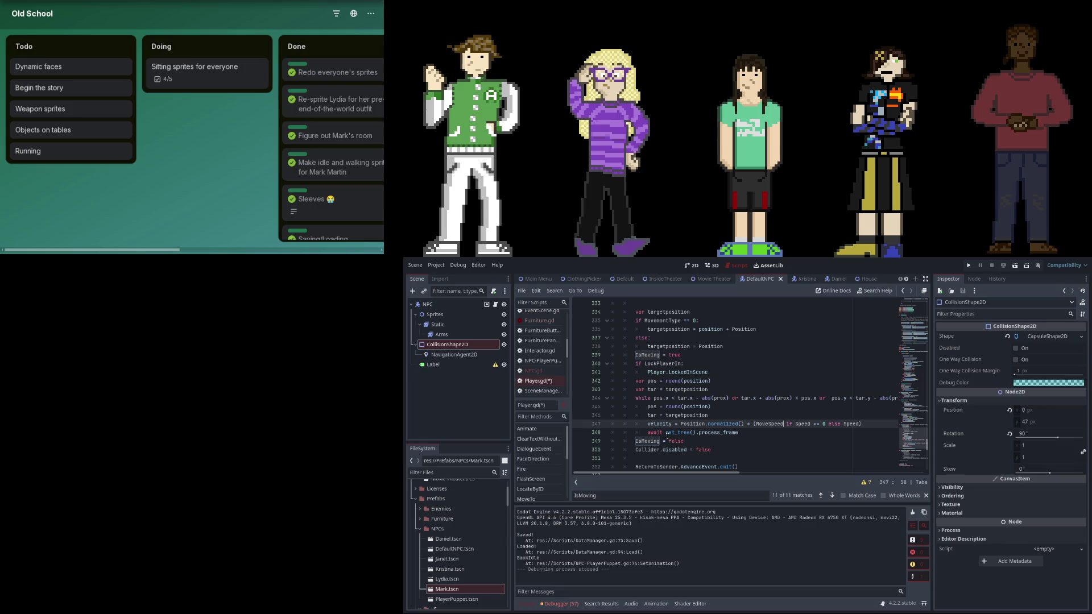
scroll(667, 434, "up", 1)
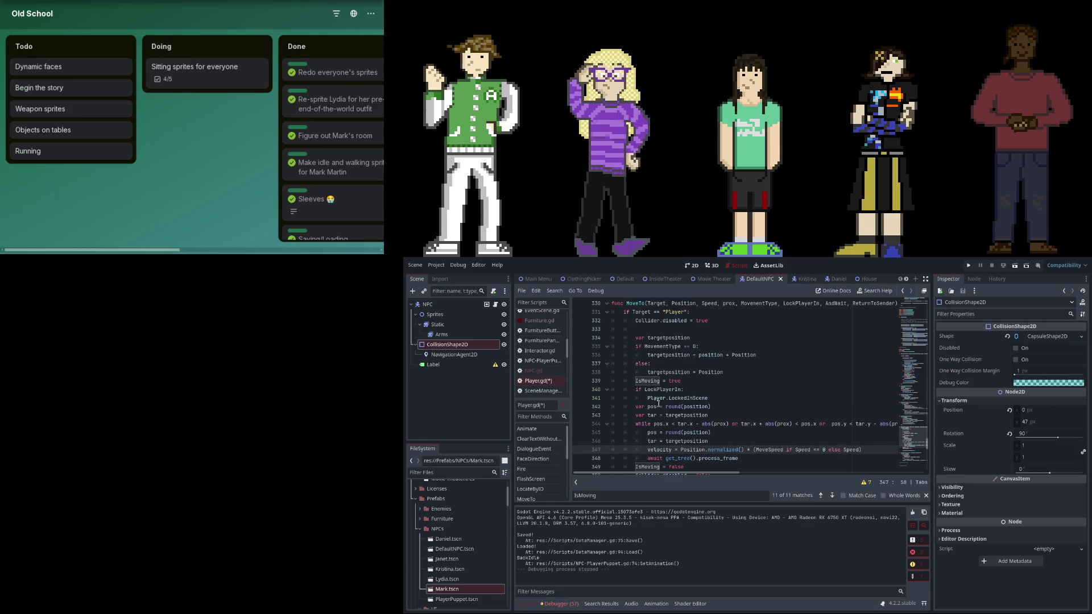
scroll(640, 408, "down", 2)
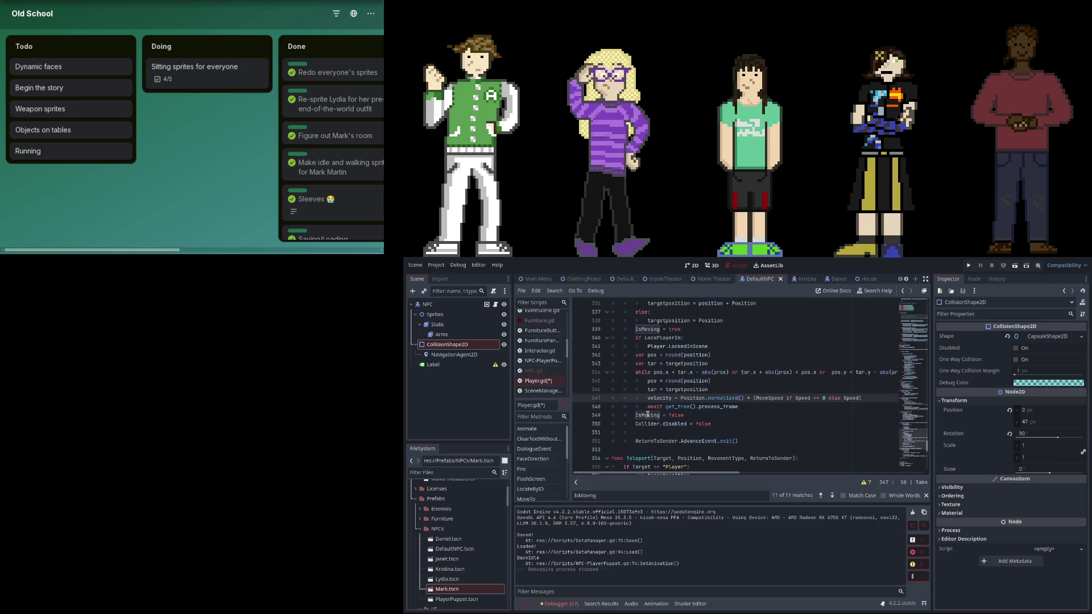
left_click(647, 415)
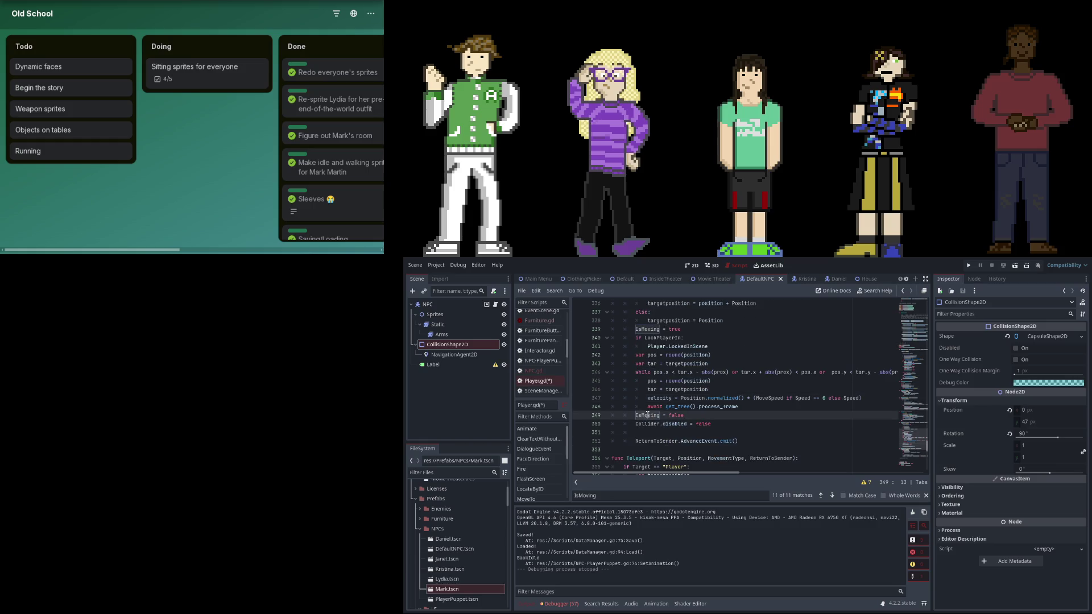
scroll(647, 415, "up", 1)
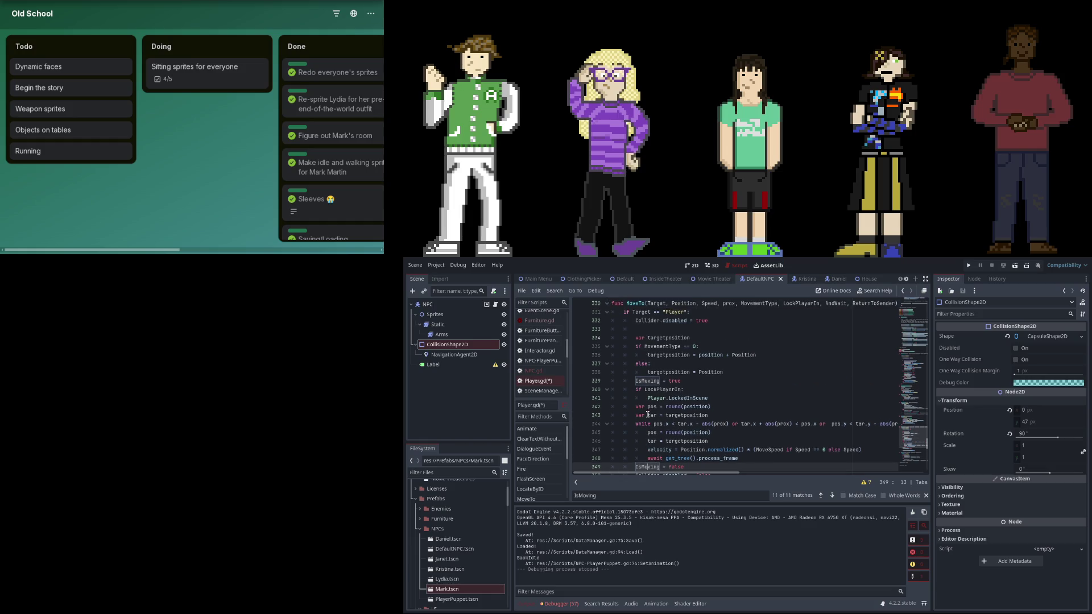
scroll(647, 415, "up", 3)
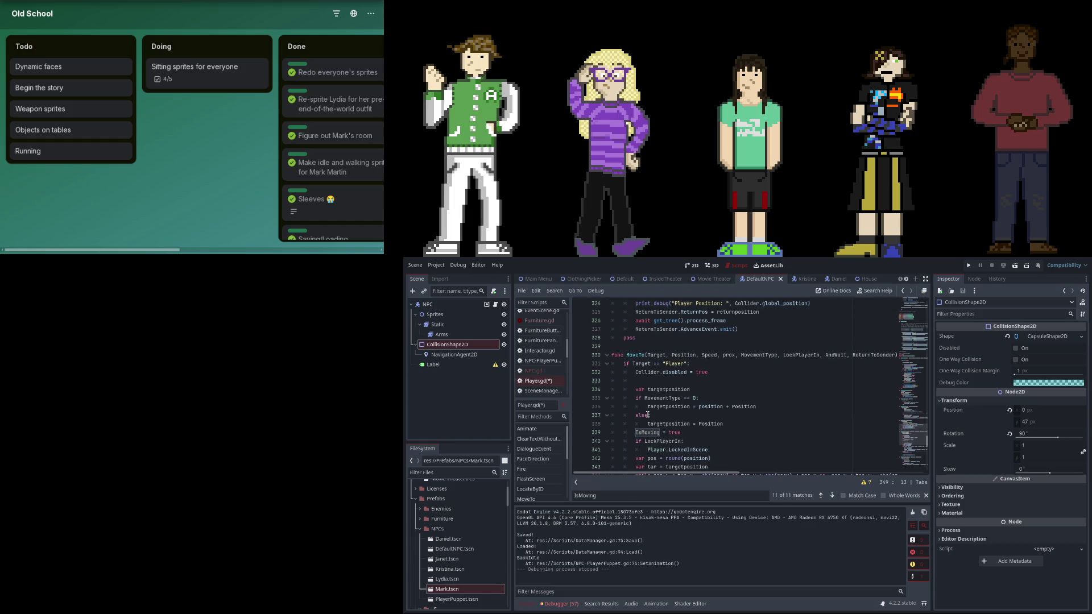
double_click(650, 432)
key("ctrl+f")
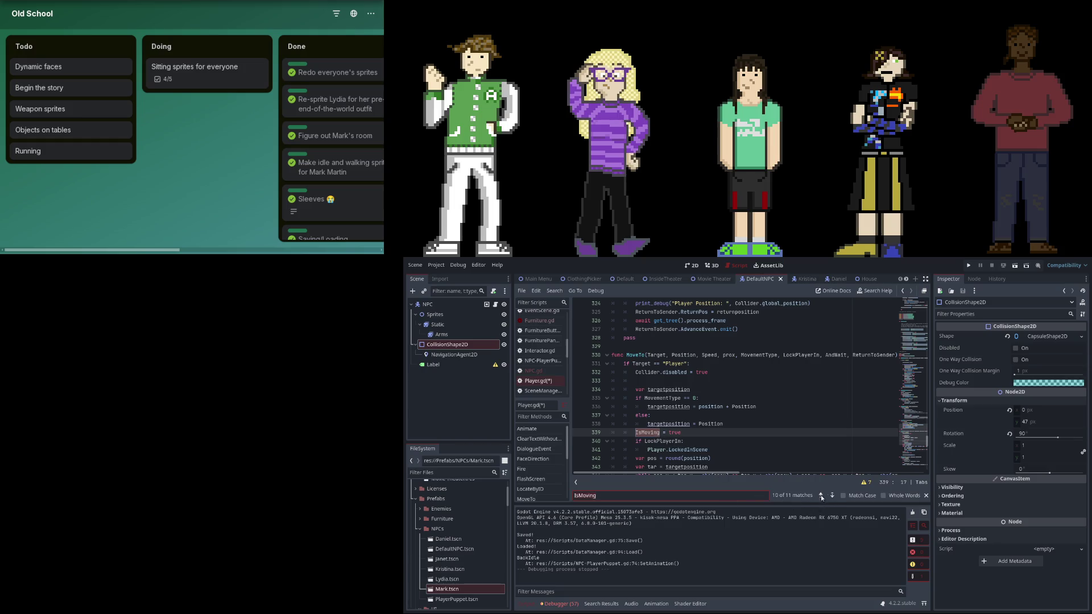
left_click(820, 496)
left_click(821, 496)
left_click(820, 496)
left_click(821, 496)
left_click(821, 496)
left_click(821, 496)
left_click(821, 495)
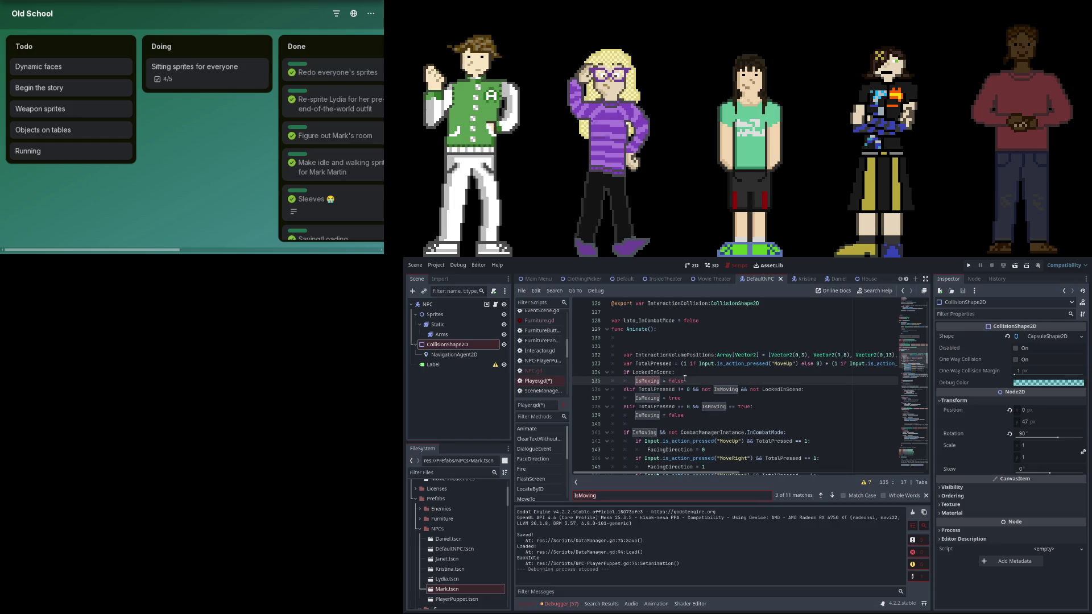
scroll(674, 439, "up", 1)
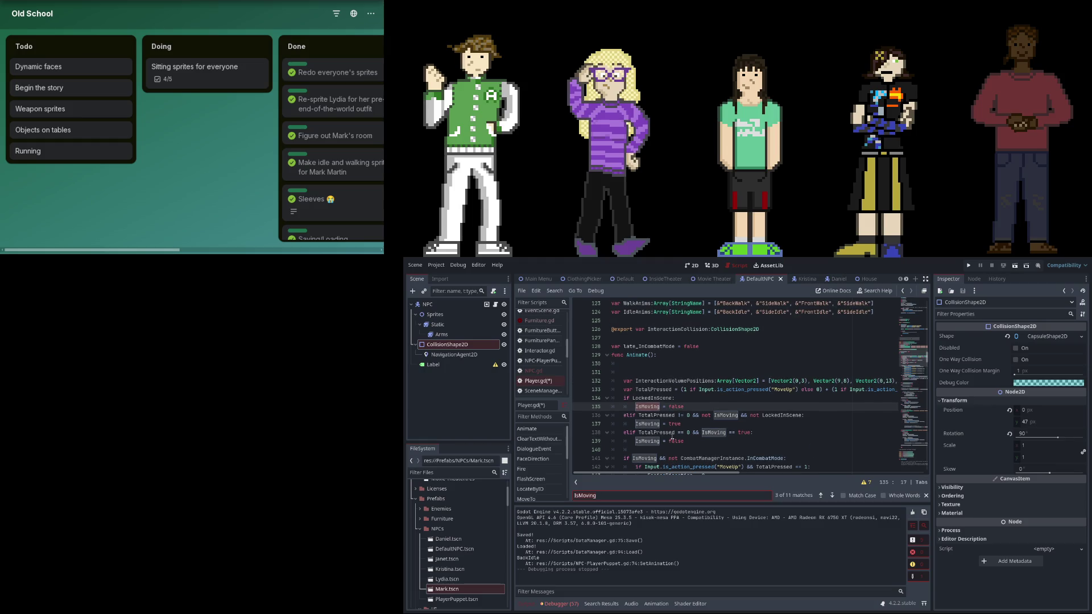
left_click(623, 389)
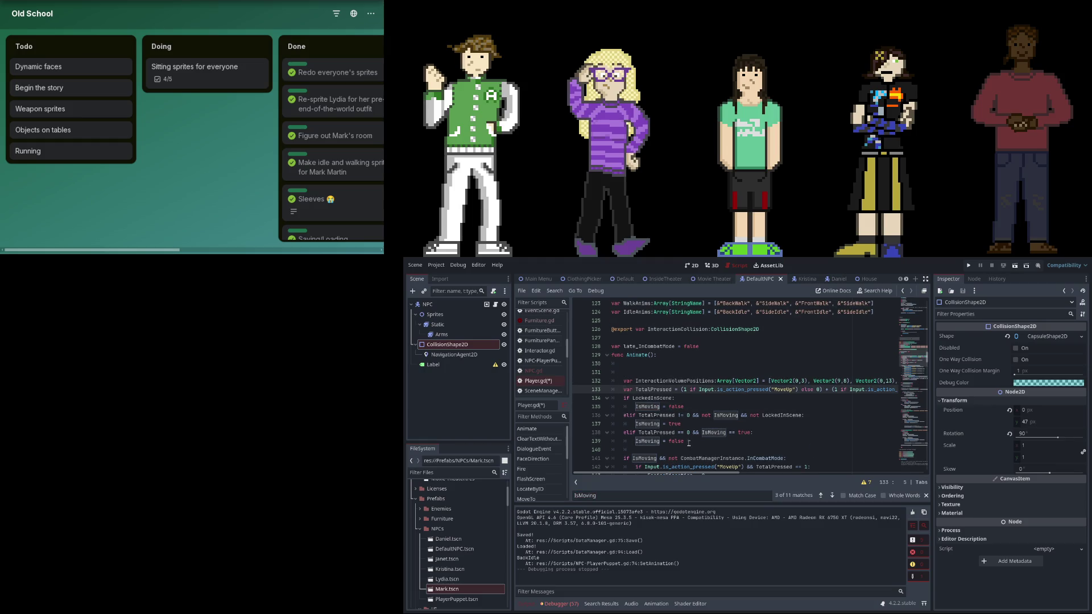
left_click(652, 406)
double_click(677, 406)
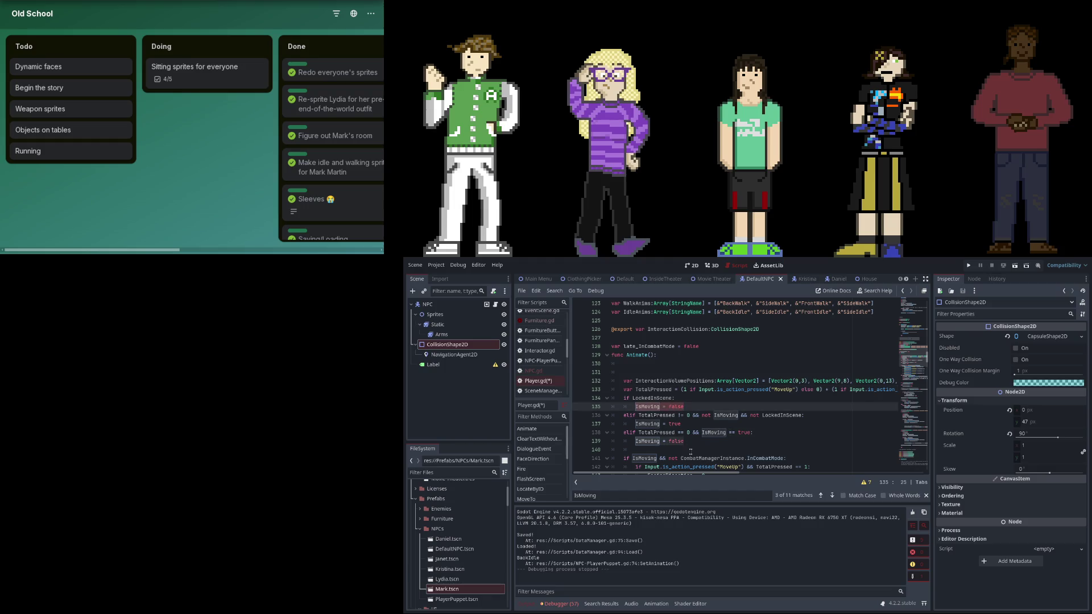
scroll(690, 451, "down", 3)
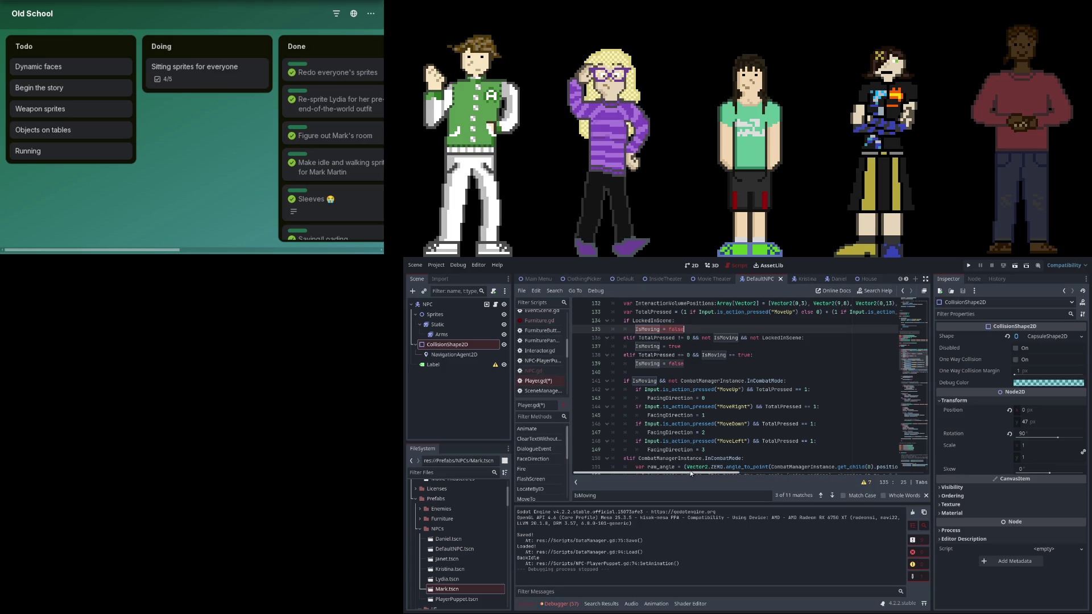
scroll(658, 401, "up", 1)
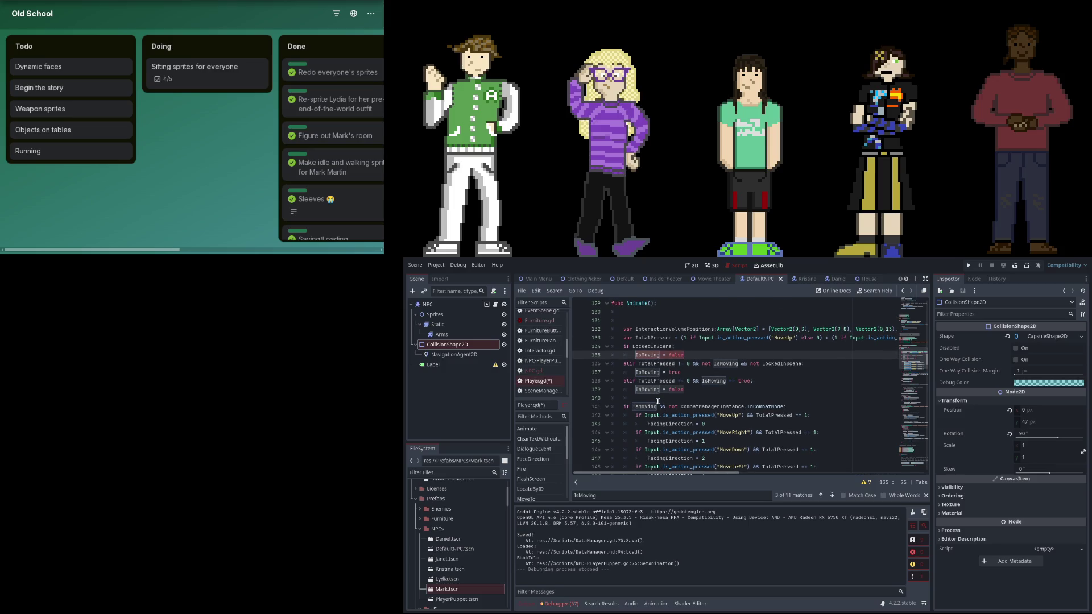
scroll(659, 402, "up", 1)
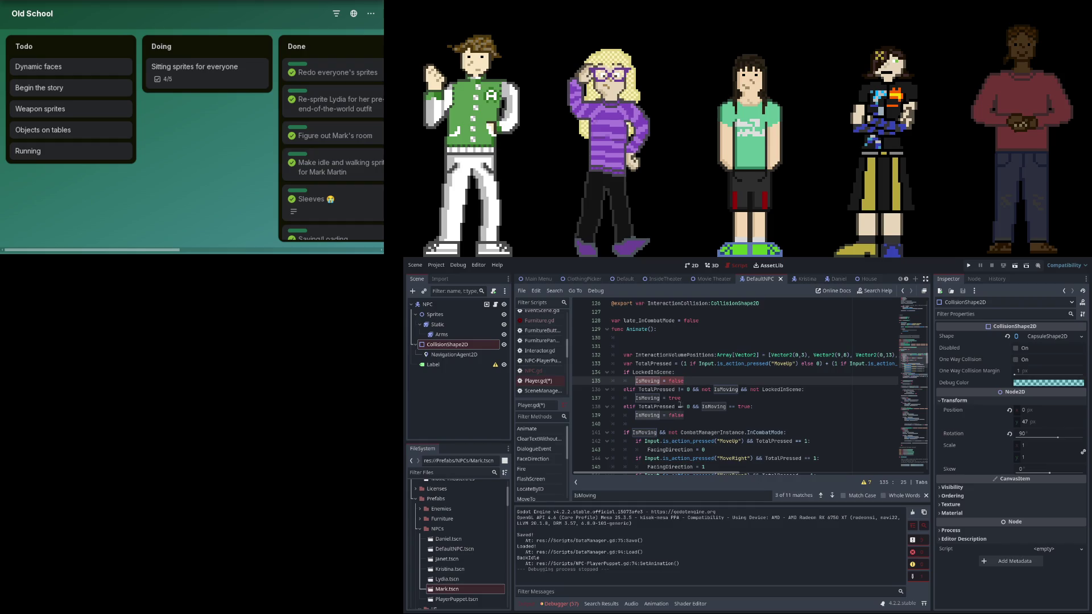
left_click(692, 374)
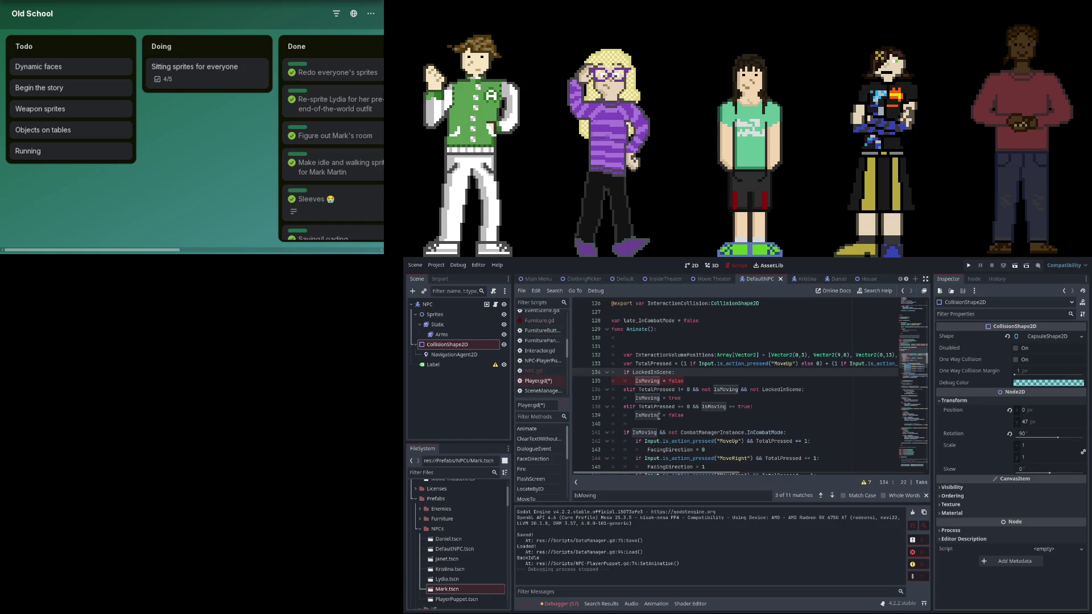
left_click(651, 380)
double_click(650, 380)
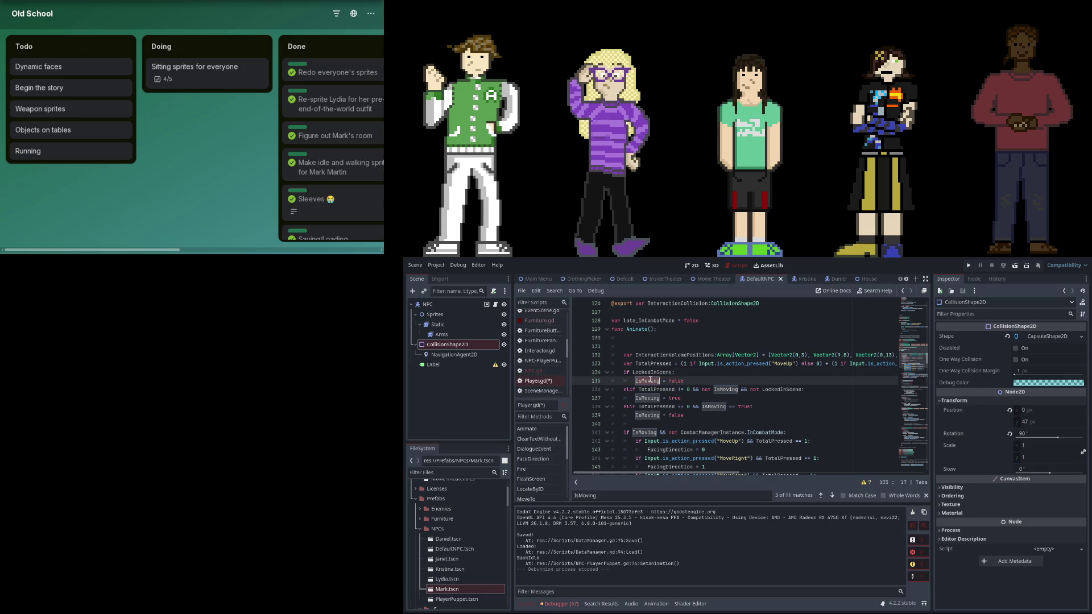
left_click(820, 495)
left_click(820, 495)
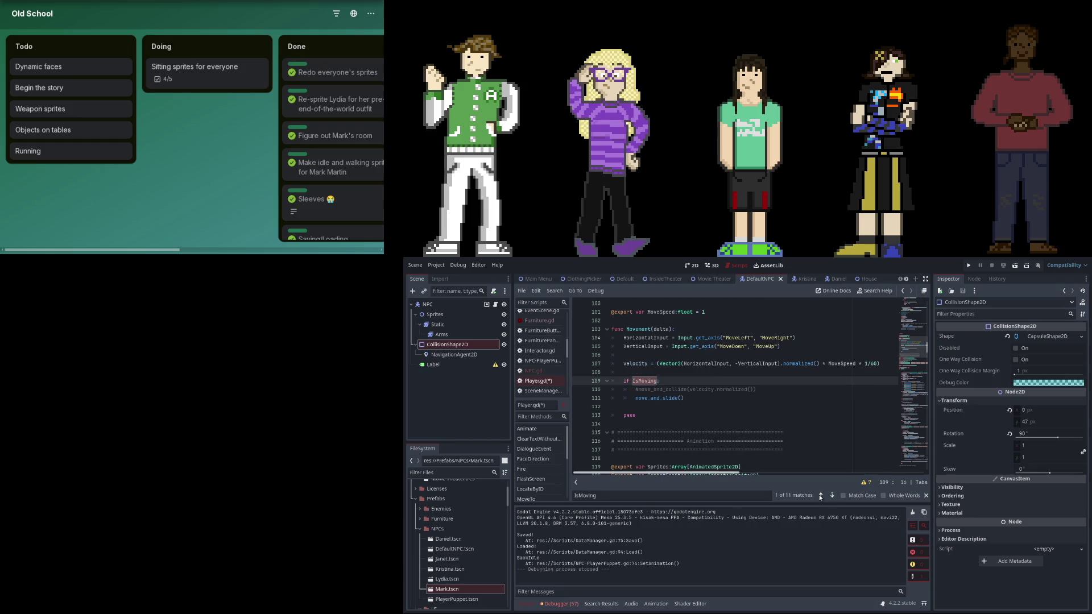
left_click(820, 495)
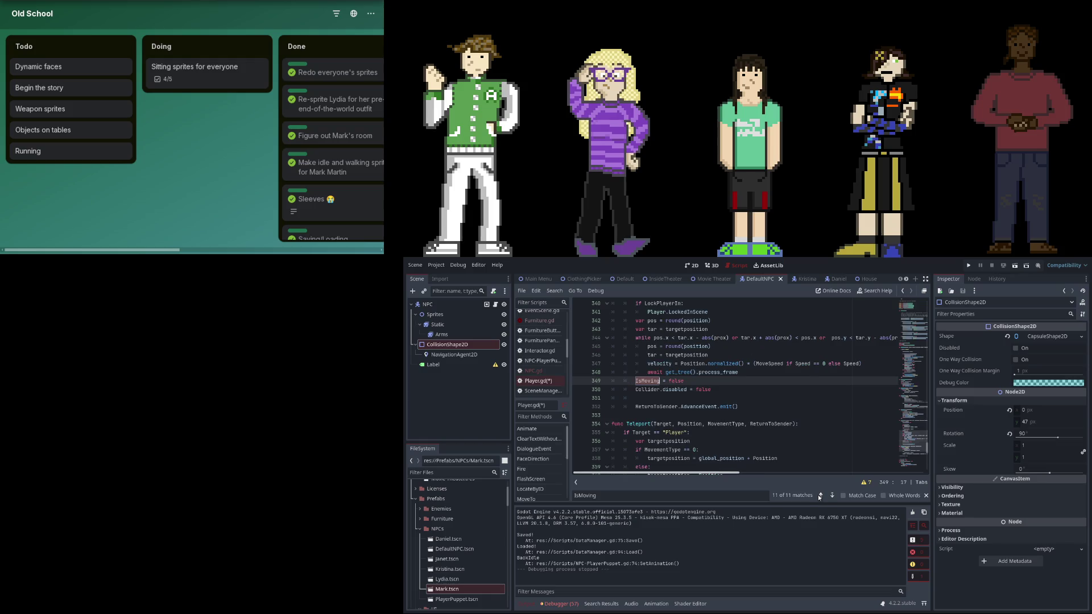
scroll(708, 424, "up", 2)
left_click(660, 398)
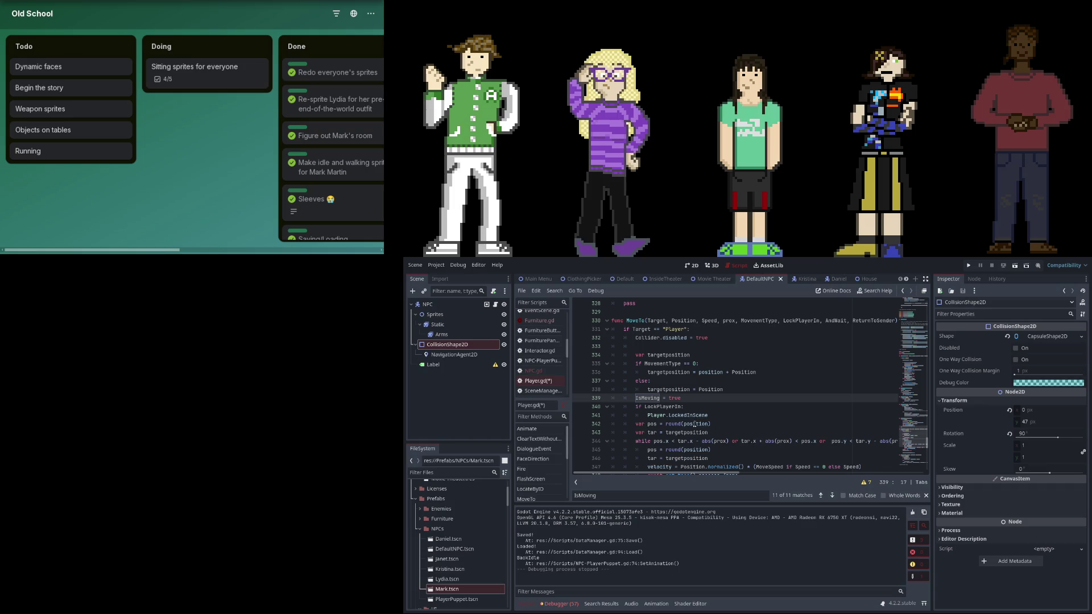
- Make line 339 set IsMovingAnim and declare 'var IsMovingAnim:bool = false' above MoveTo
type("Anim")
left_click(675, 313)
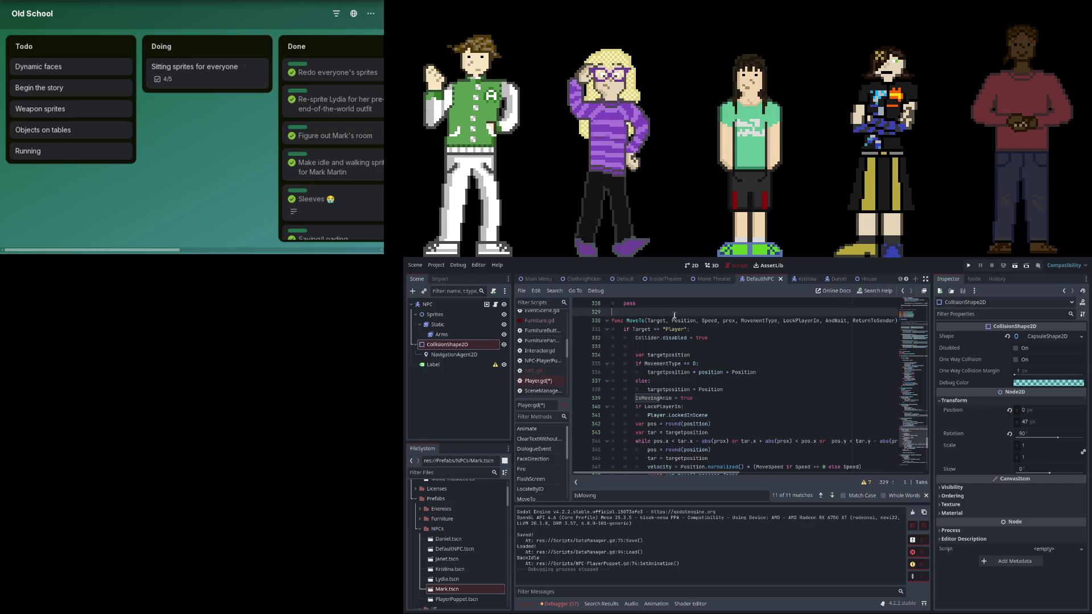
key("Return")
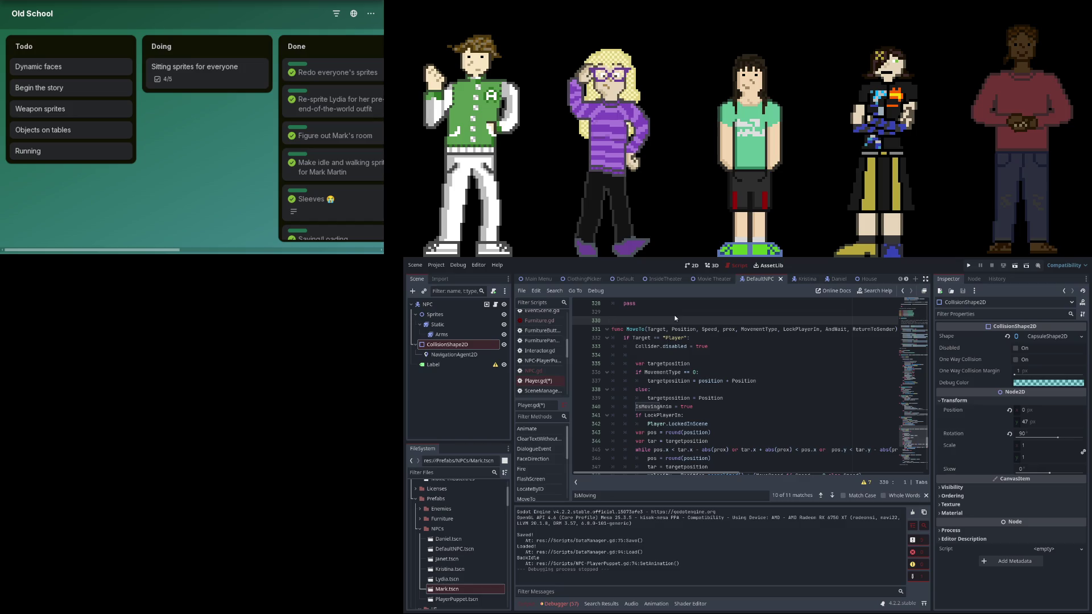
type("ar Is")
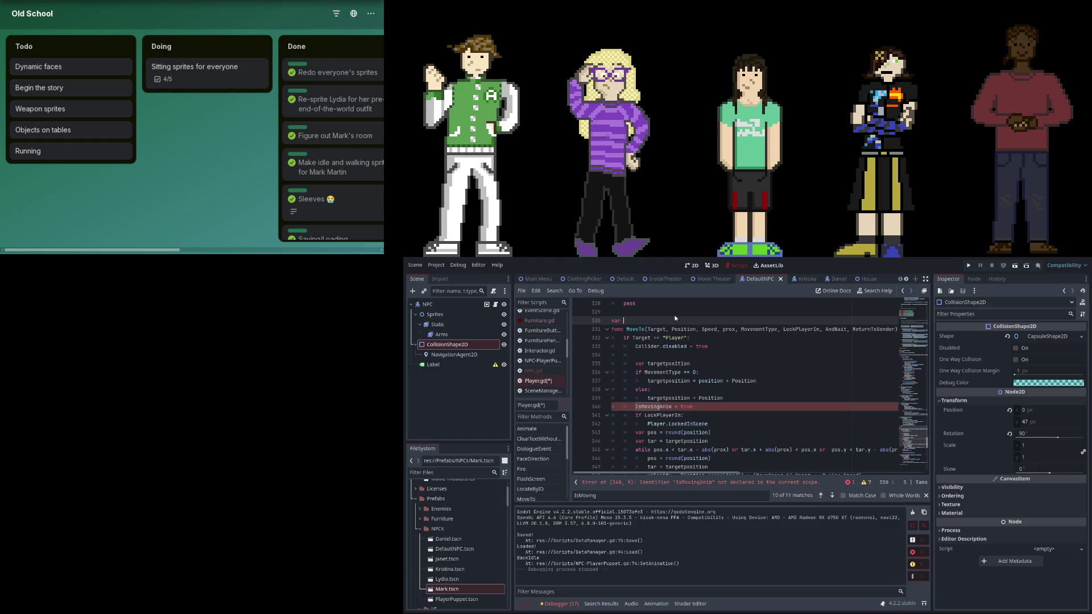
type("MovingAnim:bool = f")
type("alse")
left_click(655, 356)
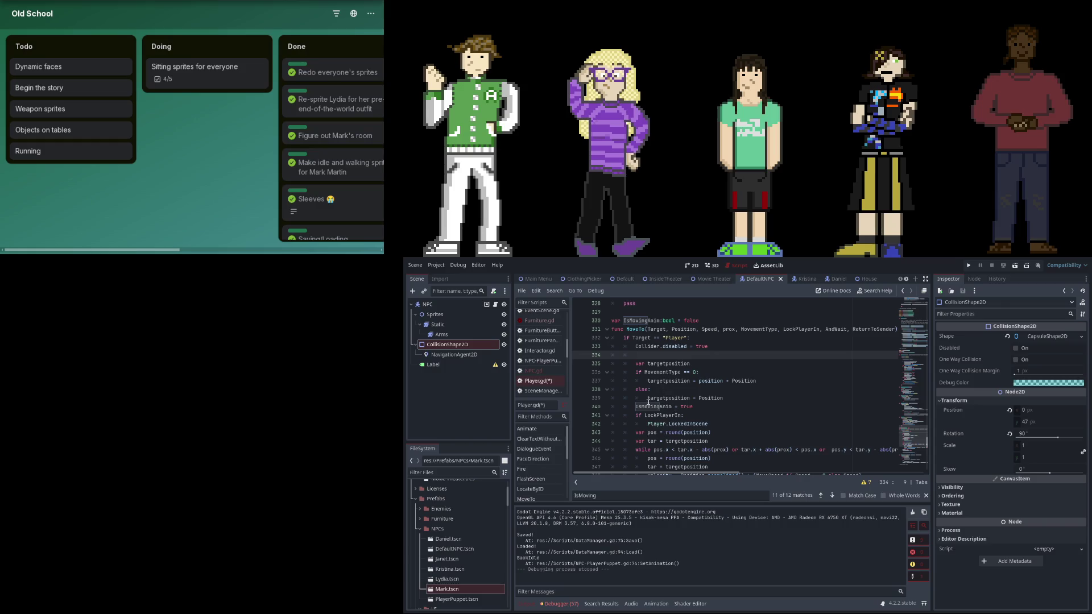
- Change line 350 to set IsMovingAnim instead of IsMoving
scroll(648, 412, "down", 3)
left_click(659, 416)
type("Anim")
scroll(662, 418, "down", 15)
scroll(670, 424, "up", 7)
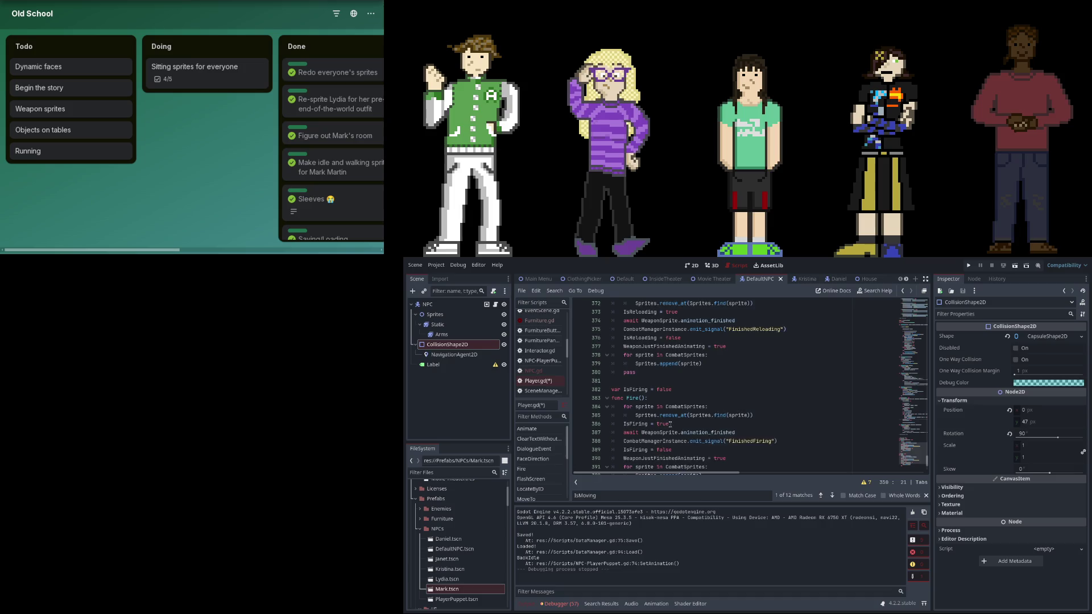
- Change the line 141 movement condition in Player.gd to (IsMoving or IsMovingAnim)
left_click(832, 496)
left_click(831, 496)
left_click(832, 496)
left_click(832, 496)
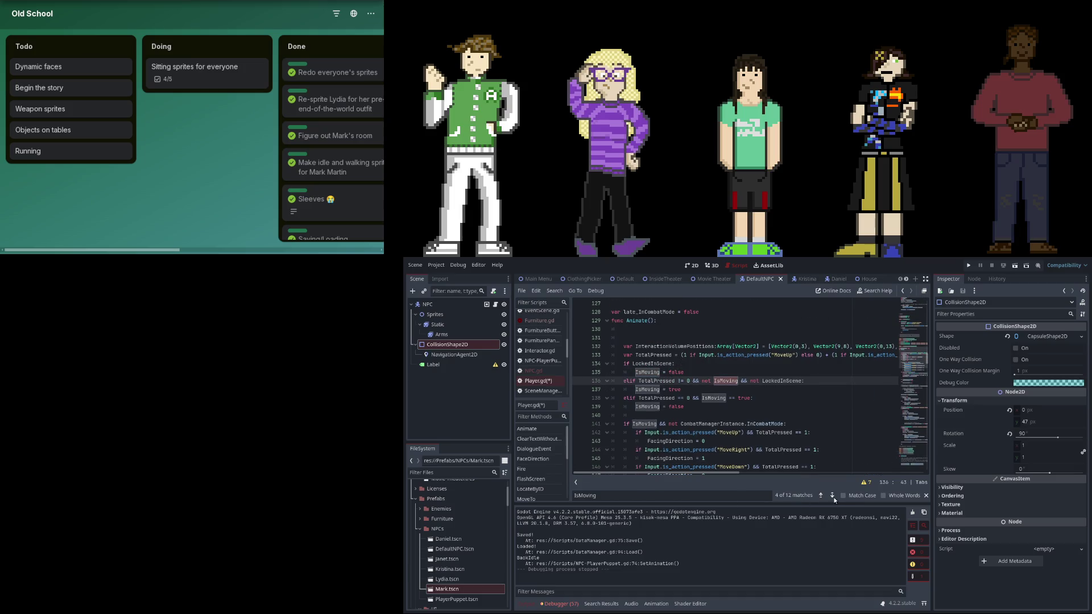
left_click(831, 495)
scroll(682, 398, "down", 2)
left_click(657, 364)
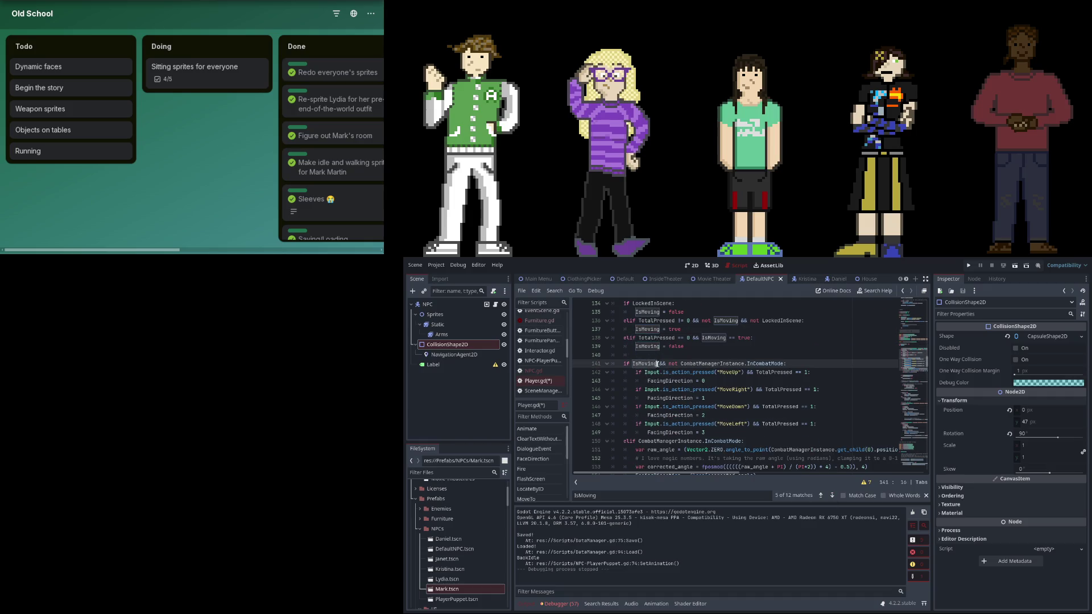
type("(")
key("ctrl+Right")
type("or ")
type("is")
type("Moving")
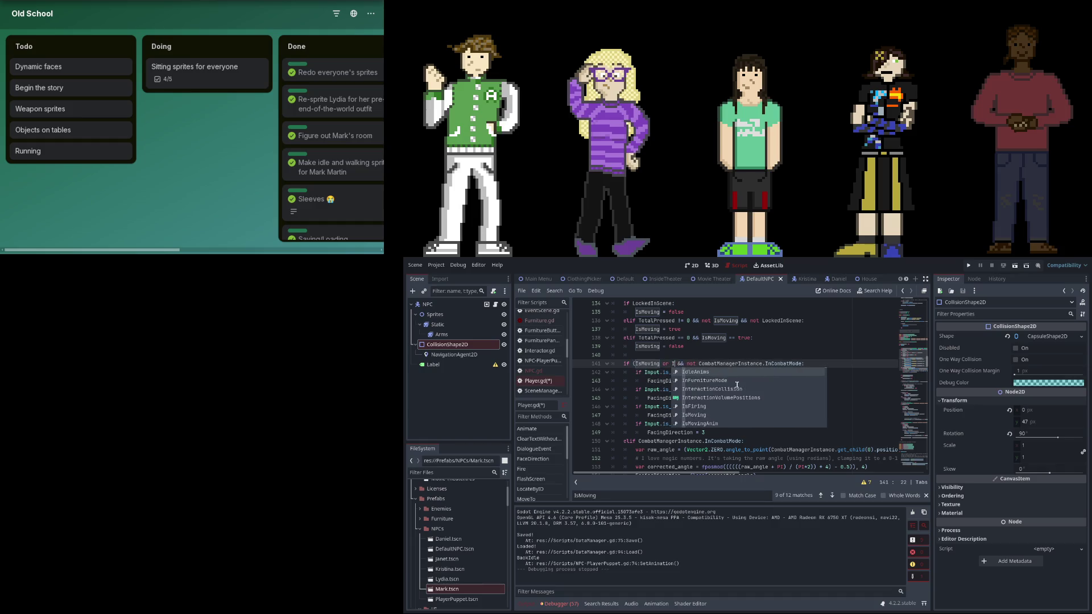
key("Return")
type(")")
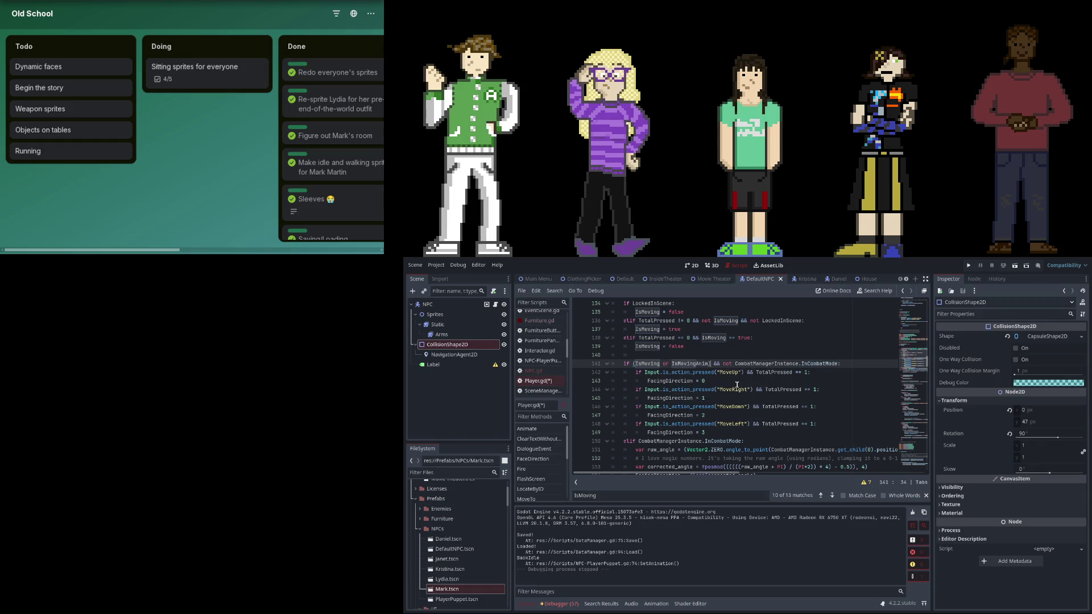
- Change the line 173 animation condition to (IsMoving or IsMovingAnim)
left_click(831, 495)
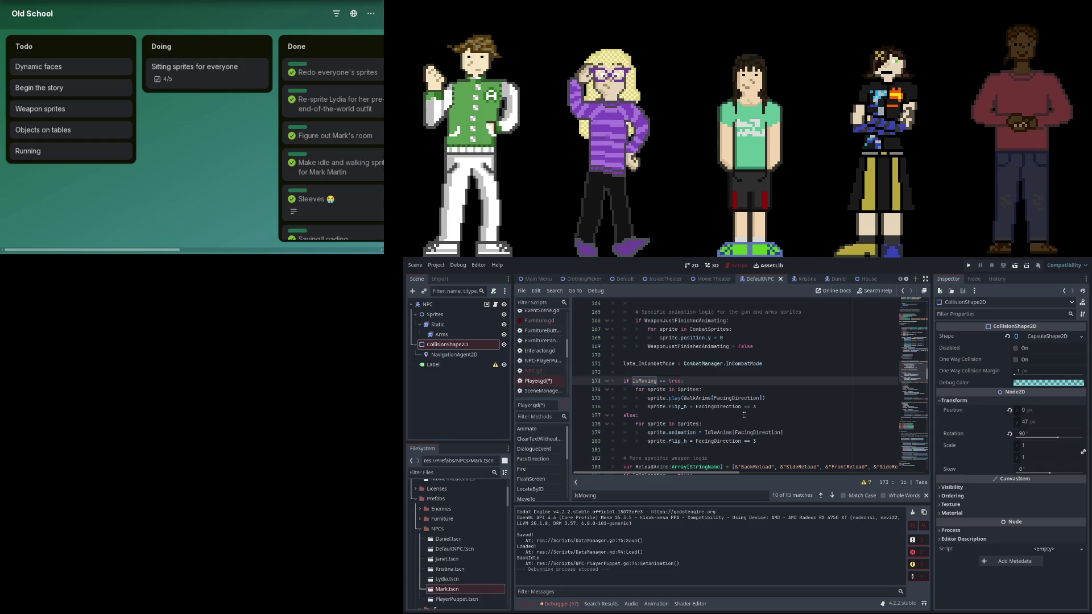
type("(IsMoving or IsM")
key("Return")
type("Anim)")
key("ctrl+Left")
key("ctrl+Left")
key("ctrl+Left")
key("ctrl+Left")
key("ctrl+Left")
key("ctrl+Left")
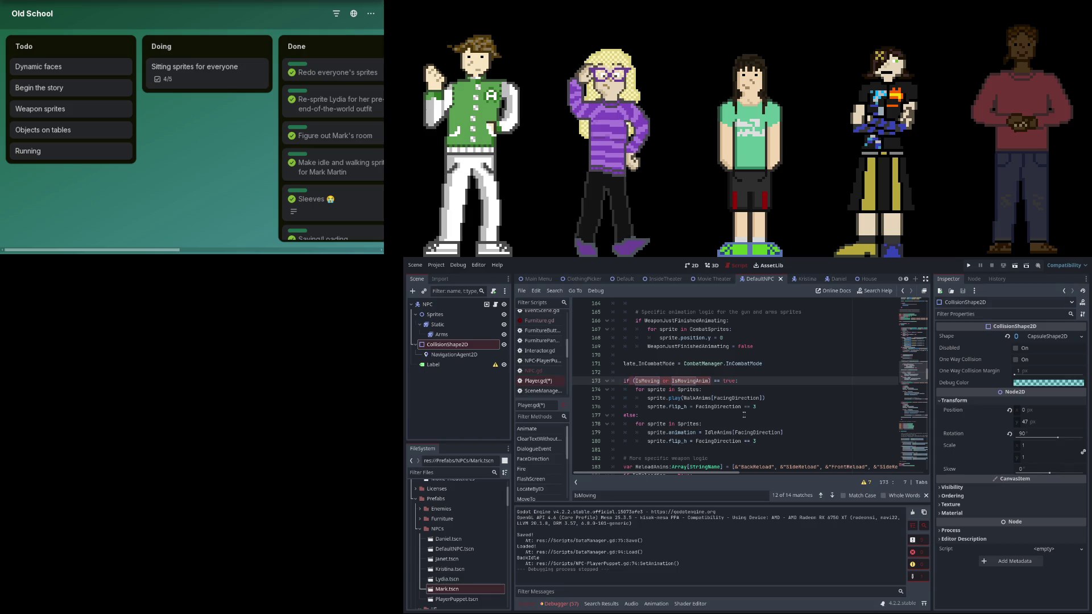
key("ctrl+Right")
key("ctrl+Right")
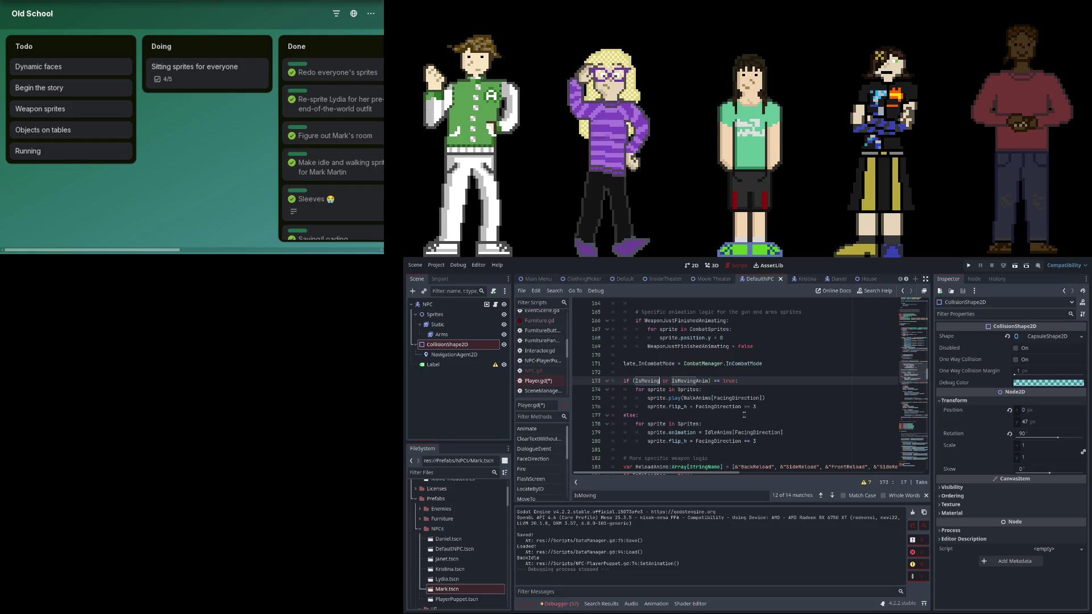
key("ctrl+shift+Right")
key("ctrl+shift+Right")
key("ctrl+shift+Right")
- Review the remaining IsMoving uses, save Player.gd, and return to the 2D scene view
left_click(832, 495)
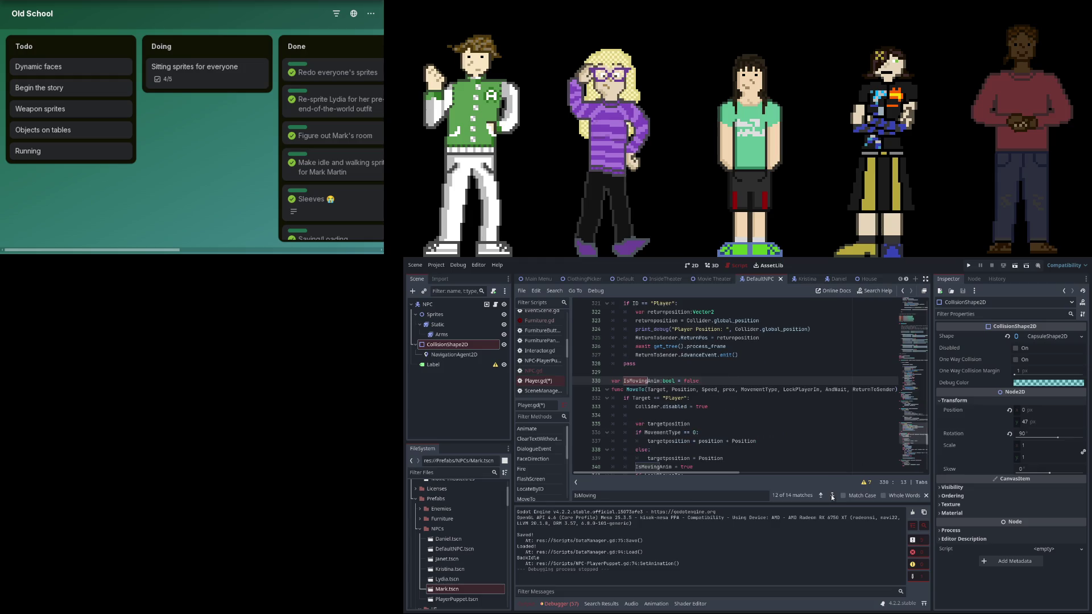
left_click(832, 496)
left_click(791, 449)
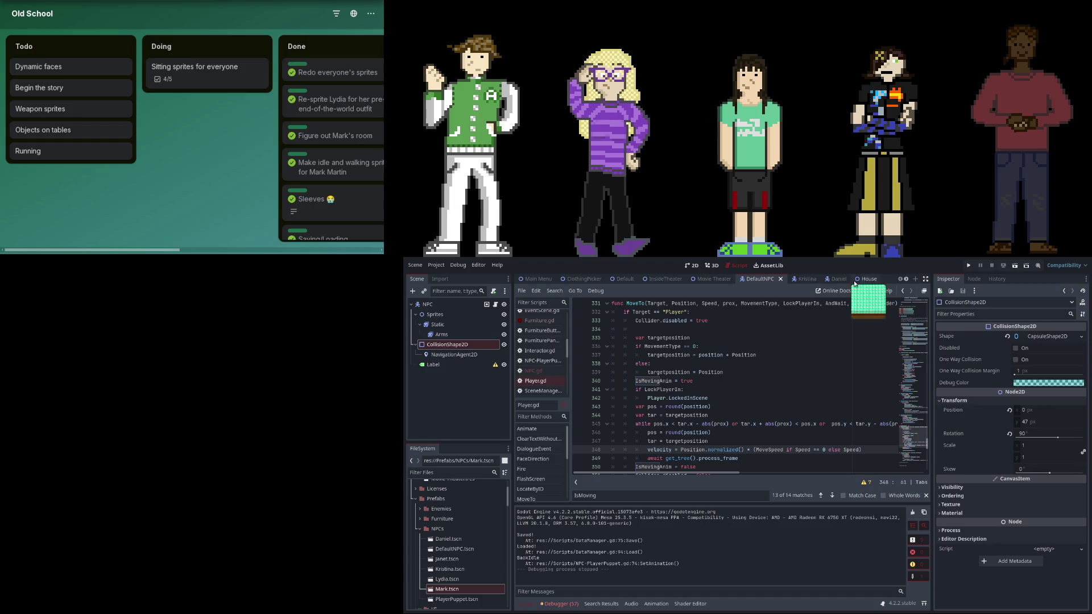
key("ctrl+s")
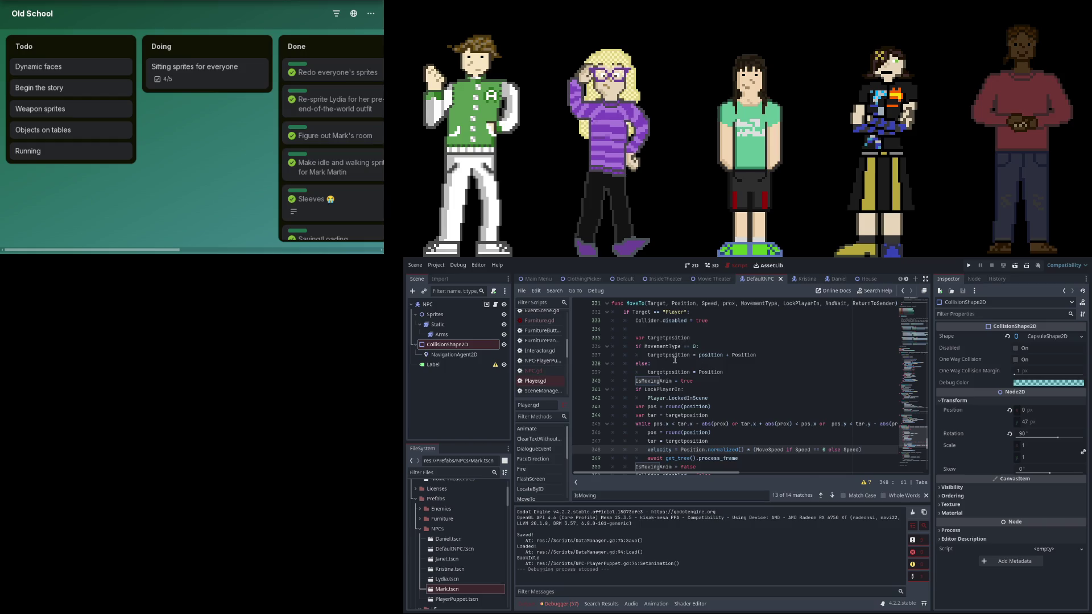
scroll(675, 360, "up", 1)
scroll(827, 368, "down", 2)
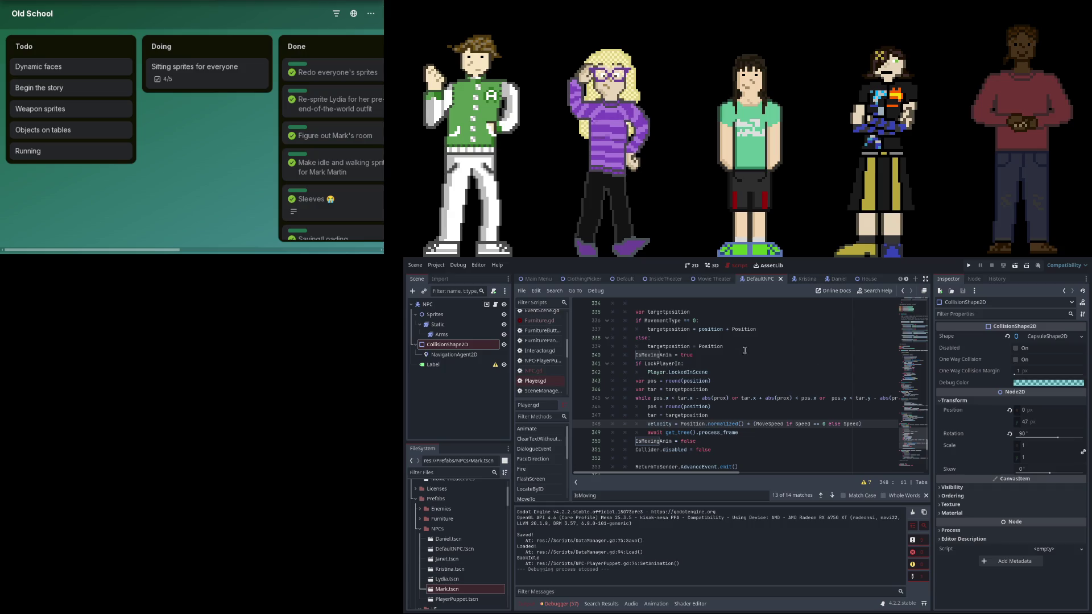
left_click(692, 265)
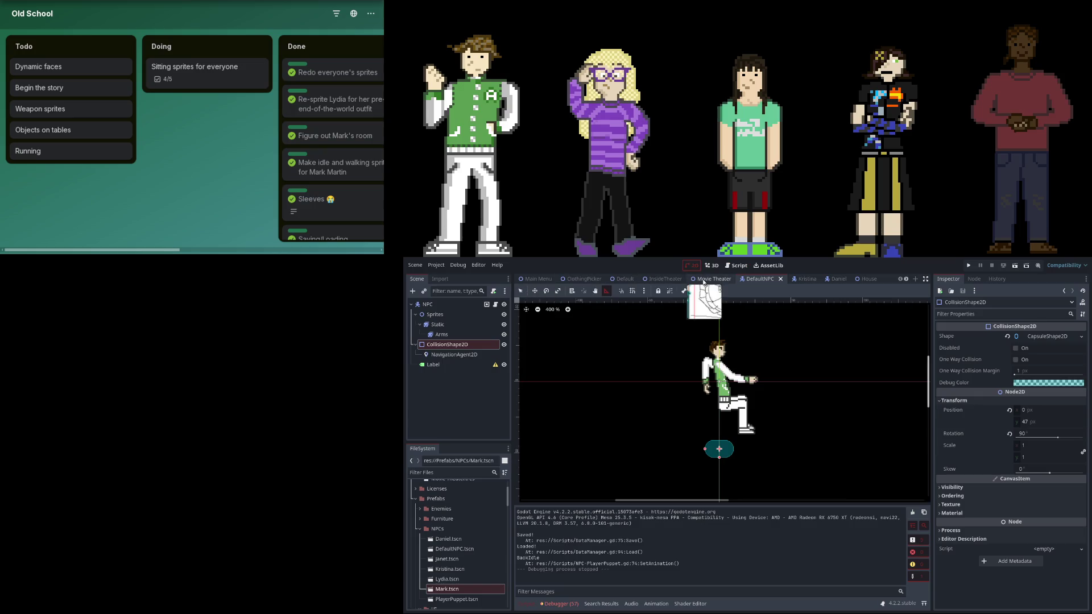
- Open the InsideTheater scene and inspect SceneManager events 15 through 18
left_click(658, 277)
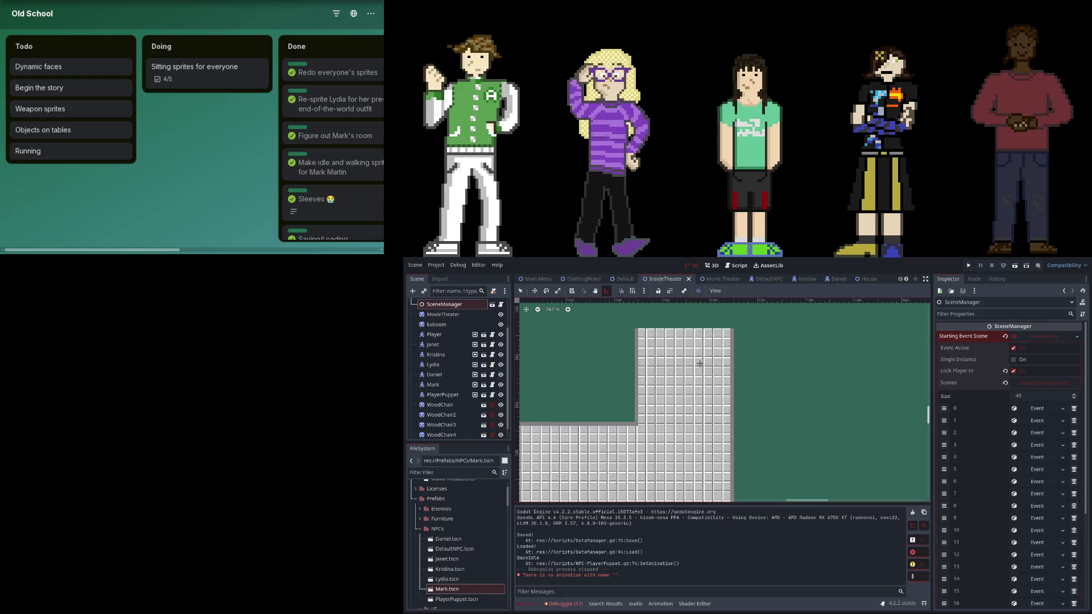
scroll(789, 387, "down", 2)
scroll(853, 398, "down", 2)
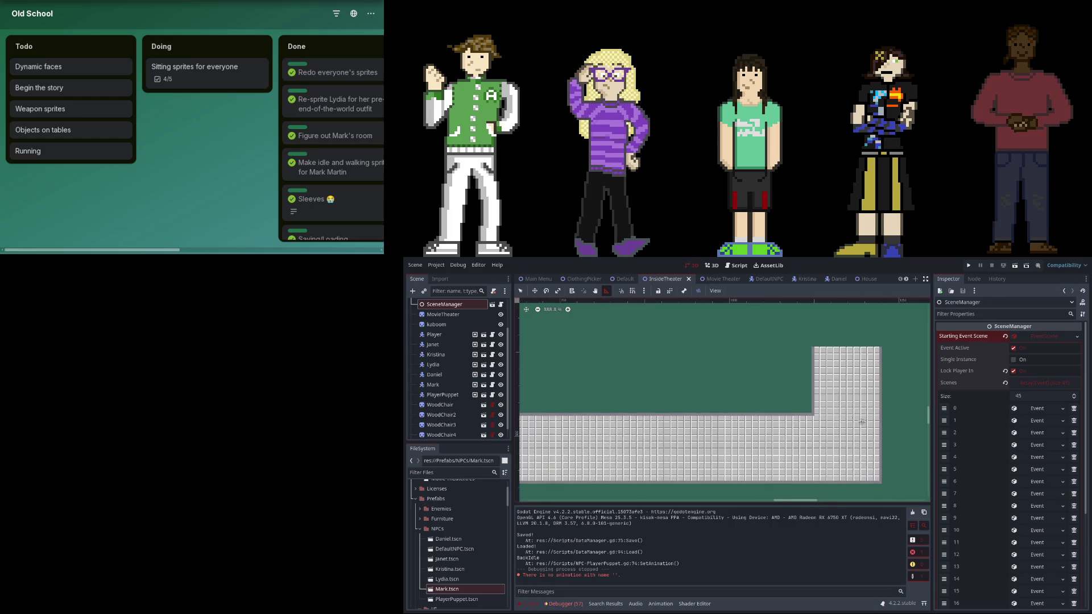
scroll(981, 436, "down", 5)
left_click(1032, 477)
left_click(1034, 473)
left_click(1036, 465)
left_click(1035, 465)
left_click(1037, 453)
left_click(1037, 452)
left_click(1041, 486)
left_click(1042, 486)
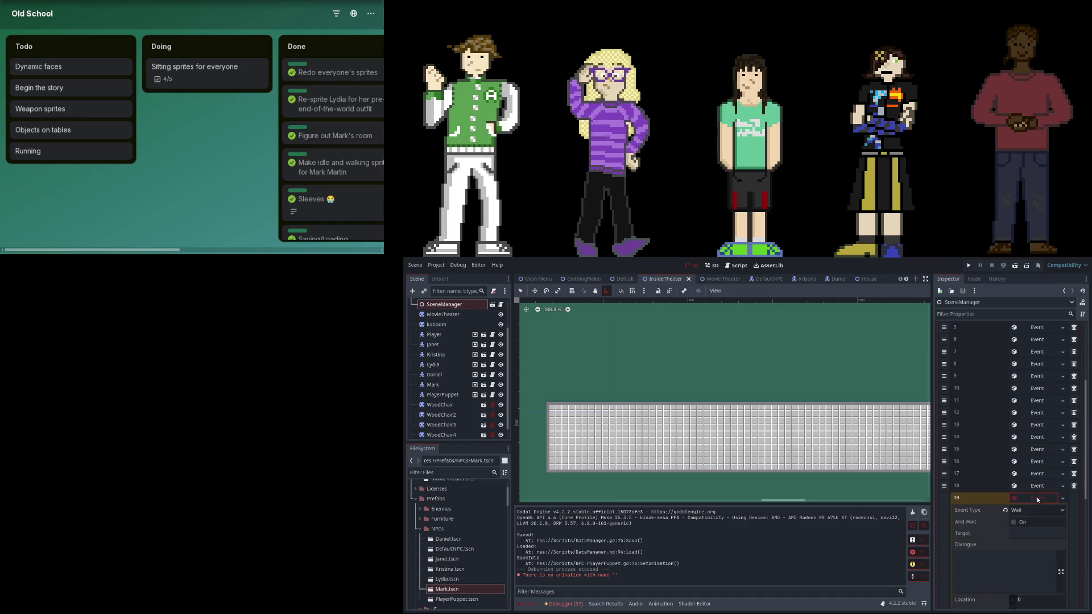
- Page to events 20–39 and inspect events 20 through 24
left_click(1028, 507)
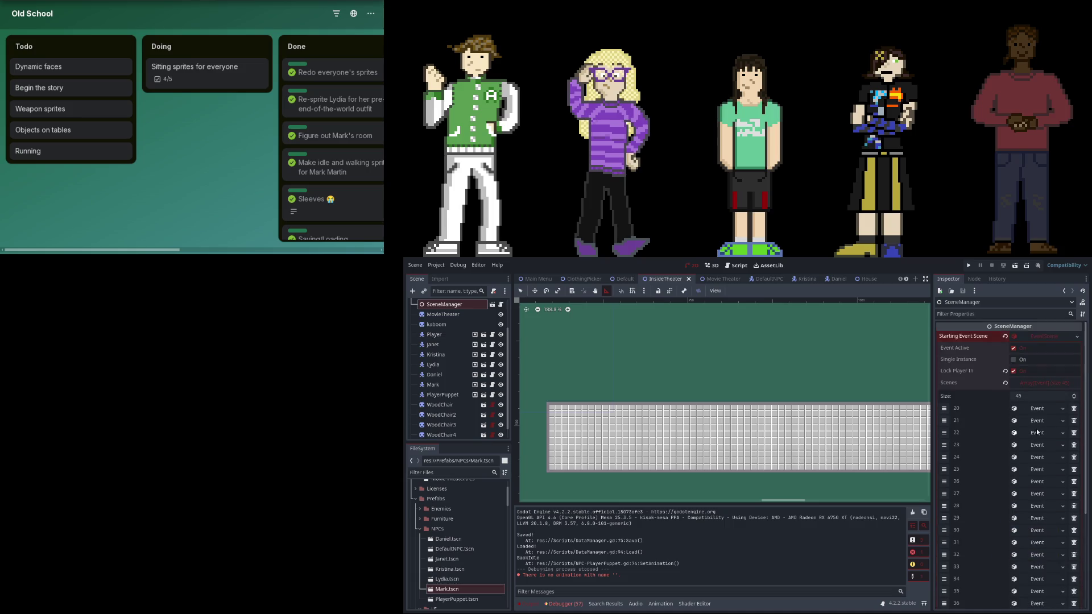
left_click(1047, 410)
left_click(1048, 410)
left_click(1040, 421)
left_click(1039, 420)
left_click(1036, 433)
left_click(1036, 433)
left_click(1036, 444)
left_click(1036, 444)
left_click(1034, 457)
left_click(1034, 457)
- Inspect event 25 and the Wait event 26
left_click(1036, 472)
left_click(1036, 472)
left_click(1042, 484)
left_click(1044, 482)
left_click(1045, 483)
left_click(1045, 483)
- Delete event 29, the Lock Player In event
scroll(1045, 484, "down", 2)
left_click(1043, 435)
left_click(1043, 436)
left_click(1043, 436)
left_click(1043, 436)
left_click(1053, 447)
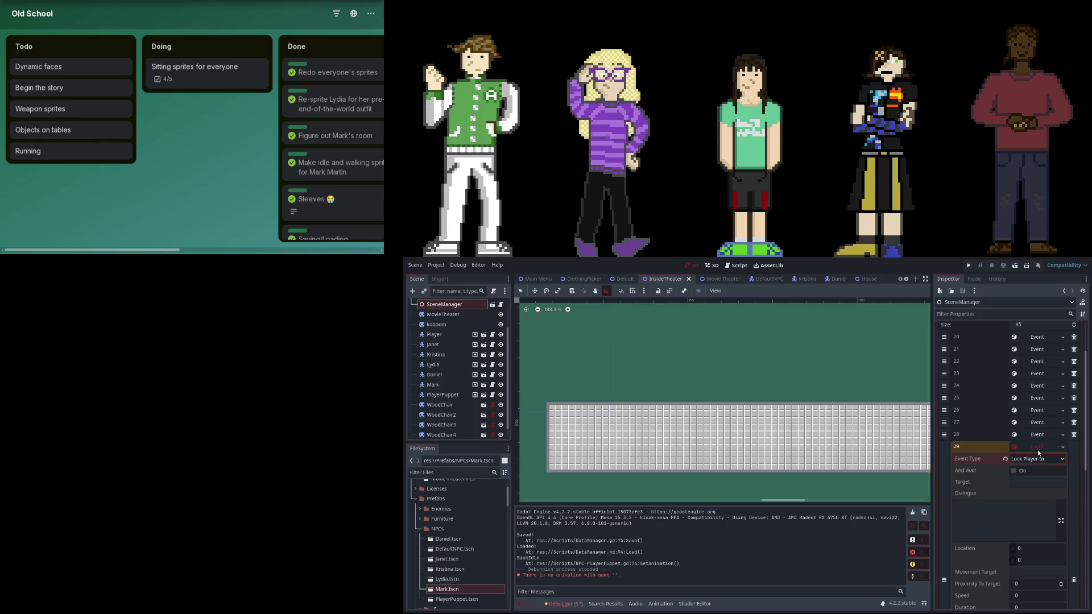
left_click(1070, 453)
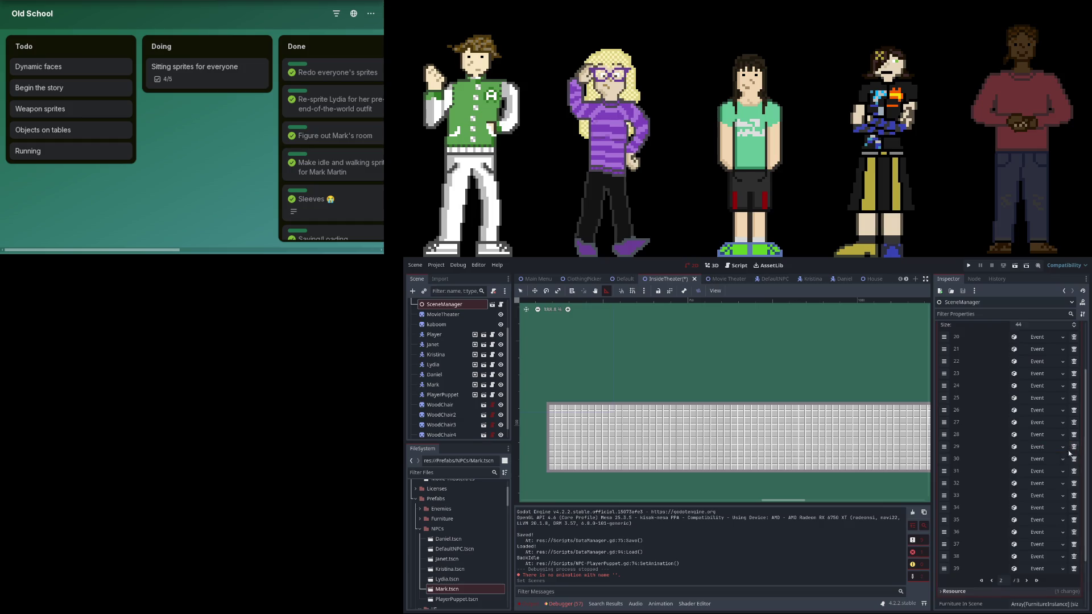
- Add a new event 44 on the last page and set its type to Teleport Local
left_click(1028, 581)
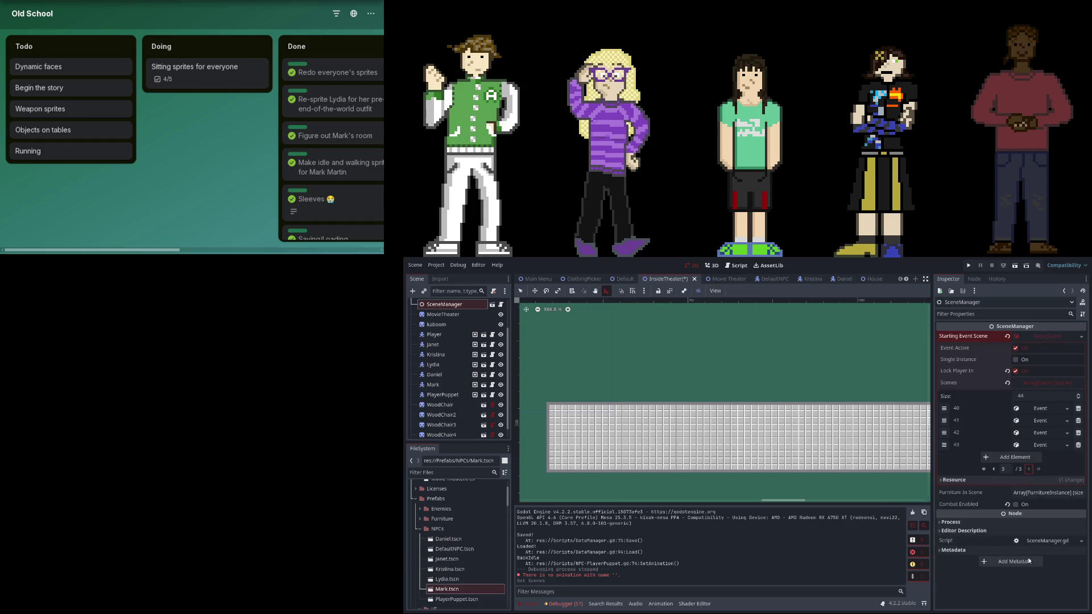
left_click(1035, 456)
left_click(1035, 458)
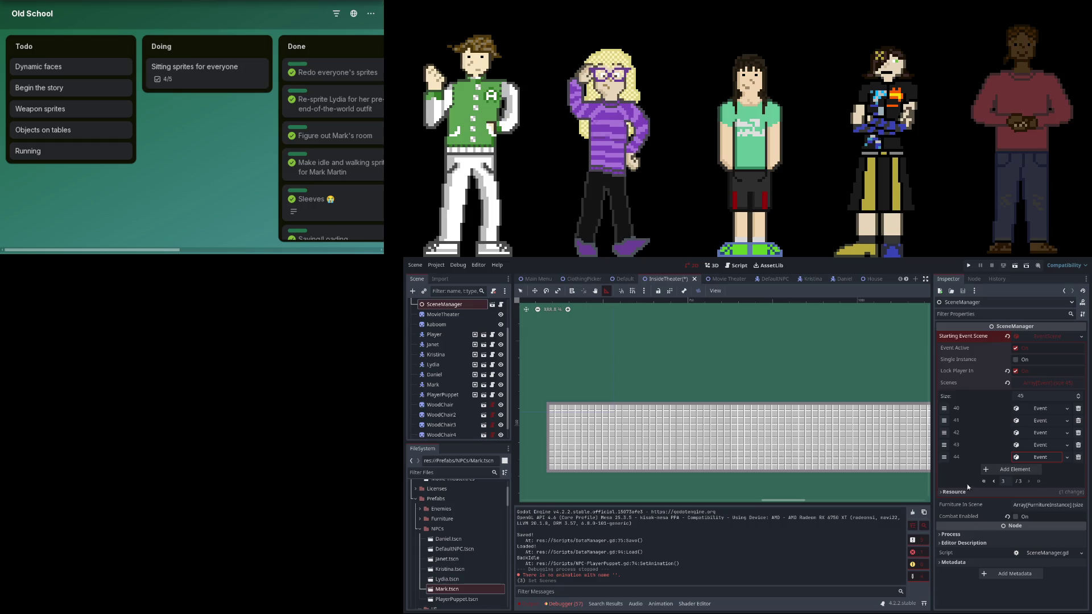
left_click(1026, 460)
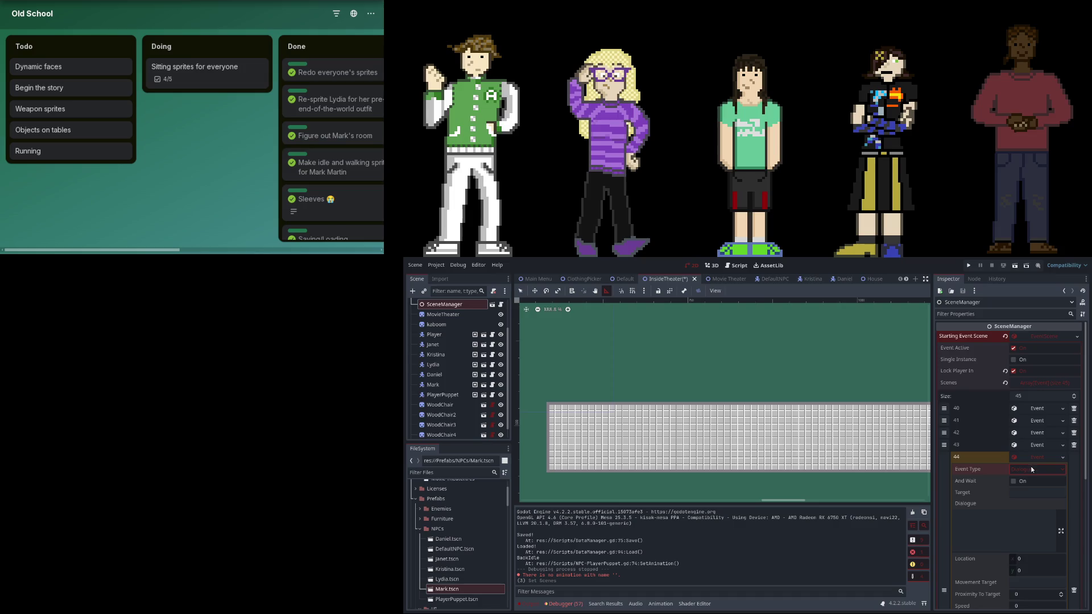
left_click(1032, 463)
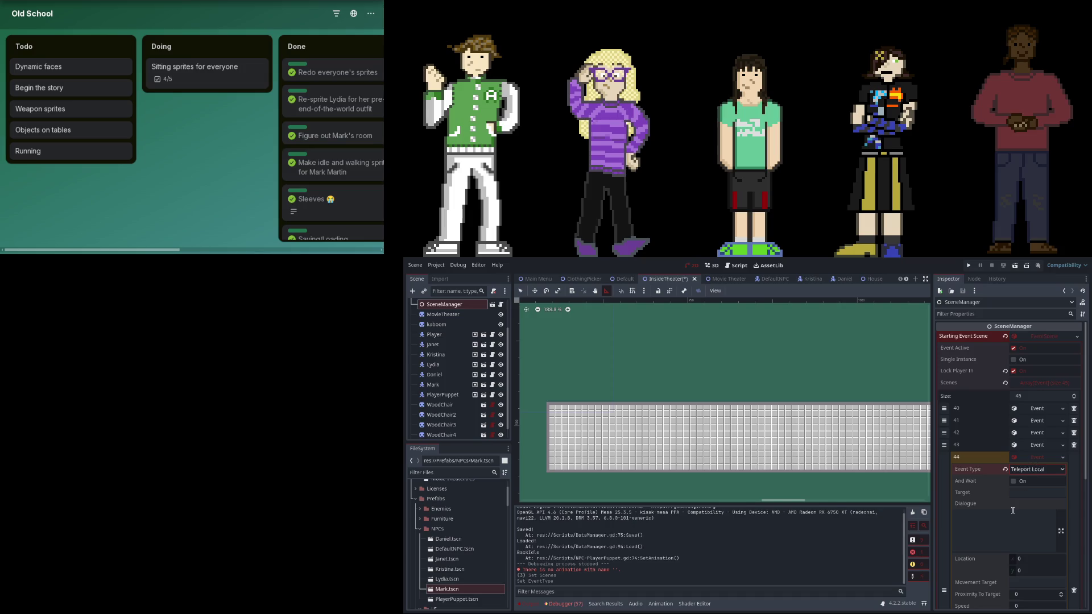
scroll(1013, 510, "down", 2)
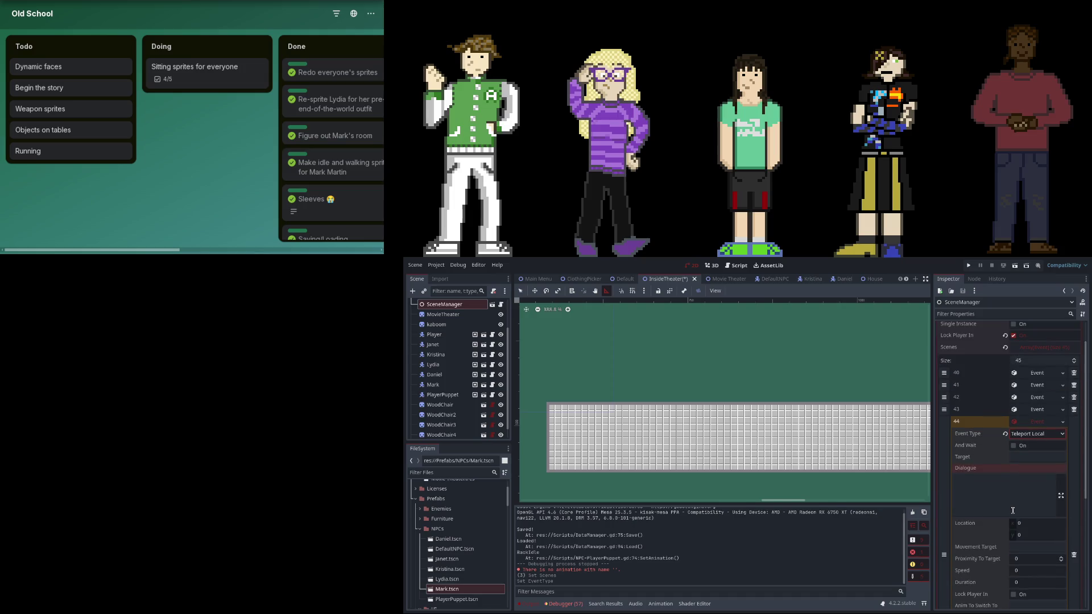
scroll(961, 491, "down", 4)
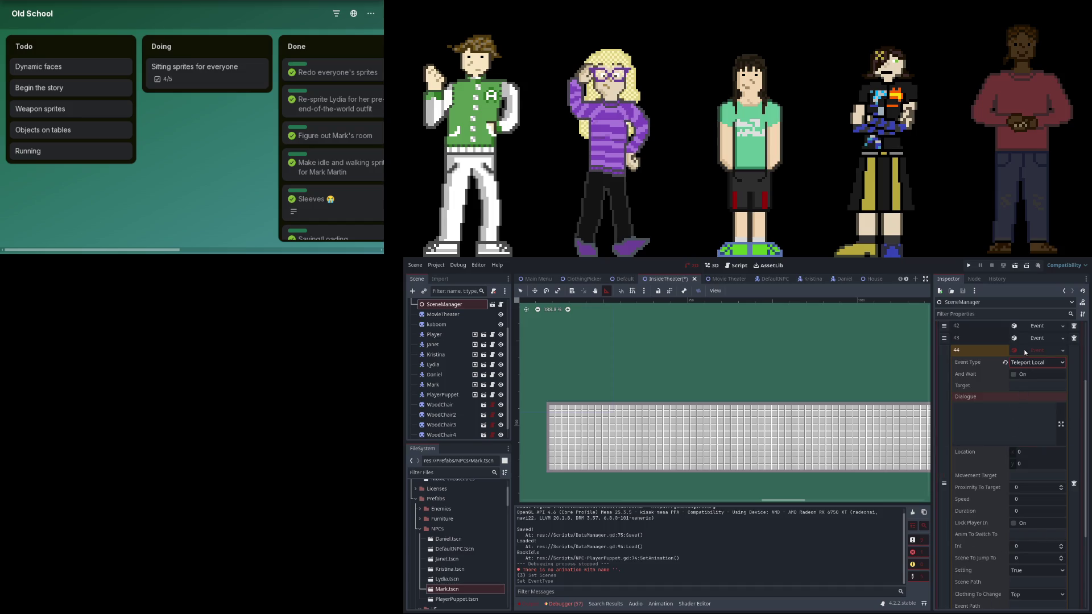
scroll(1023, 386, "up", 3)
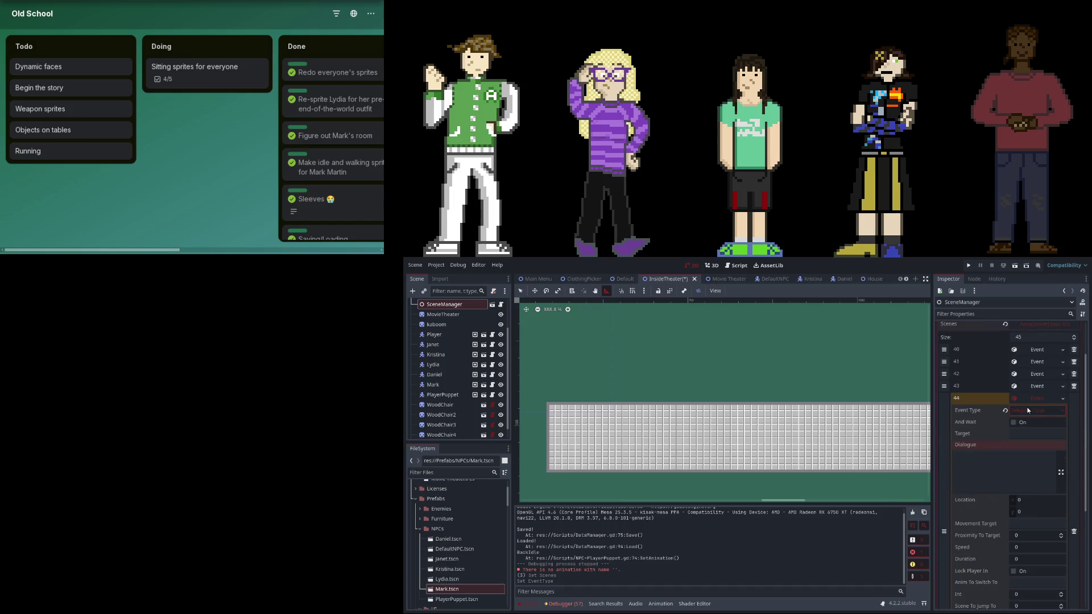
left_click(979, 398)
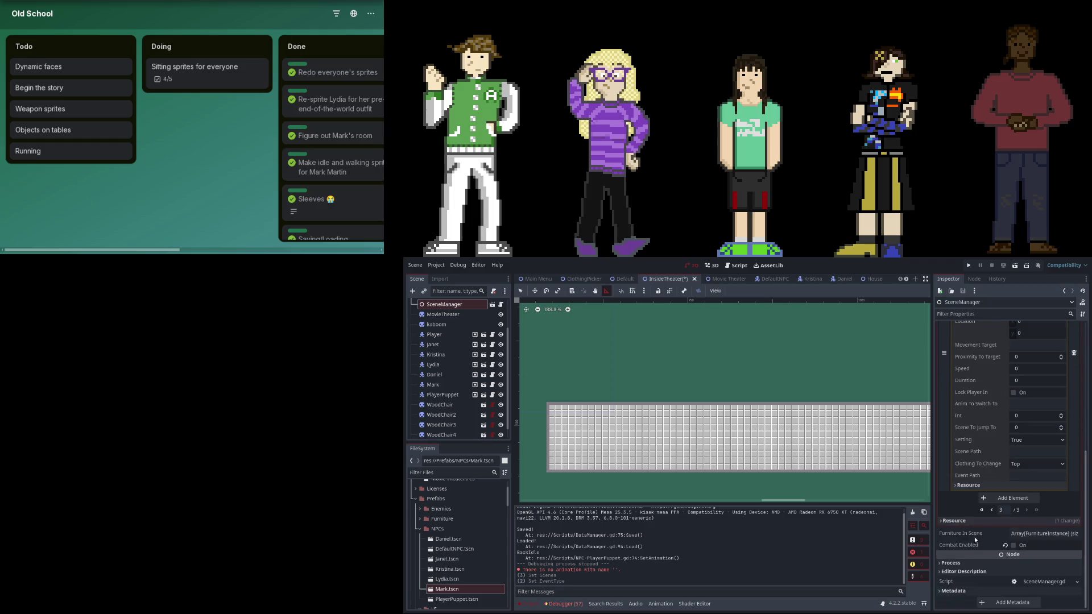
- Recheck events 36 and 23–26 on the previous page of events
left_click(989, 510)
left_click(1041, 462)
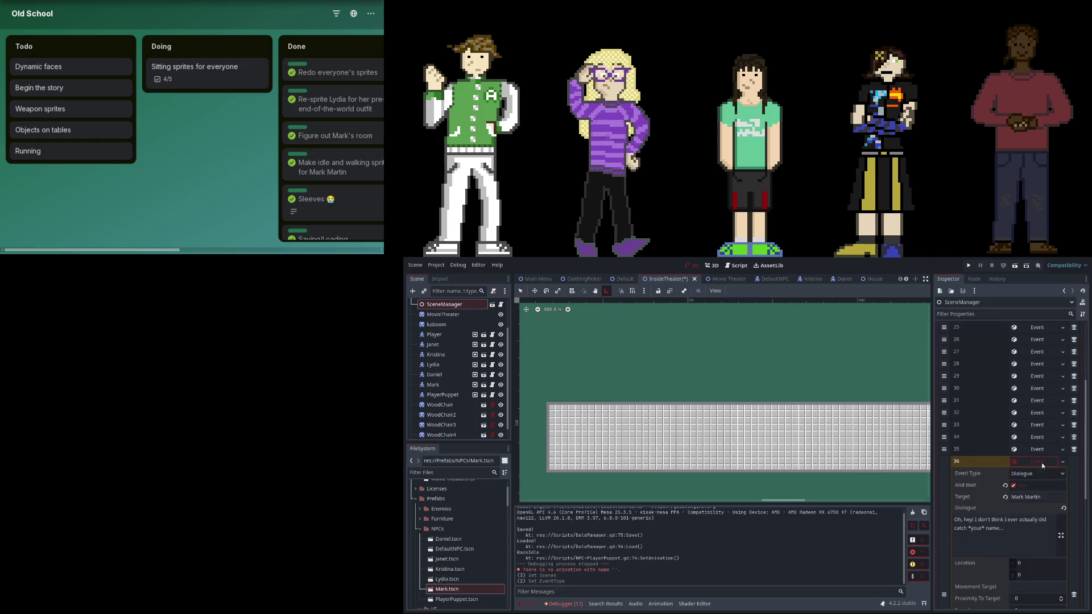
left_click(1042, 463)
left_click(1039, 424)
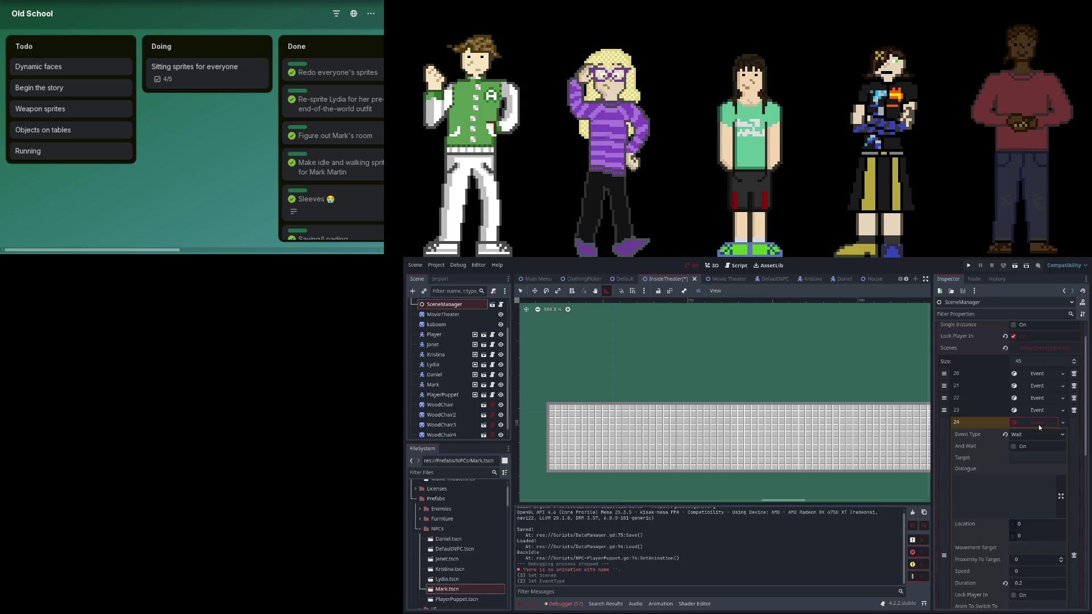
left_click(1038, 425)
left_click(1038, 414)
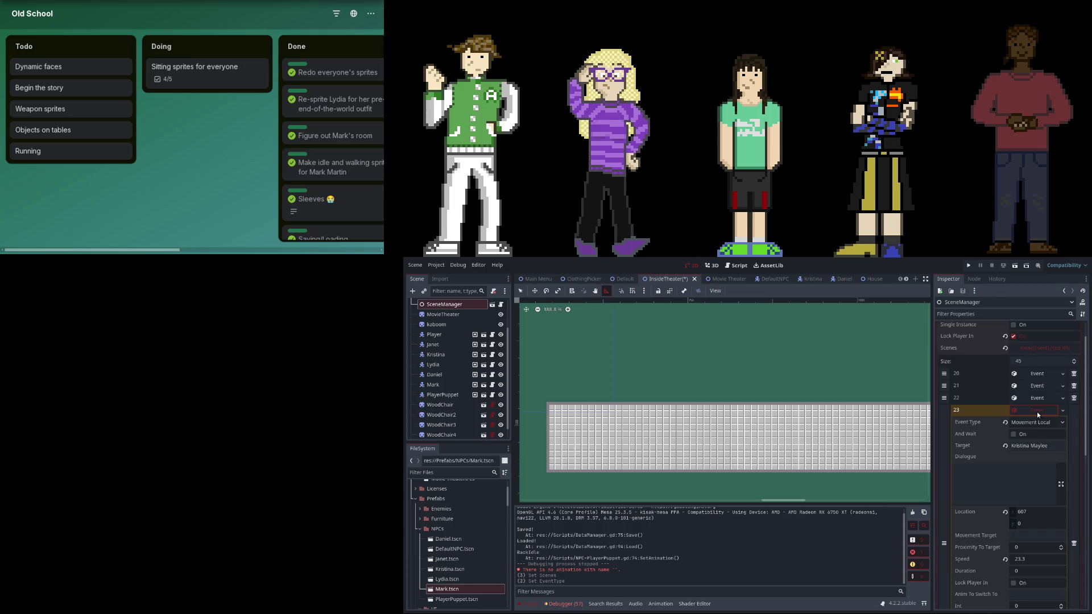
left_click(1036, 412)
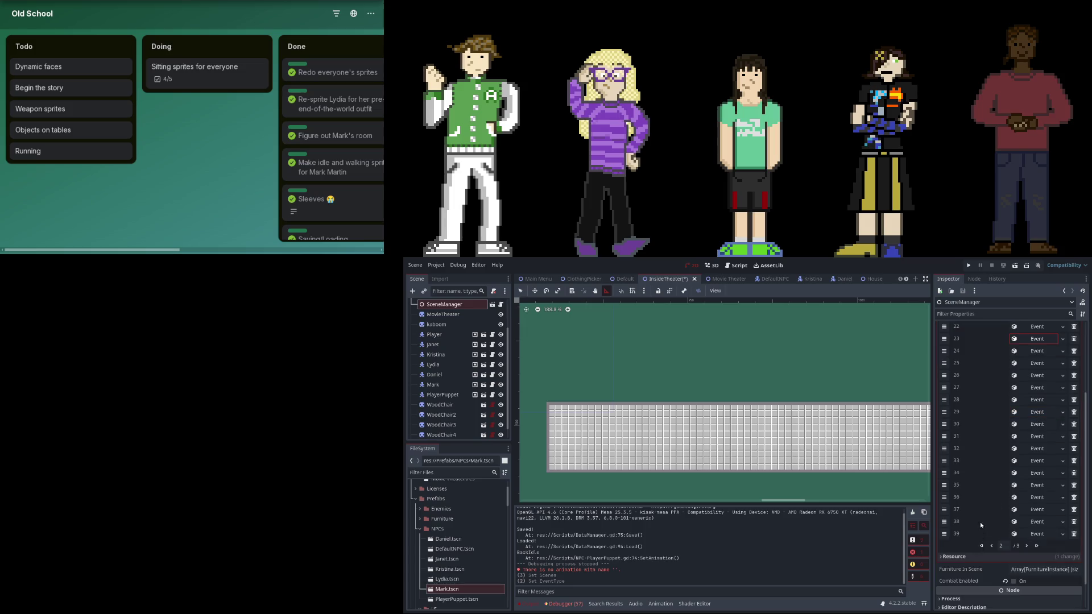
left_click(1018, 448)
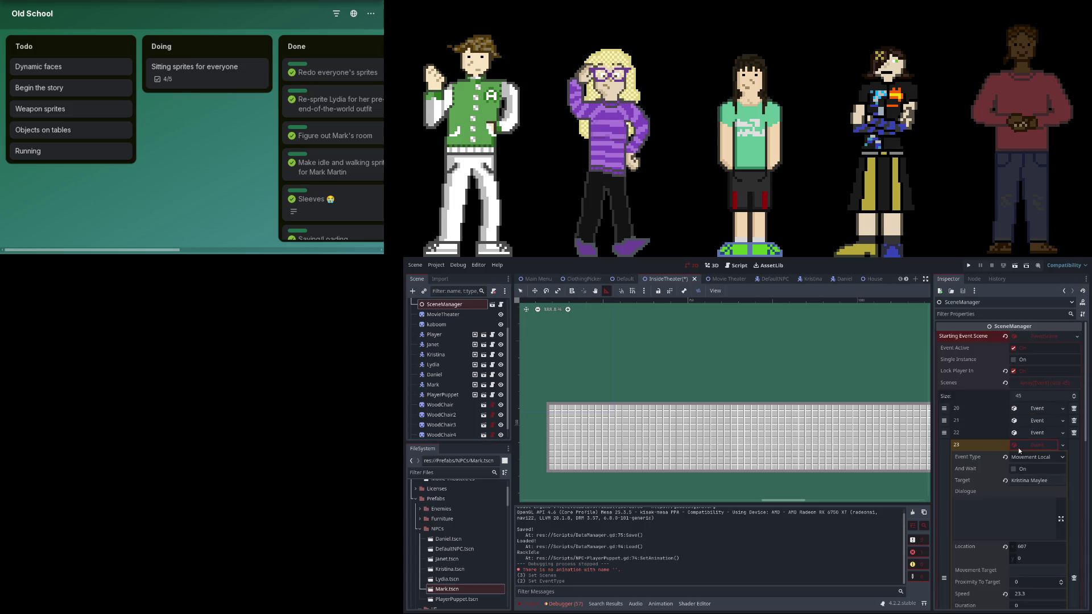
left_click(1017, 448)
left_click(1026, 482)
left_click(1026, 483)
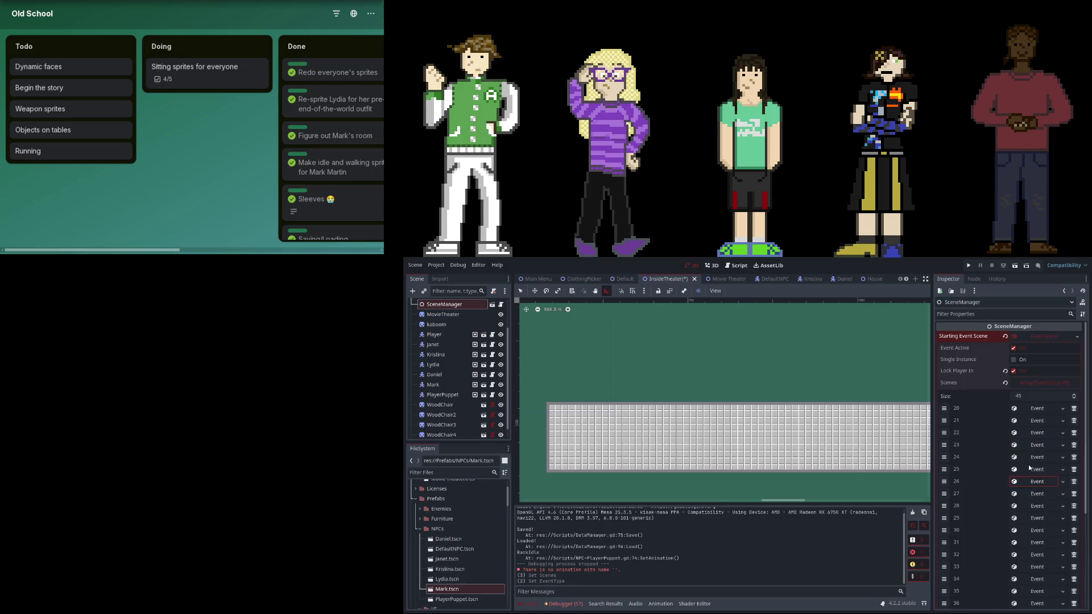
left_click(1028, 466)
left_click(1028, 466)
left_click(1032, 441)
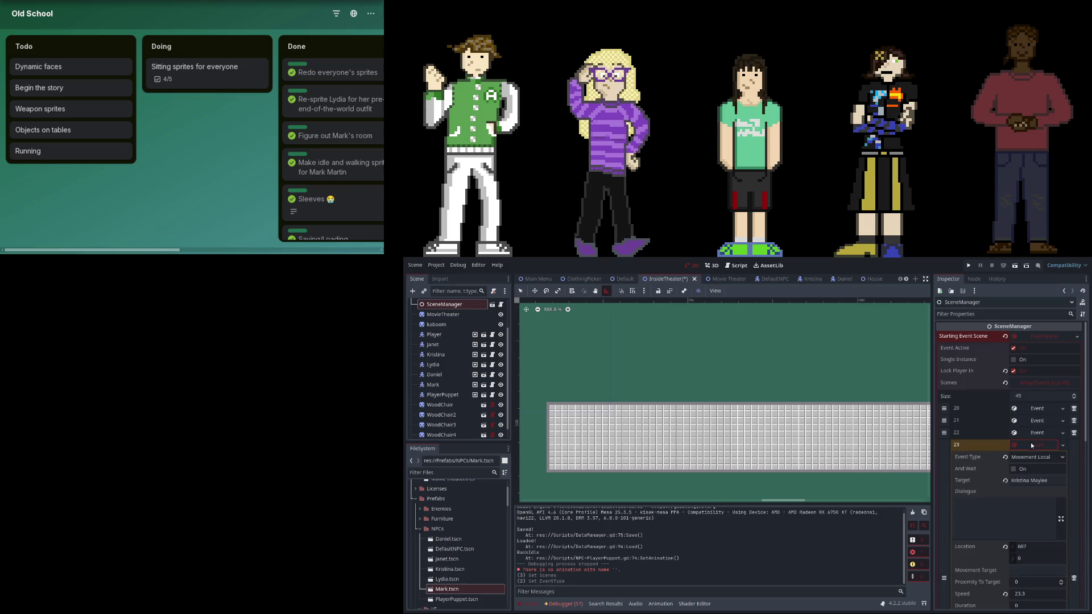
left_click(1030, 443)
left_click(1027, 460)
left_click(1028, 459)
- Set Lydia Flynt's movement event location to 637
left_click(1025, 467)
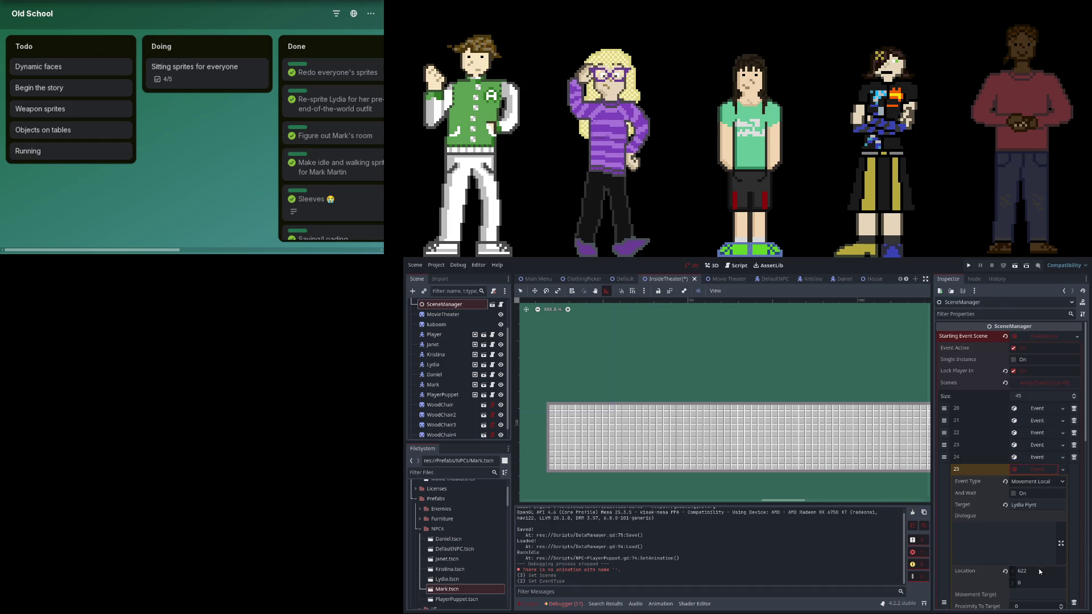
type("637")
key("Return")
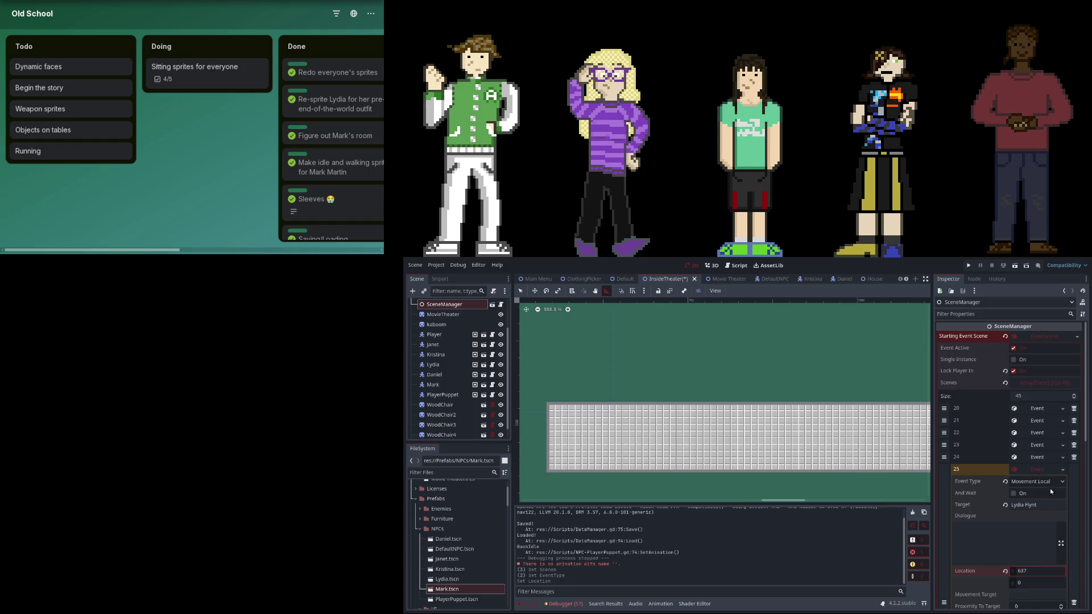
left_click(1051, 470)
- Set Mark Martin's movement event location to 652
scroll(1051, 495, "down", 2)
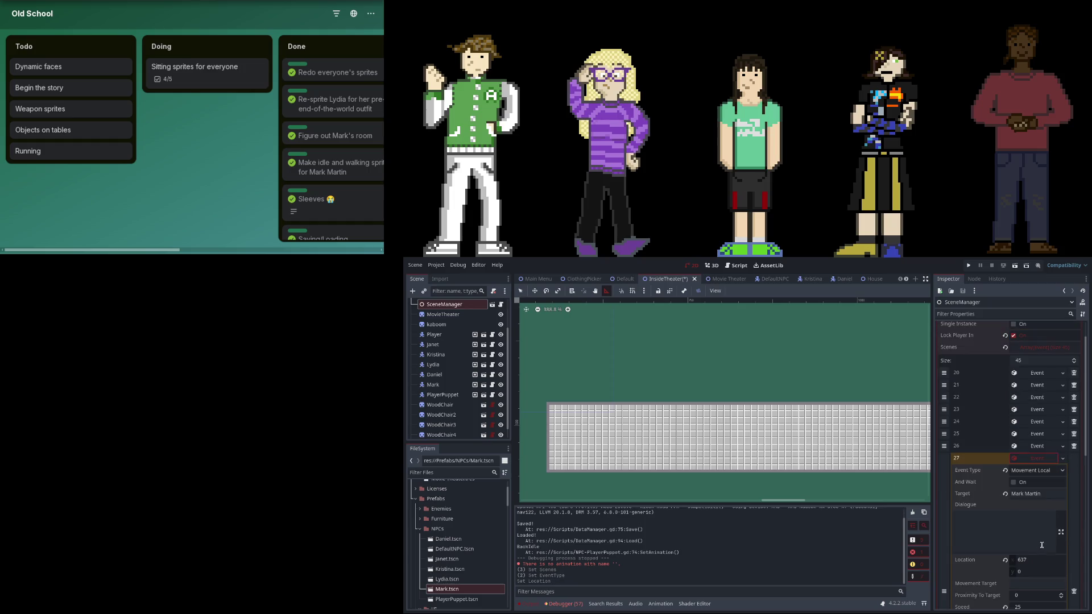
left_click(1040, 560)
key("Return")
left_click(1047, 461)
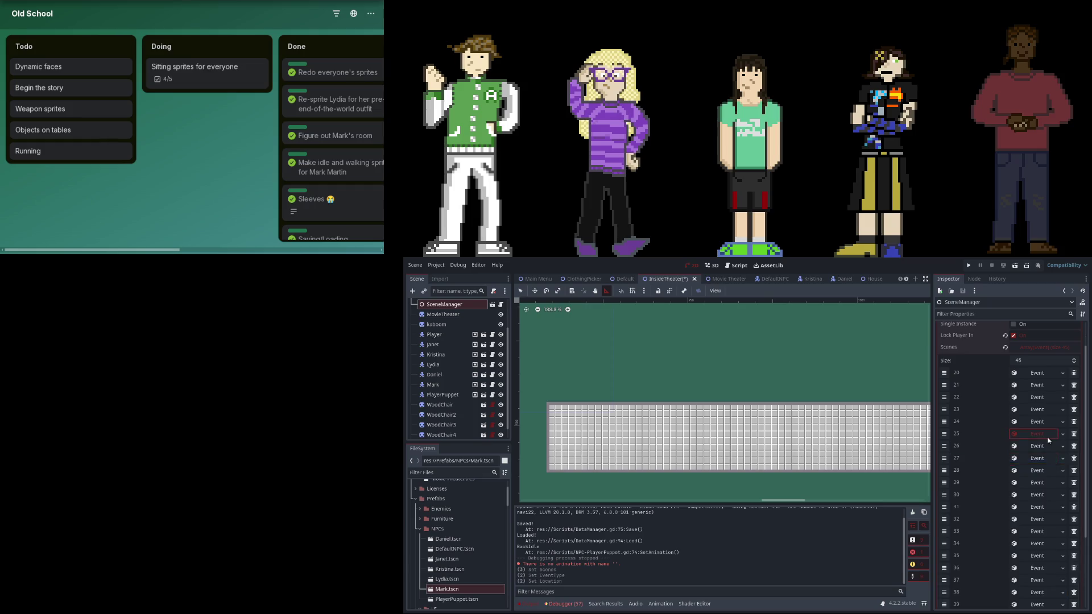
- Compare Lydia Flynt's and Kristina Maylee's movement events
left_click(1048, 436)
left_click(1041, 410)
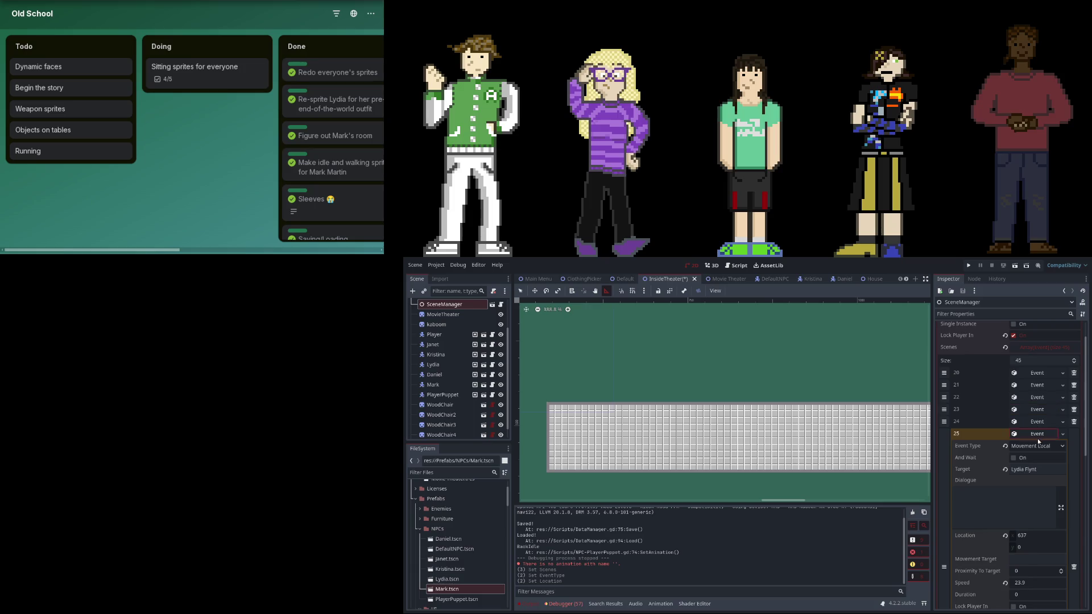
left_click(1040, 412)
left_click(1044, 416)
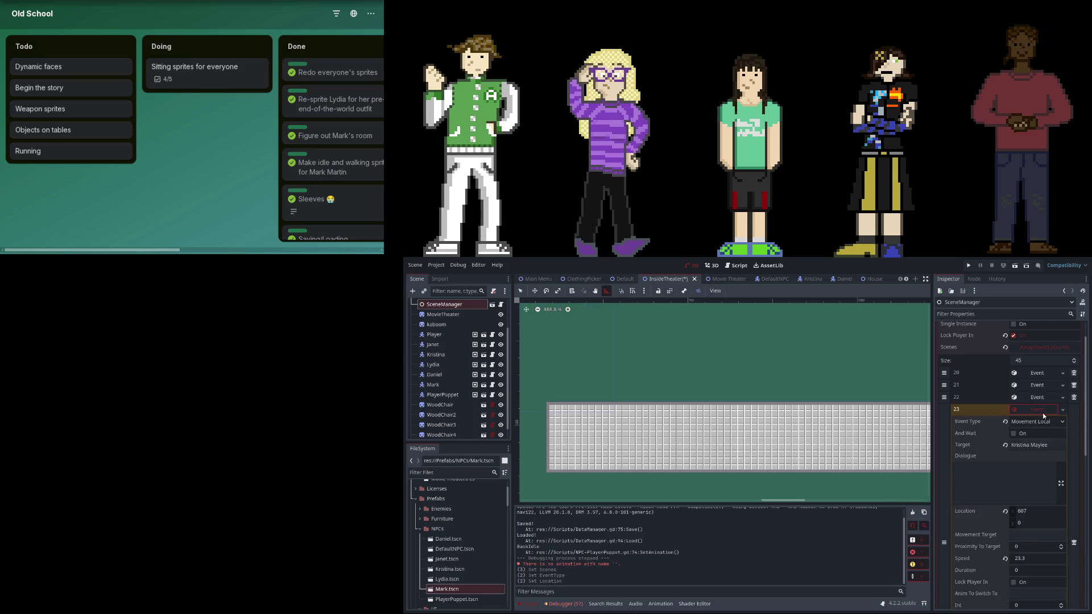
left_click(1043, 416)
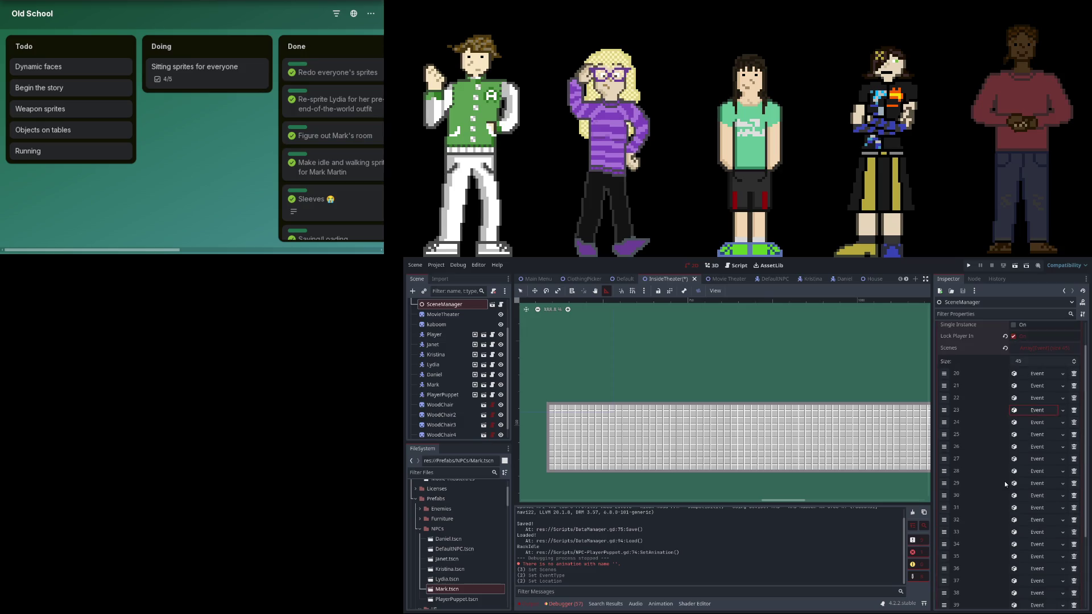
- Go to the last events page and start dragging event 44 up the list
scroll(1013, 510, "down", 2)
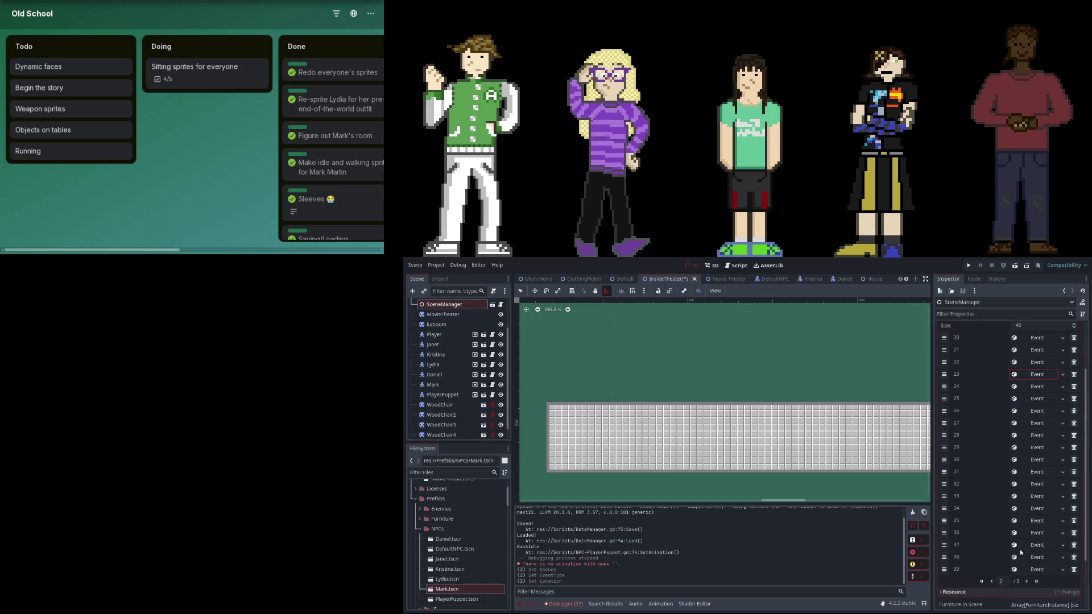
left_click(1037, 584)
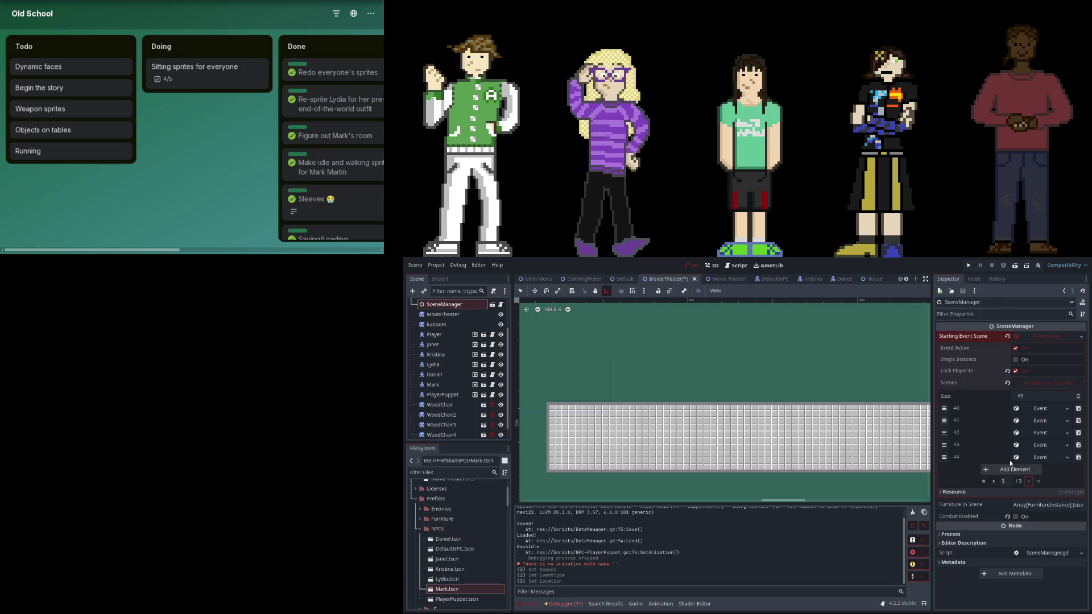
mouse_move(953, 458)
left_mouse_down()
mouse_move(993, 481)
mouse_move(966, 512)
mouse_move(944, 579)
left_mouse_up()
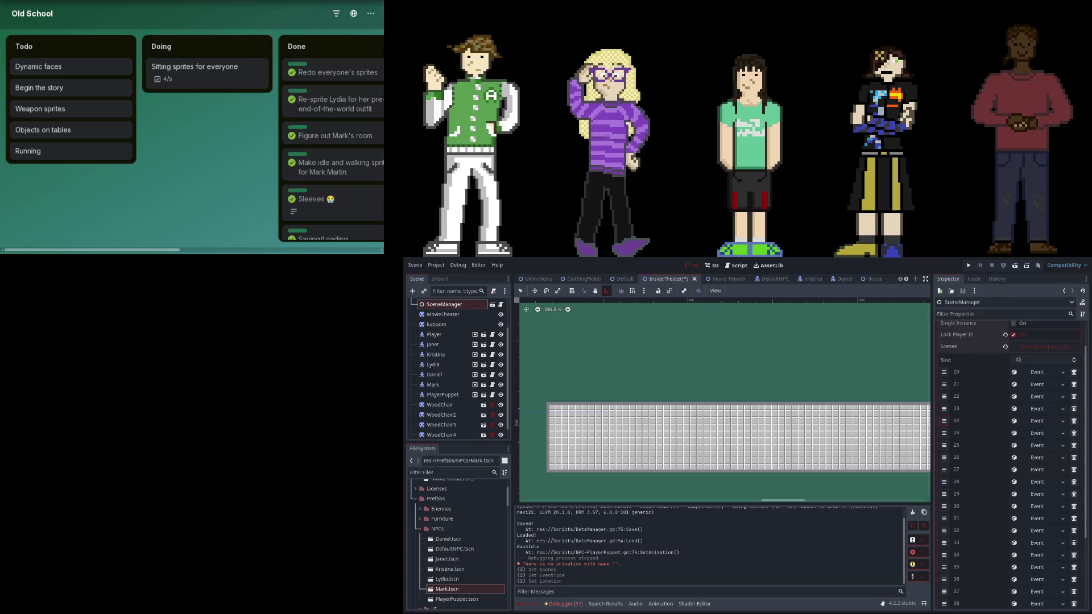
- Place the event at slot 24, make it move Player to location 622, and save the scene
left_click_drag(944, 421, 1023, 428)
left_click(1034, 422)
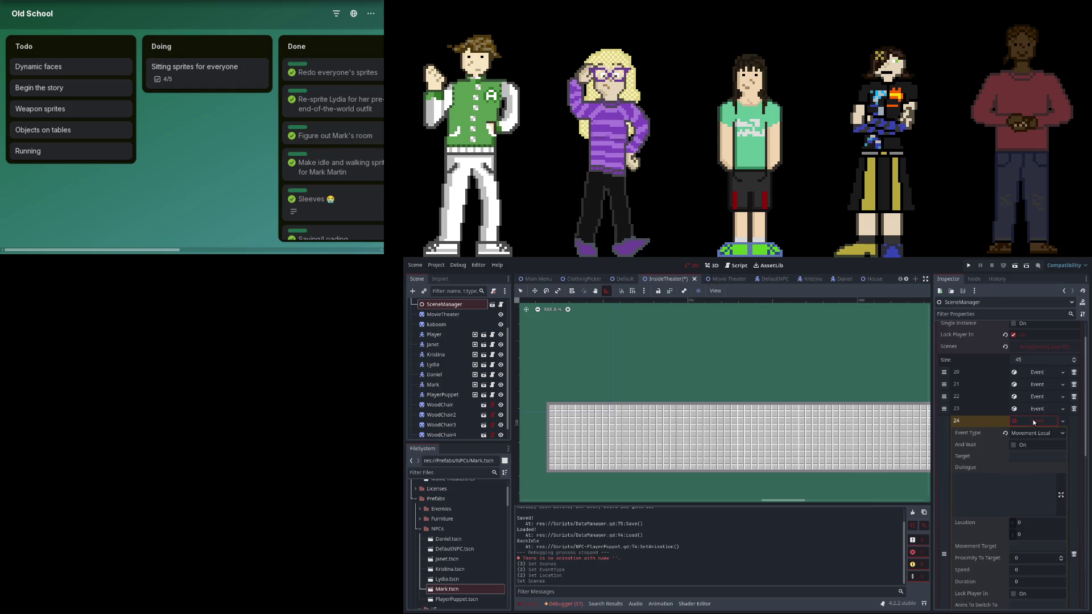
left_click(1031, 522)
type("622")
left_click(1036, 457)
type("Player")
left_click(1038, 570)
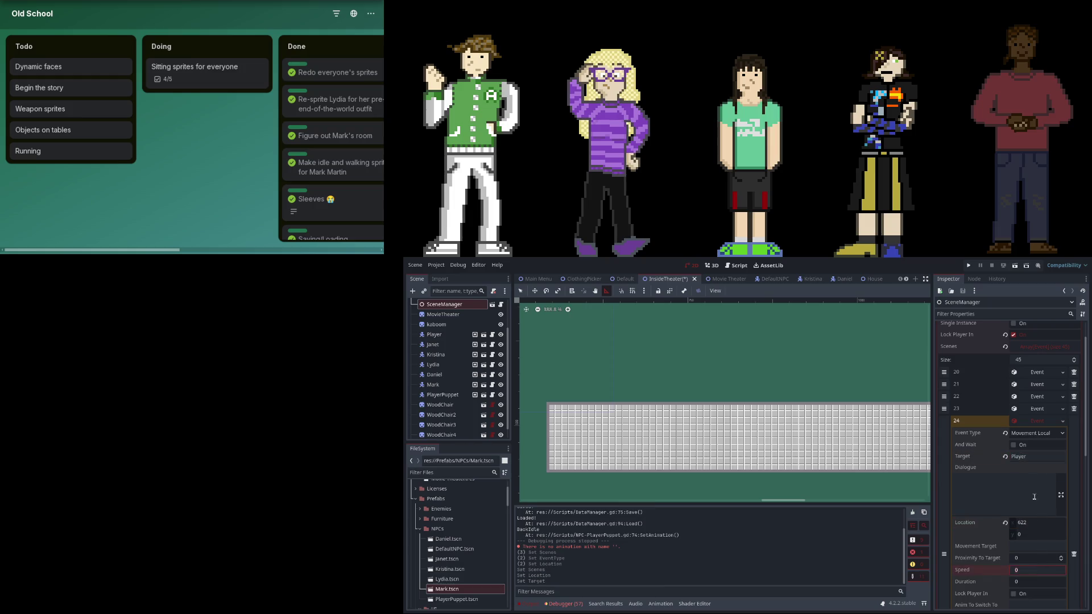
left_click(969, 265)
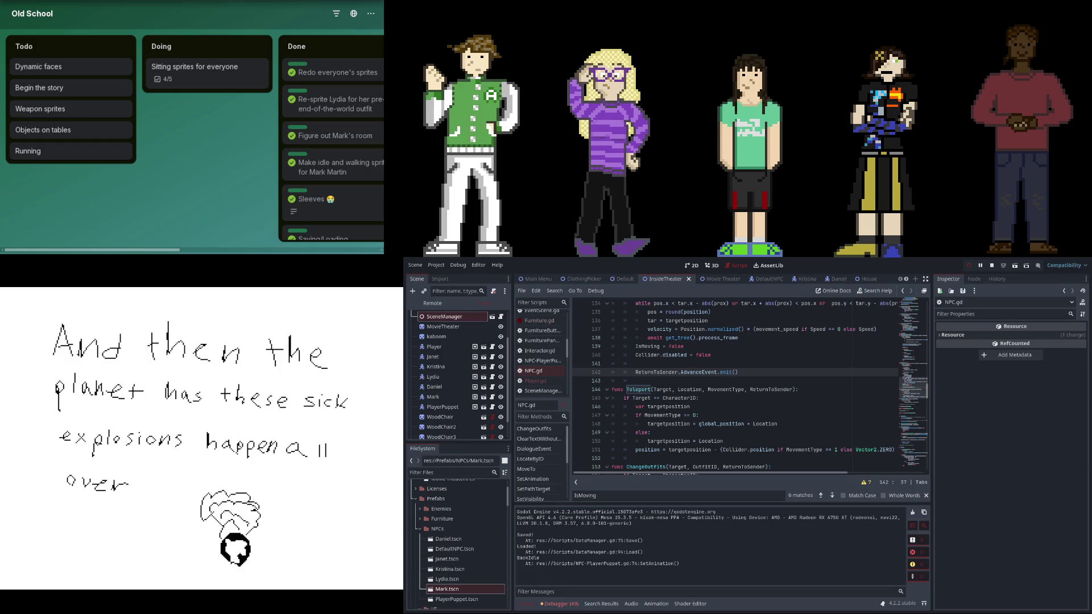
left_click(714, 449)
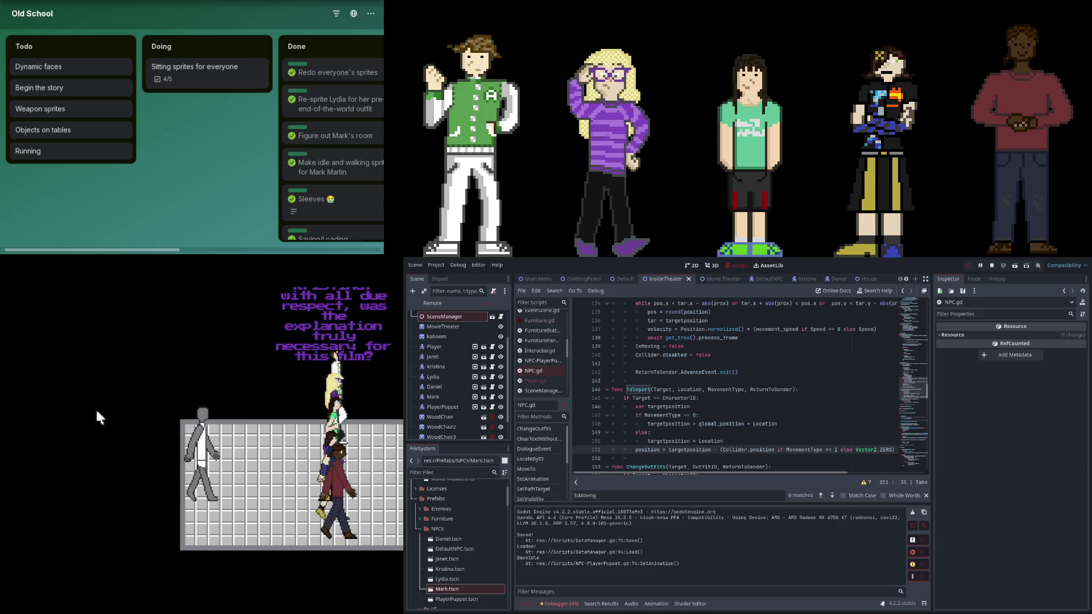
left_click(649, 428)
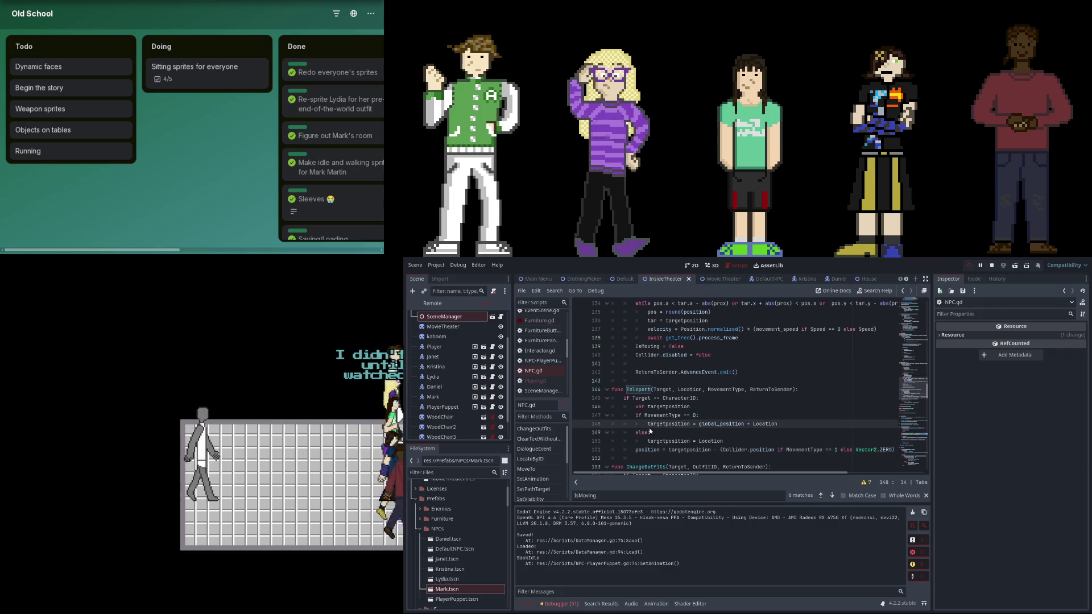
left_click(667, 492)
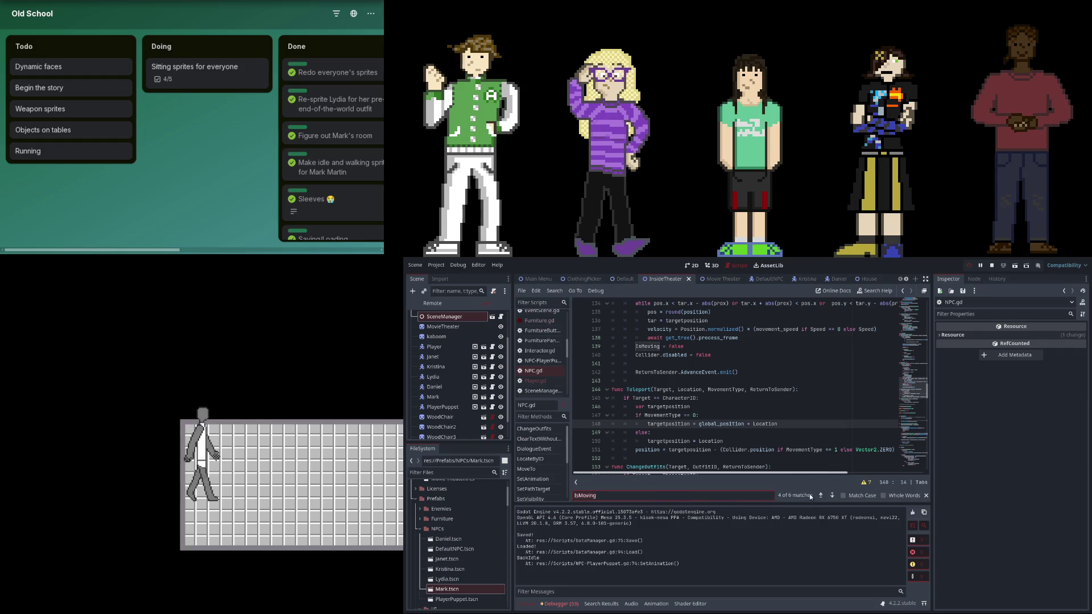
scroll(740, 475, "down", 2)
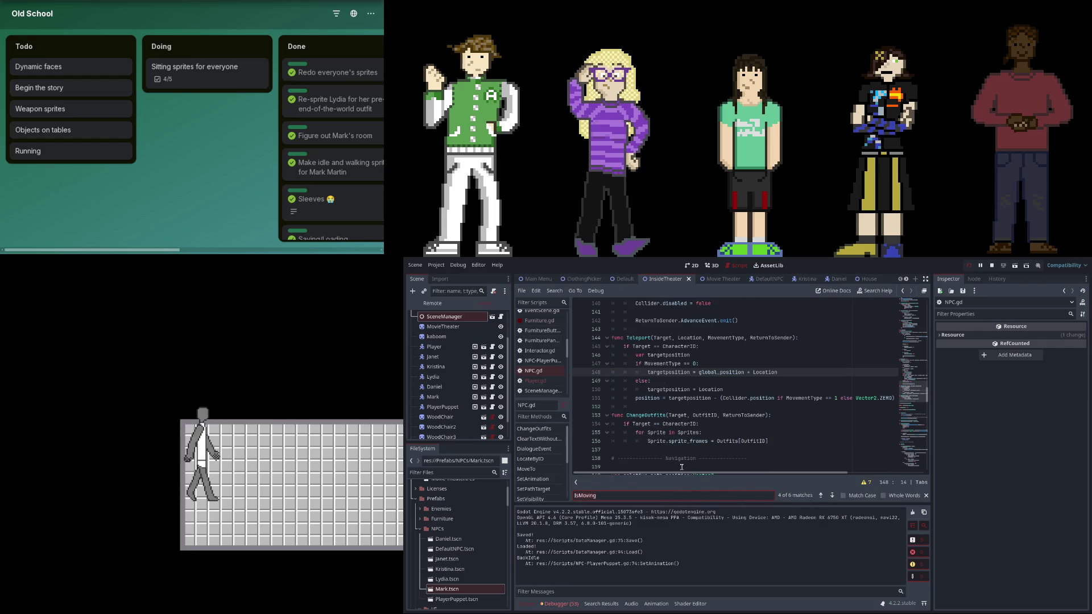
- Search the NPC script for velocity and examine its IsMoving check
key("ctrl+a")
type("velocity")
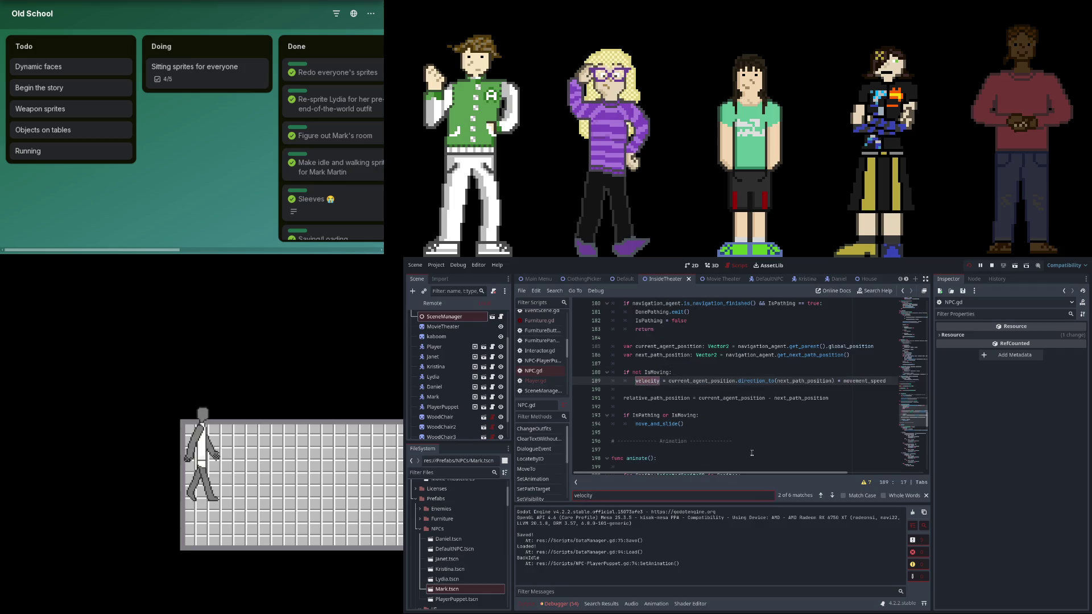
left_click(673, 372)
scroll(682, 458, "up", 1)
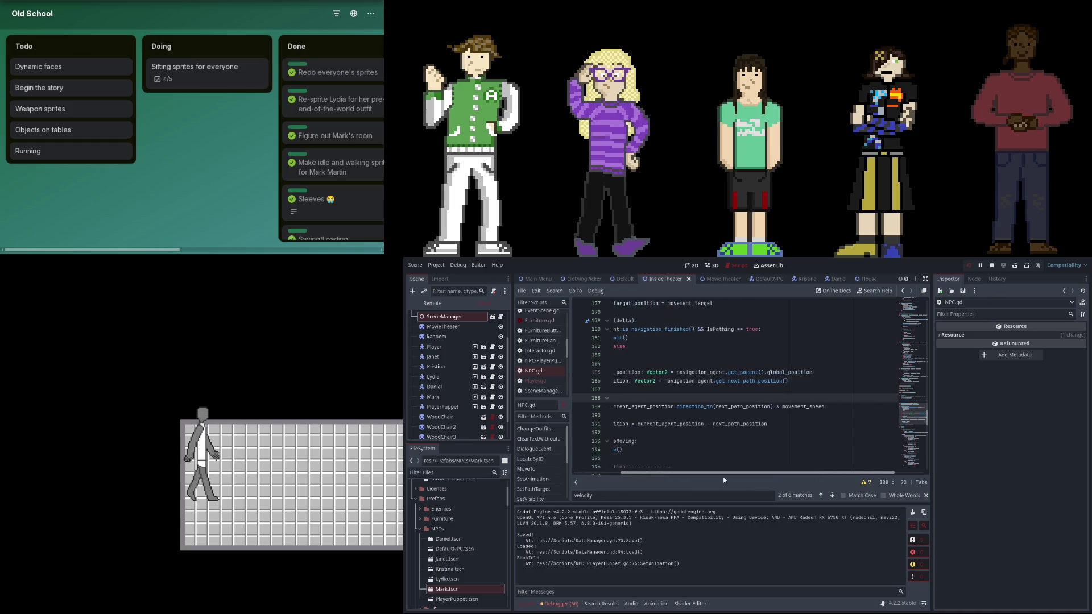
double_click(649, 406)
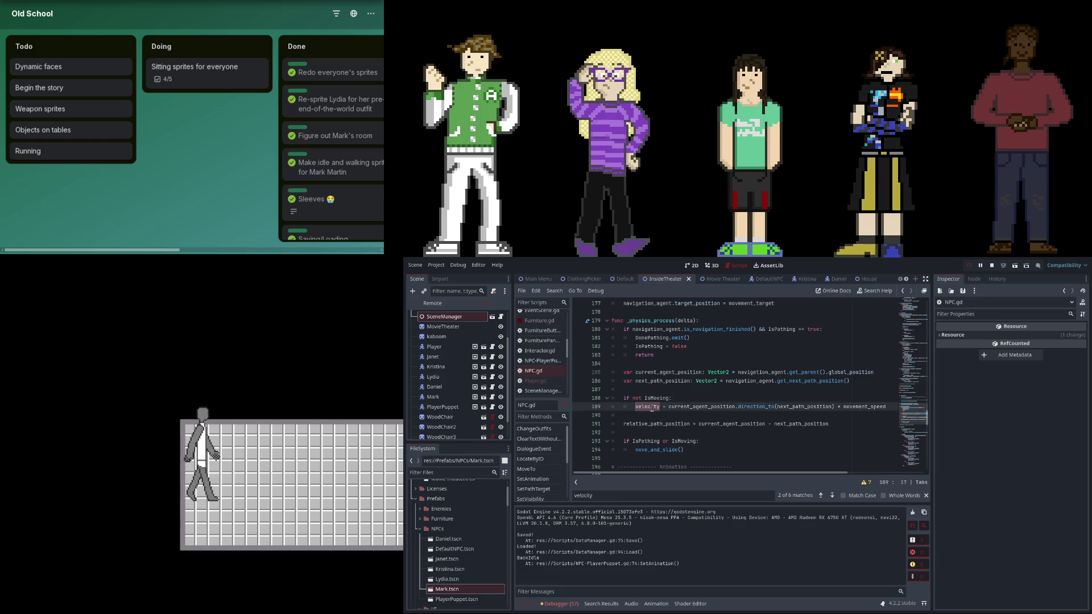
- Open Player.gd and step through its velocity matches
left_click(551, 382)
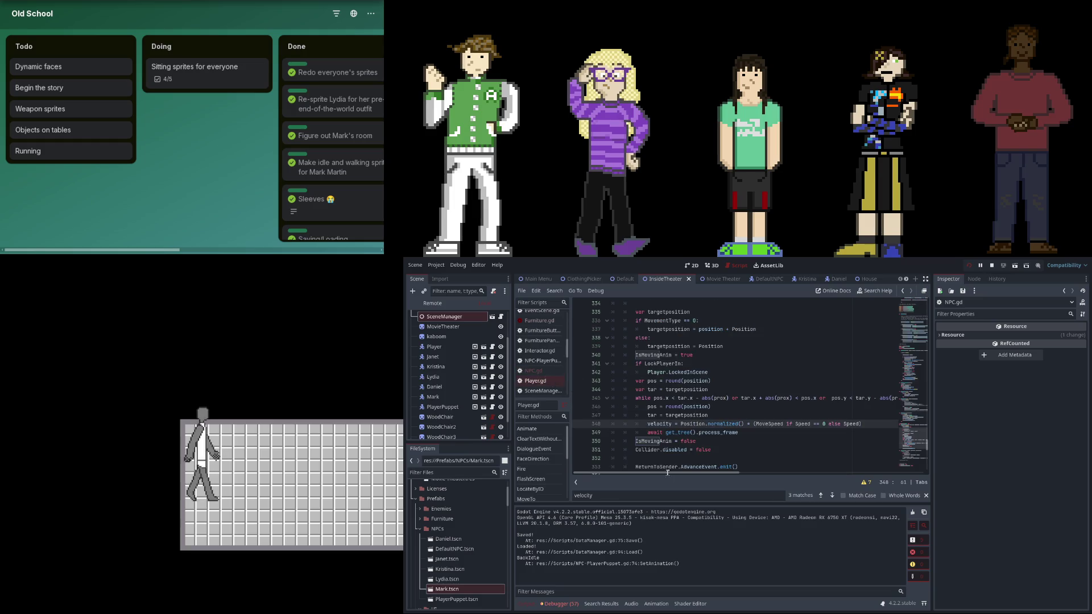
left_click(828, 495)
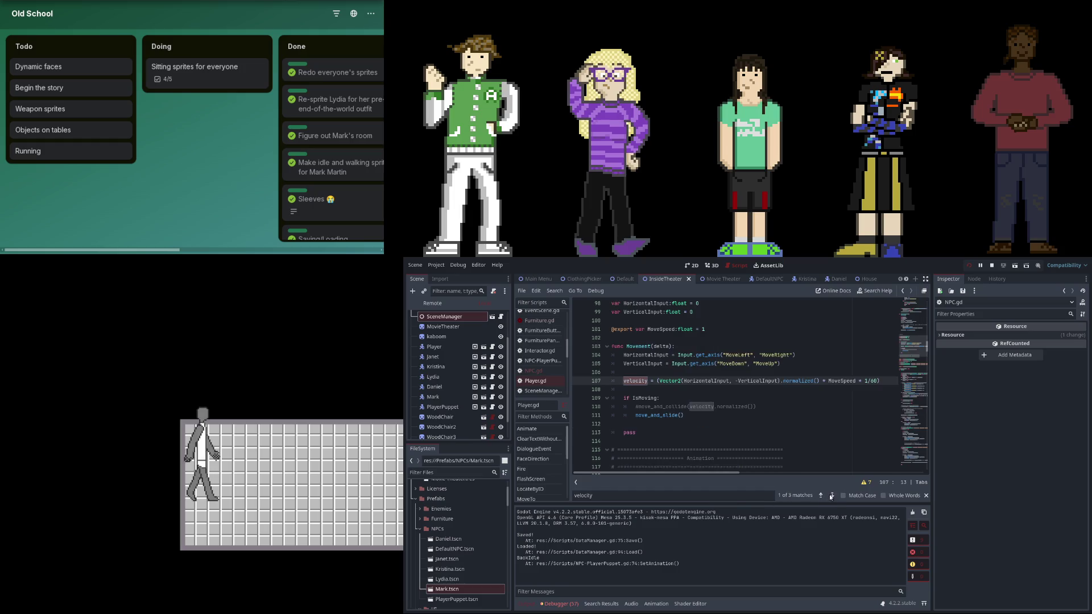
left_click(831, 496)
left_click(831, 496)
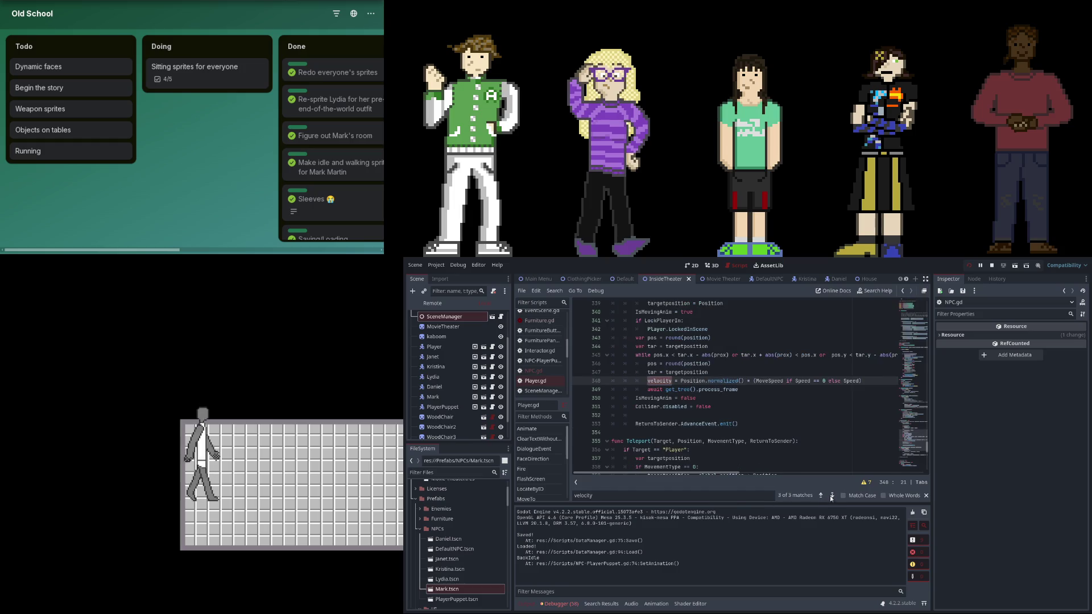
left_click(820, 496)
left_click(820, 496)
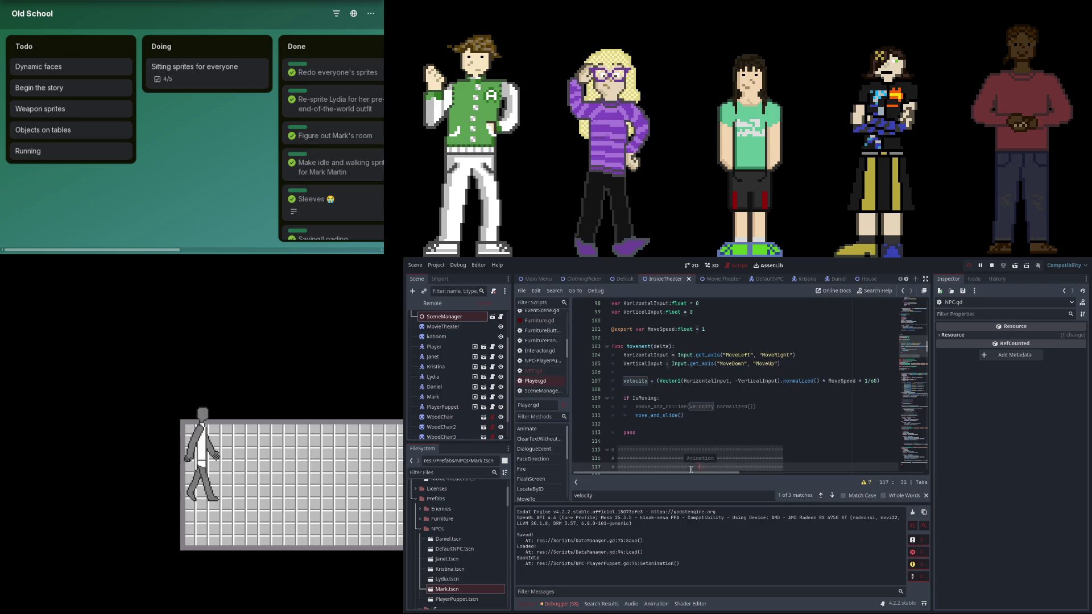
left_click(708, 424)
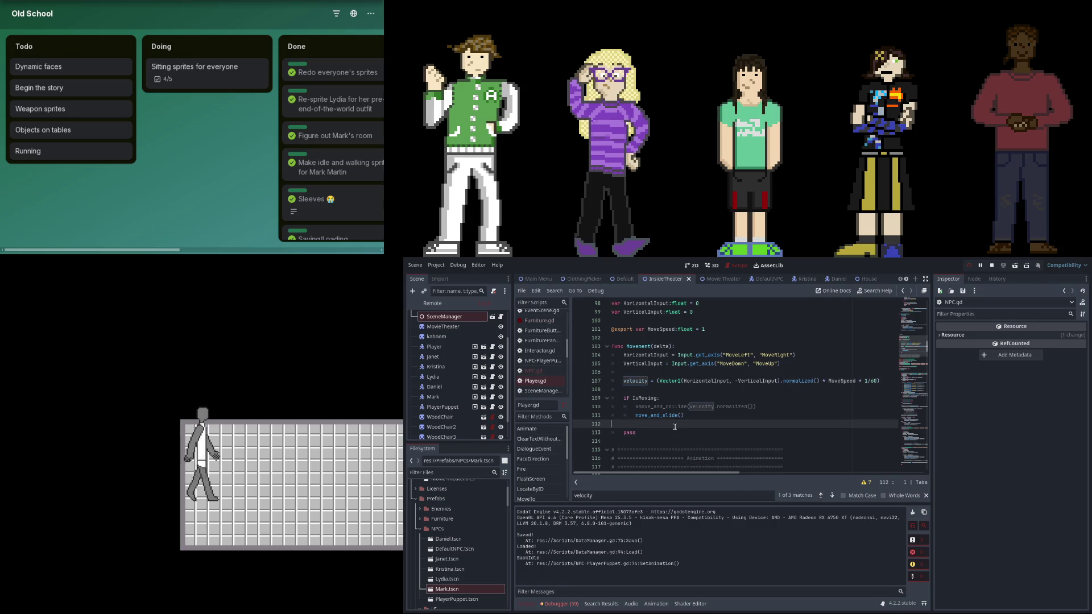
double_click(705, 467)
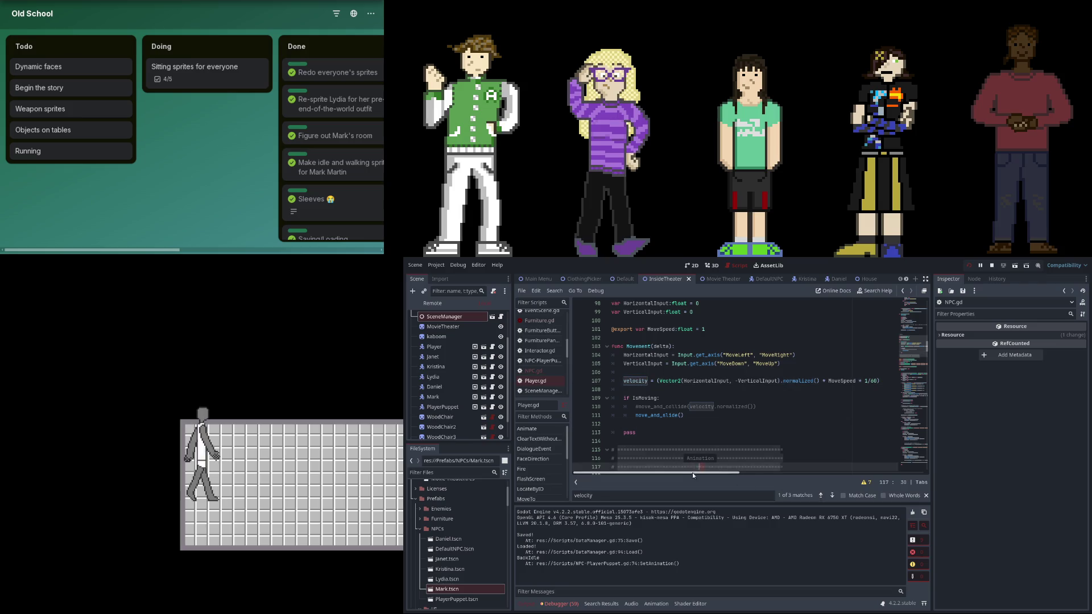
- Wrap the velocity assignment in an 'if not IsMovingAnim:' check
left_click(621, 381)
key("Return")
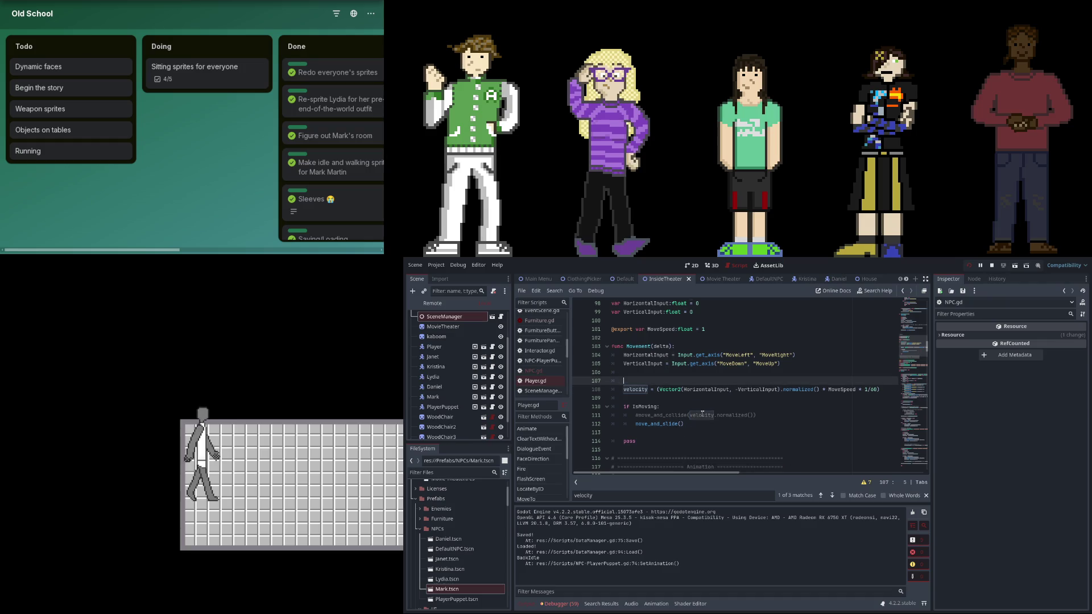
type("ot Is")
type("MovingAnim:")
key("Down")
key("Home")
key("Tab")
- Review the remaining velocity matches, stop the running game, and relaunch with F5
left_click(832, 495)
left_click(832, 496)
left_click(832, 496)
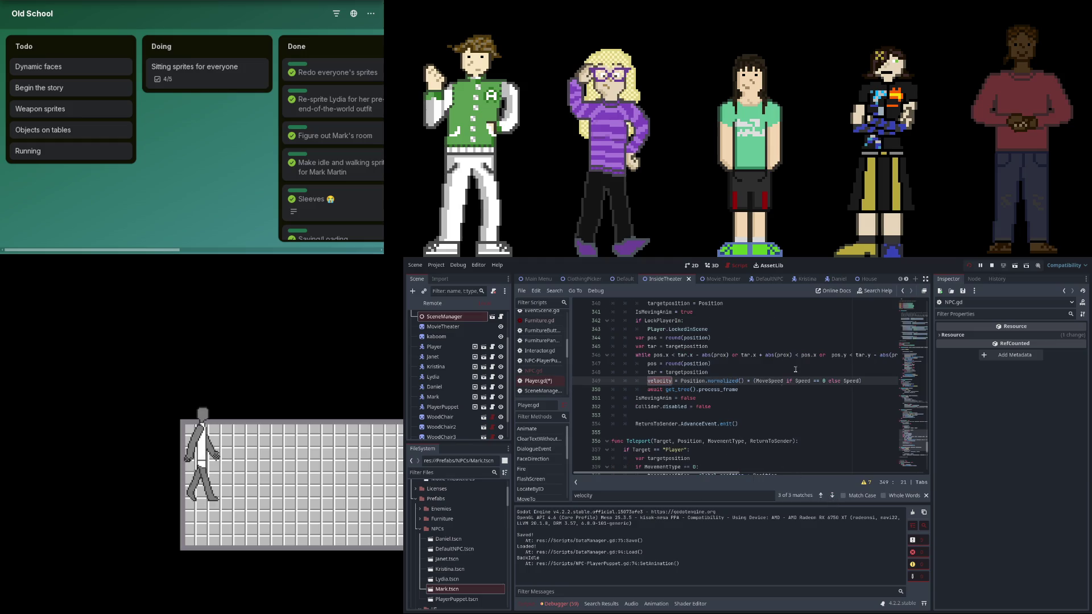
left_click(992, 266)
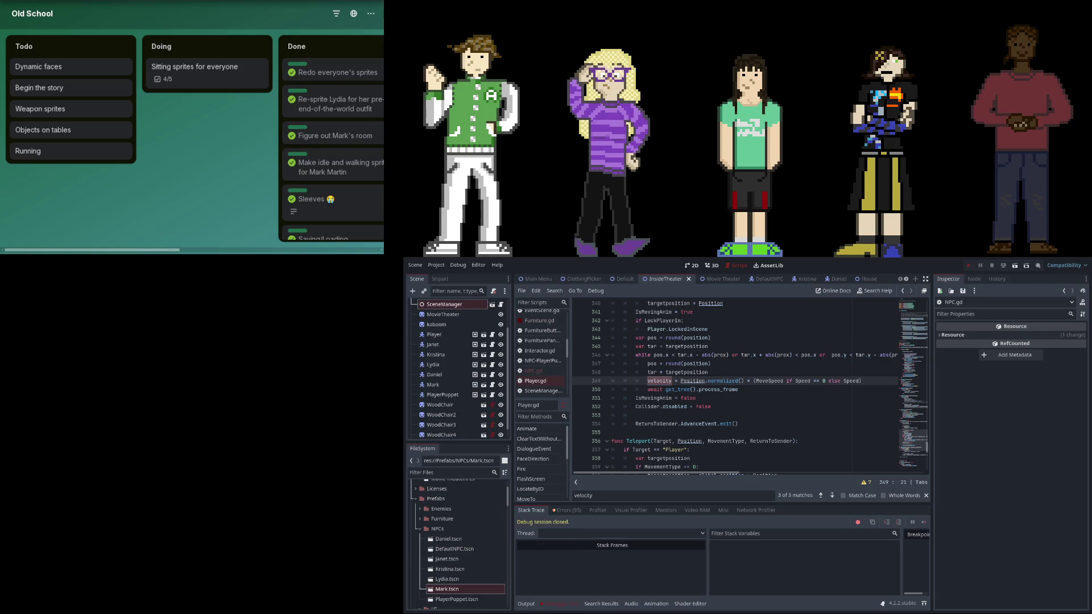
key("F5")
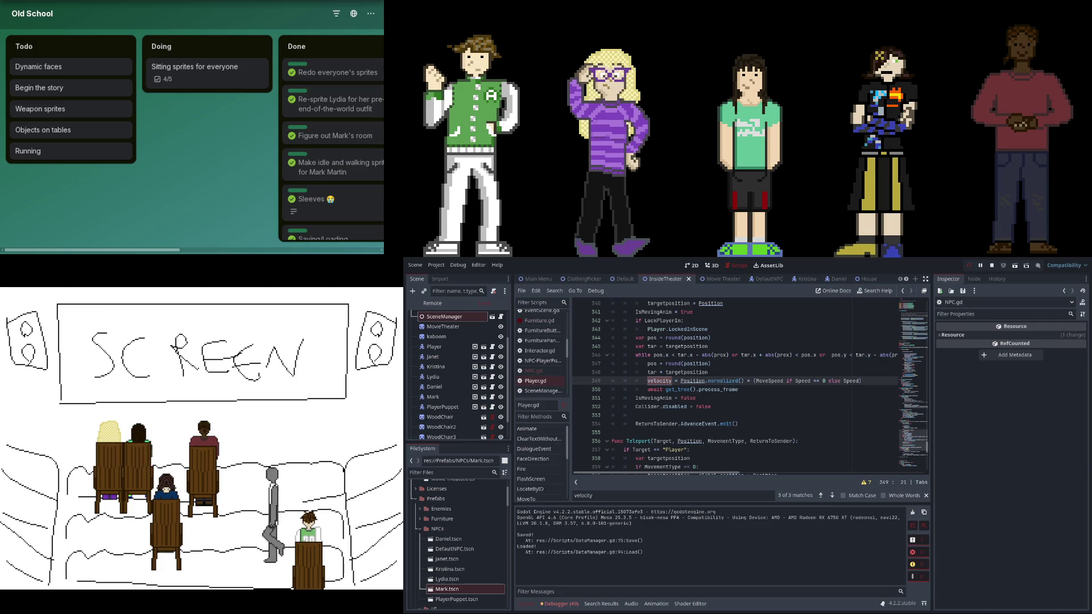
- Select the running Player node in the Remote scene tree to view its properties
left_click(445, 349)
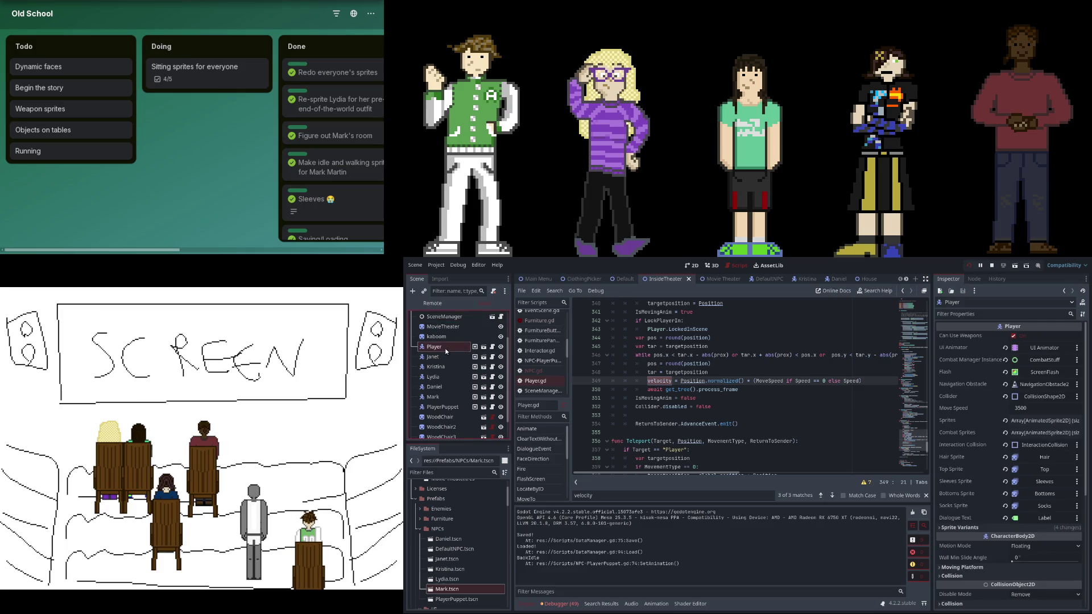
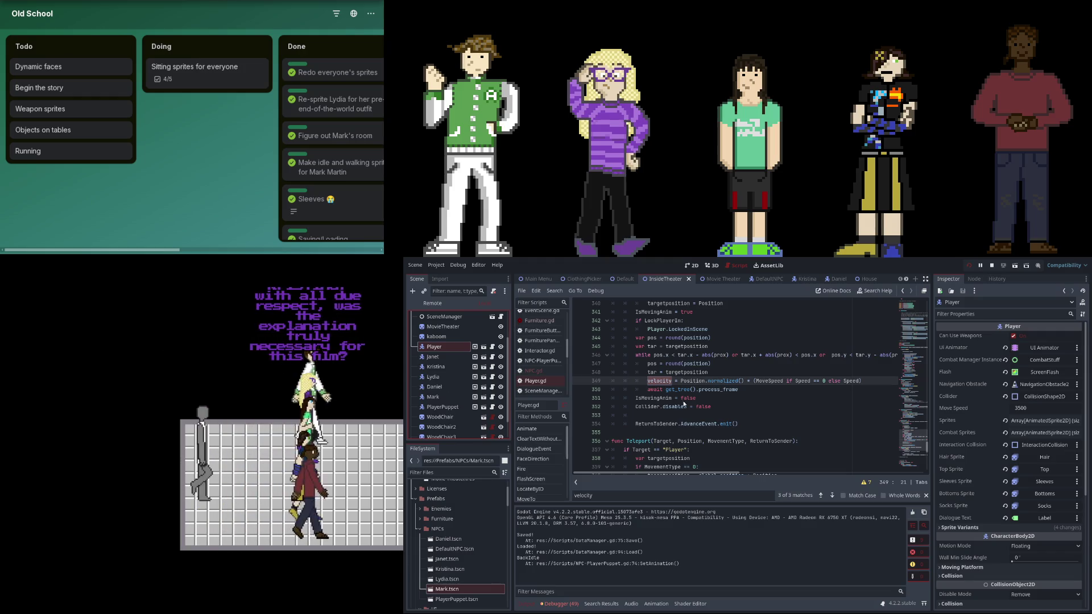
- Locate the MoveTo velocity code in Player.gd near the movement condition
left_click(670, 380)
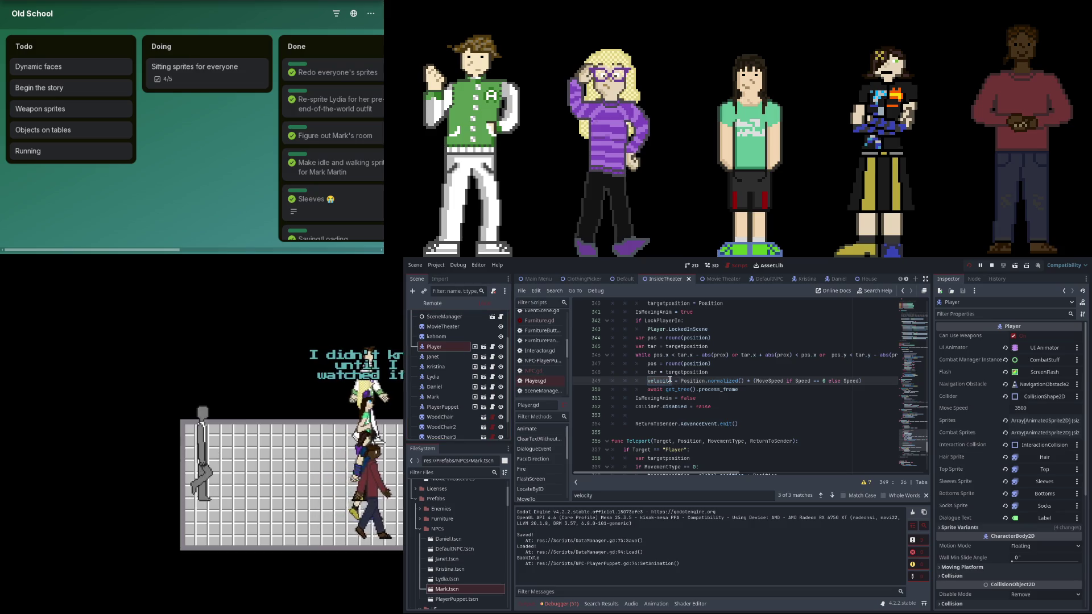
scroll(670, 380, "up", 3)
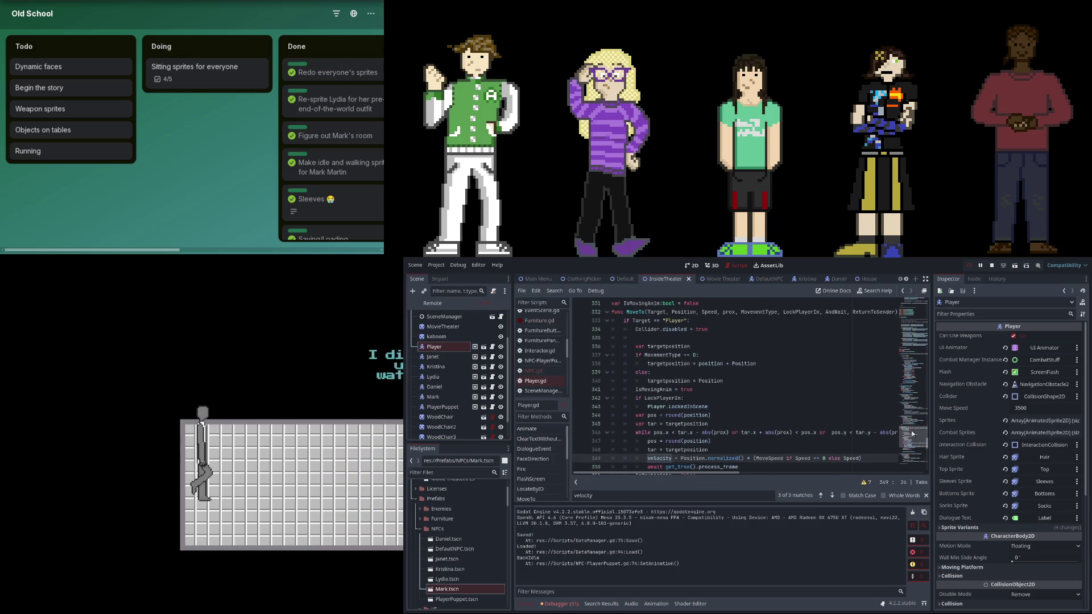
scroll(912, 434, "up", 20)
left_click(832, 495)
left_click(831, 495)
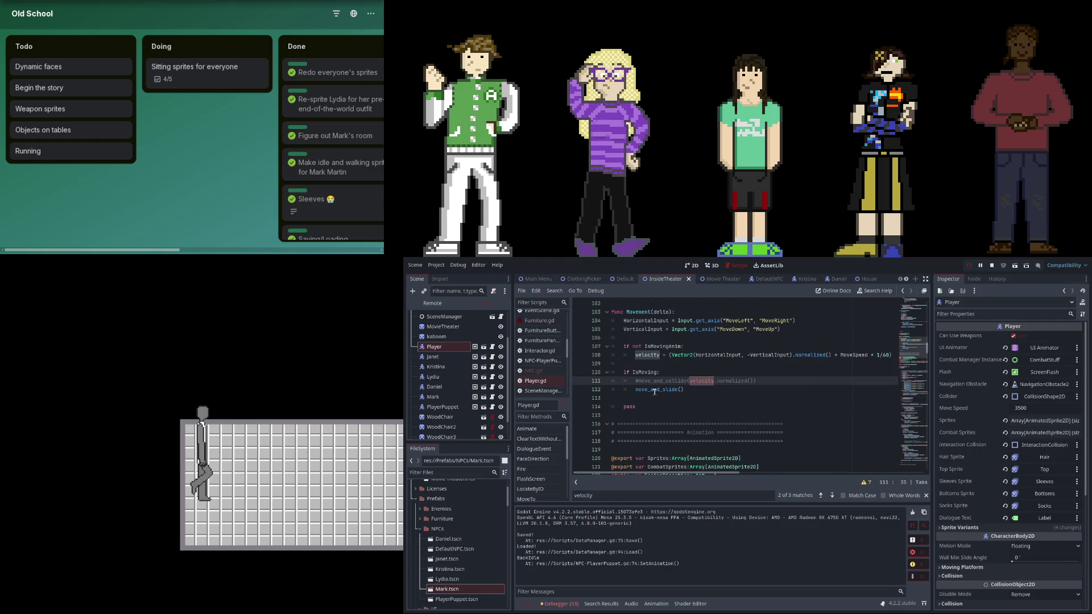
- Change the movement condition to 'if (IsMoving or IsMovingAnim):' and relaunch the game
key("Down")
key("Home")
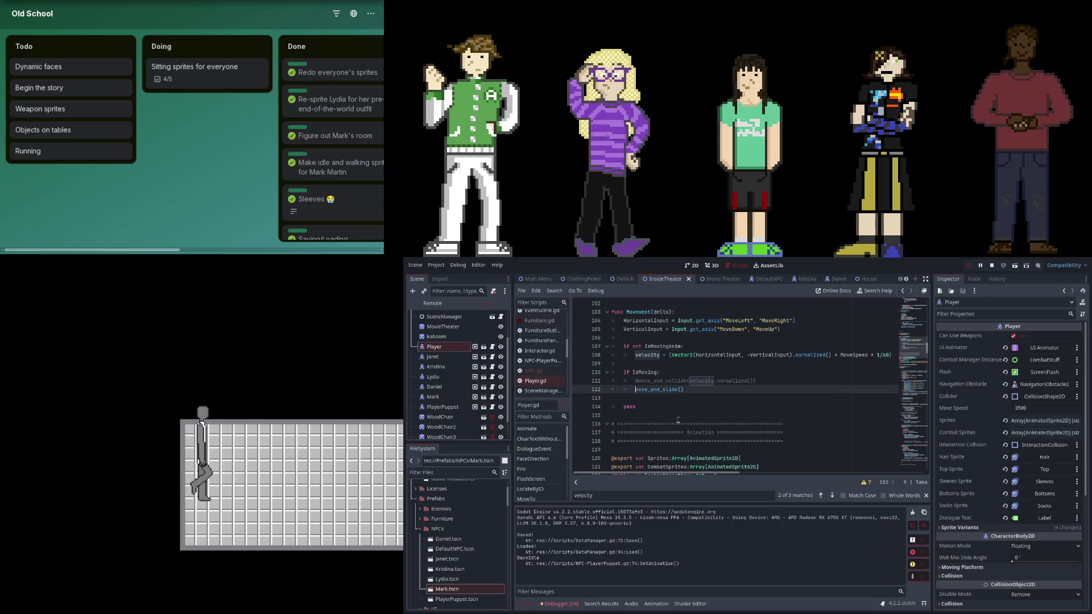
key("Up")
key("Up")
key("End")
key("Left")
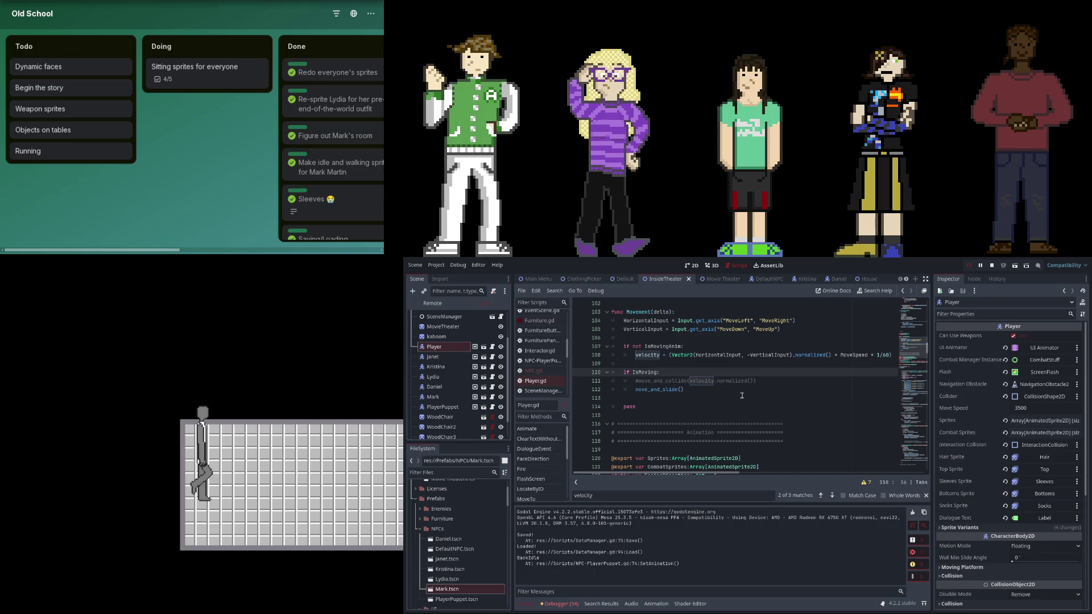
key("ctrl+Left")
type("(")
key("ctrl+Right")
type("or IsMovingAnim)")
left_click(968, 264)
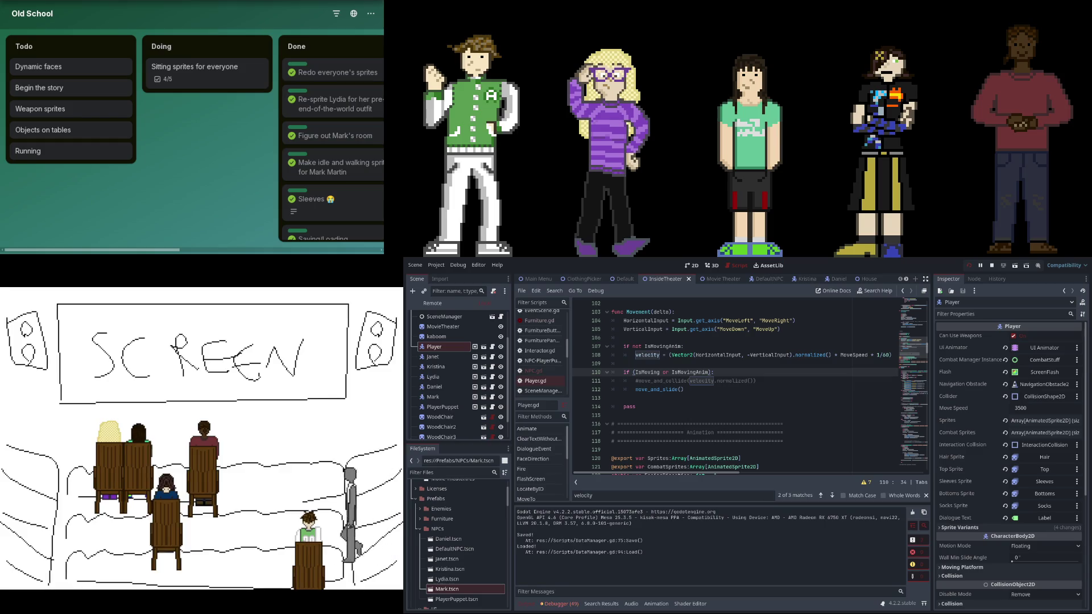
left_click(542, 370)
scroll(827, 354, "down", 8)
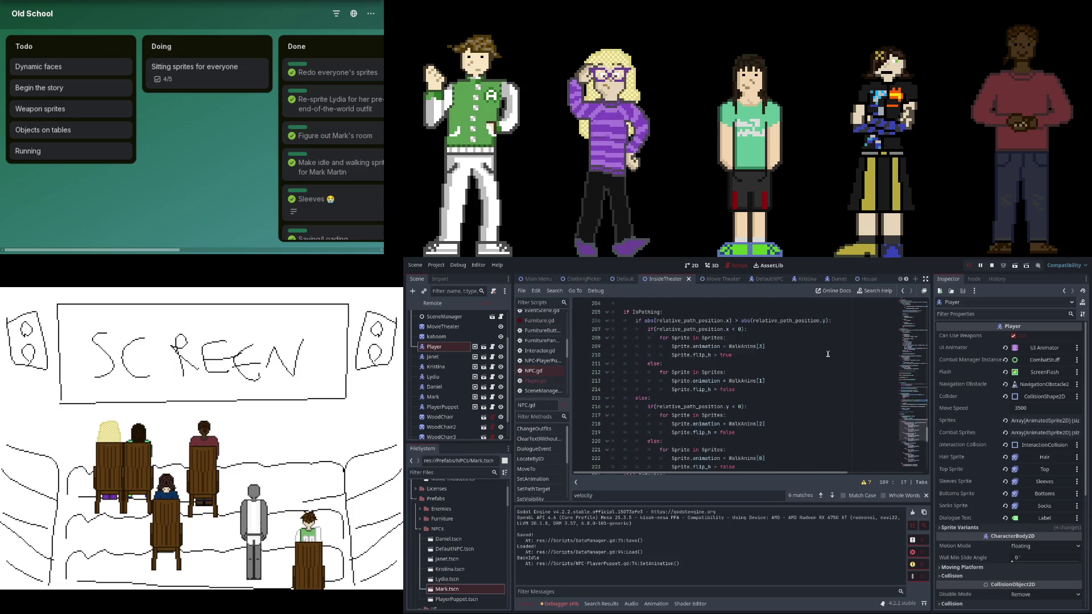
scroll(827, 354, "up", 1)
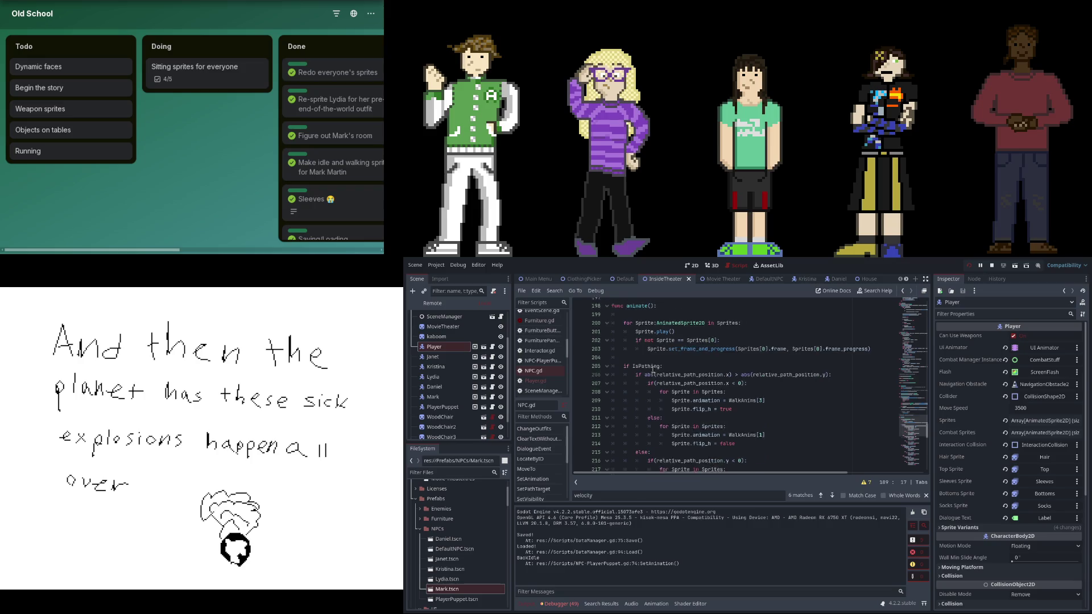
scroll(620, 362, "down", 6)
mouse_move(626, 367)
left_mouse_down()
mouse_move(699, 473)
mouse_move(716, 474)
mouse_move(750, 338)
left_mouse_up()
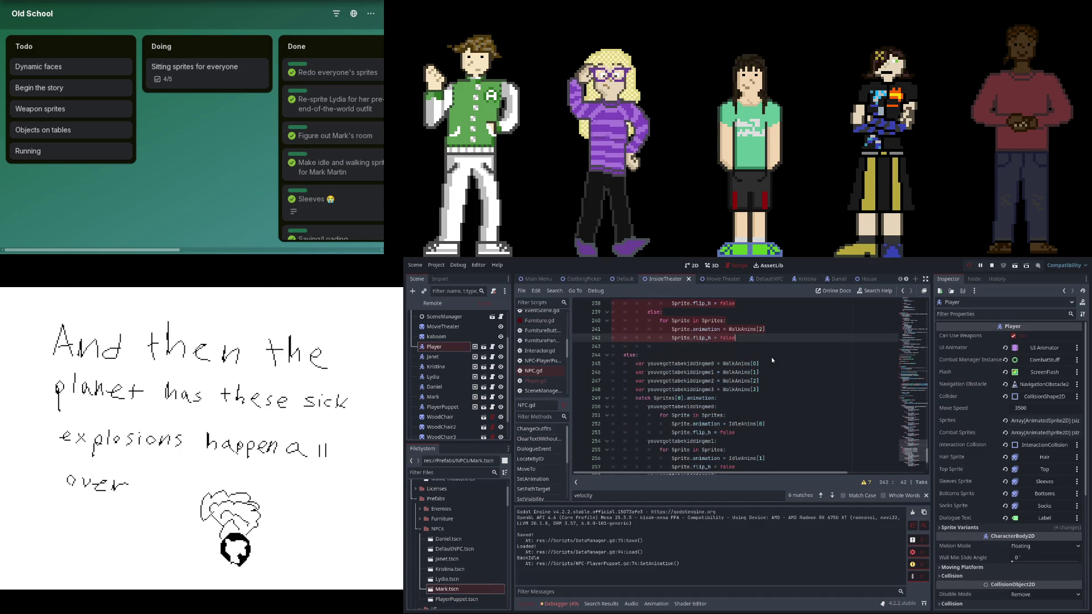
left_click(545, 381)
scroll(688, 386, "down", 7)
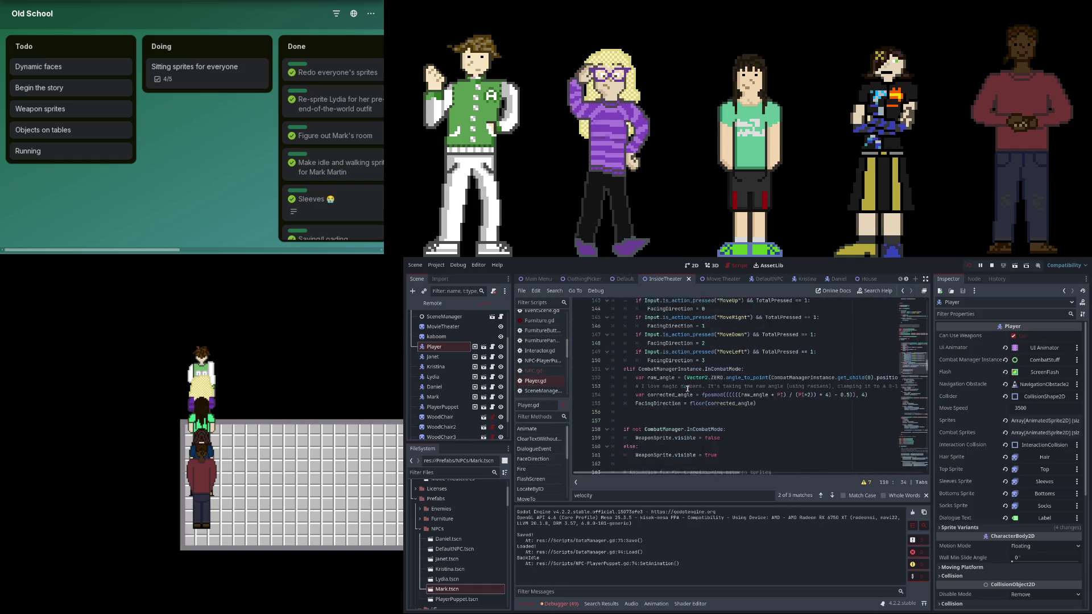
scroll(688, 387, "down", 1)
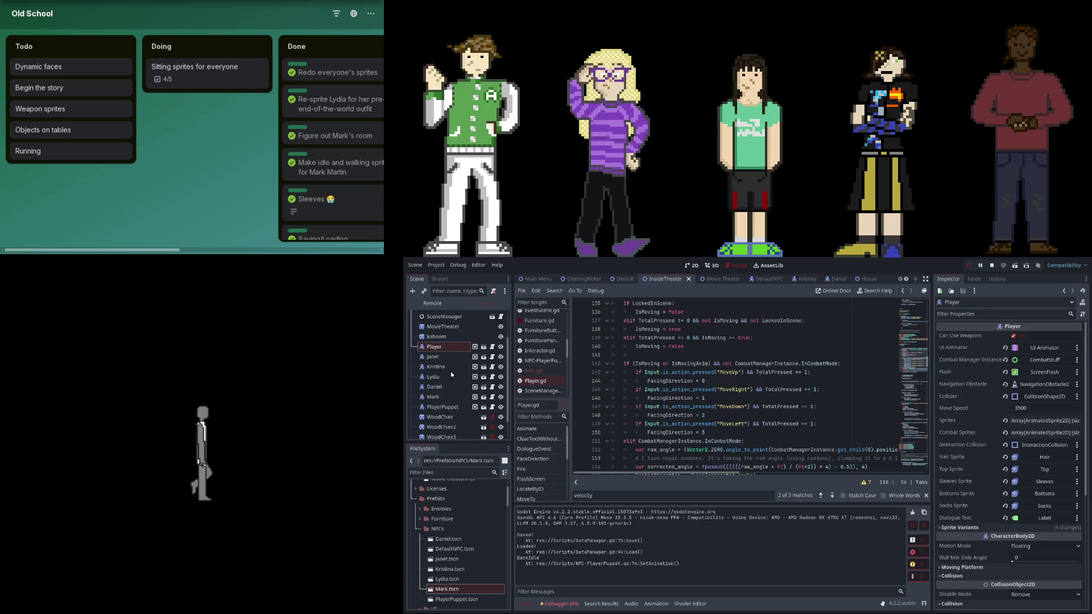
- Inspect the live Player node under MovieTheater in the Remote tree, then pause the game
left_click(432, 303)
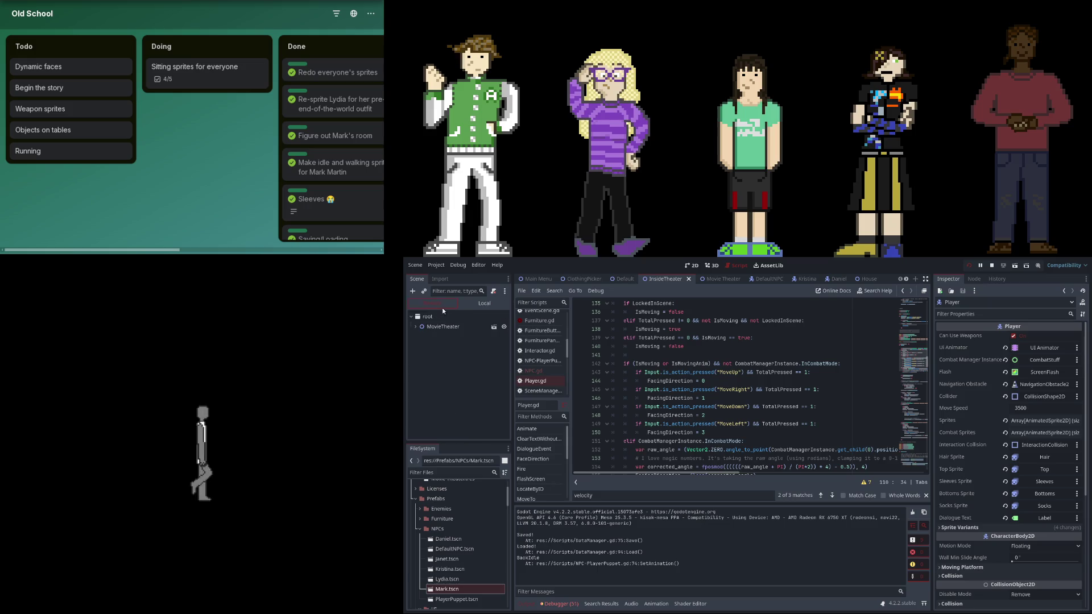
left_click(417, 326)
left_click(415, 327)
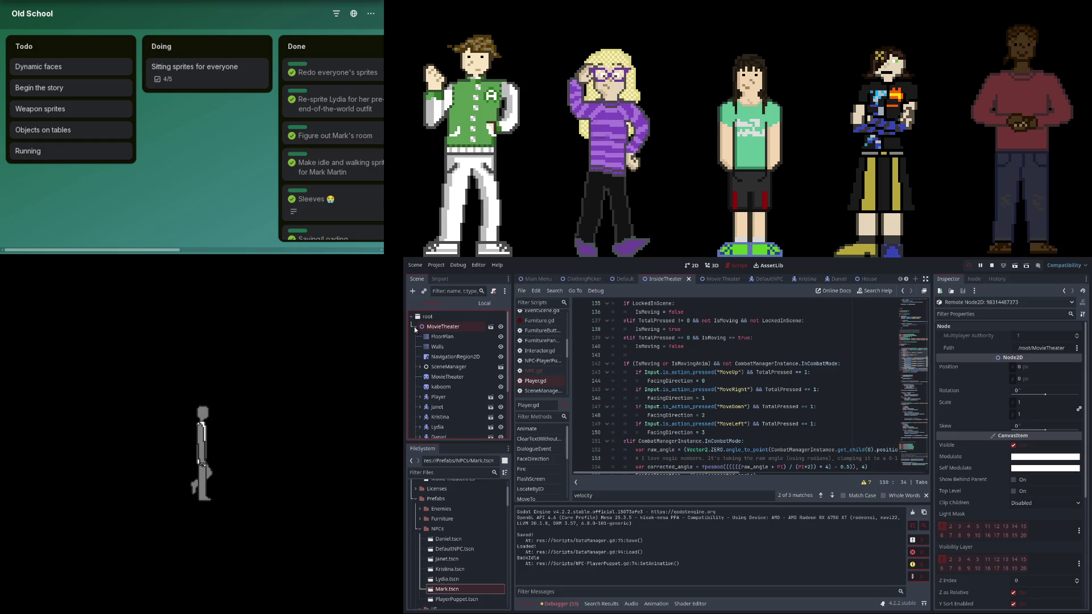
left_click(438, 397)
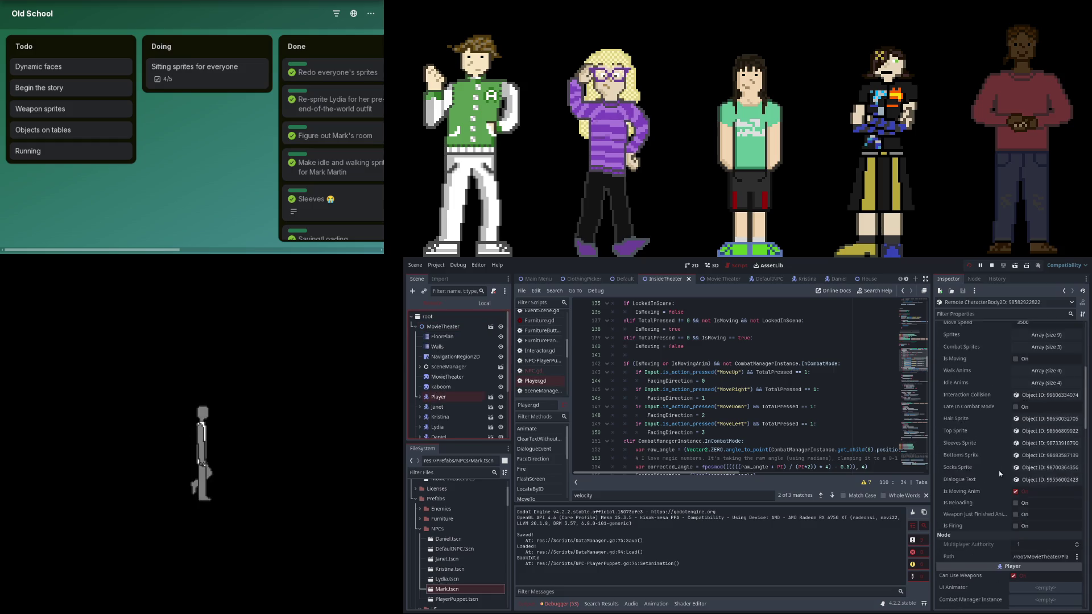
scroll(999, 469, "down", 10)
scroll(999, 469, "down", 5)
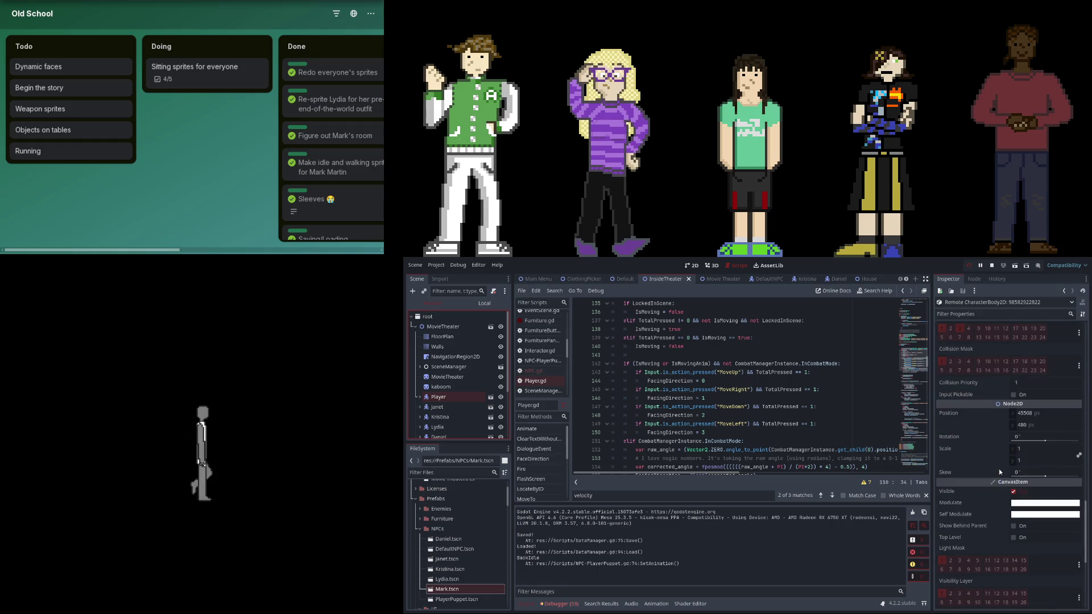
left_click(980, 265)
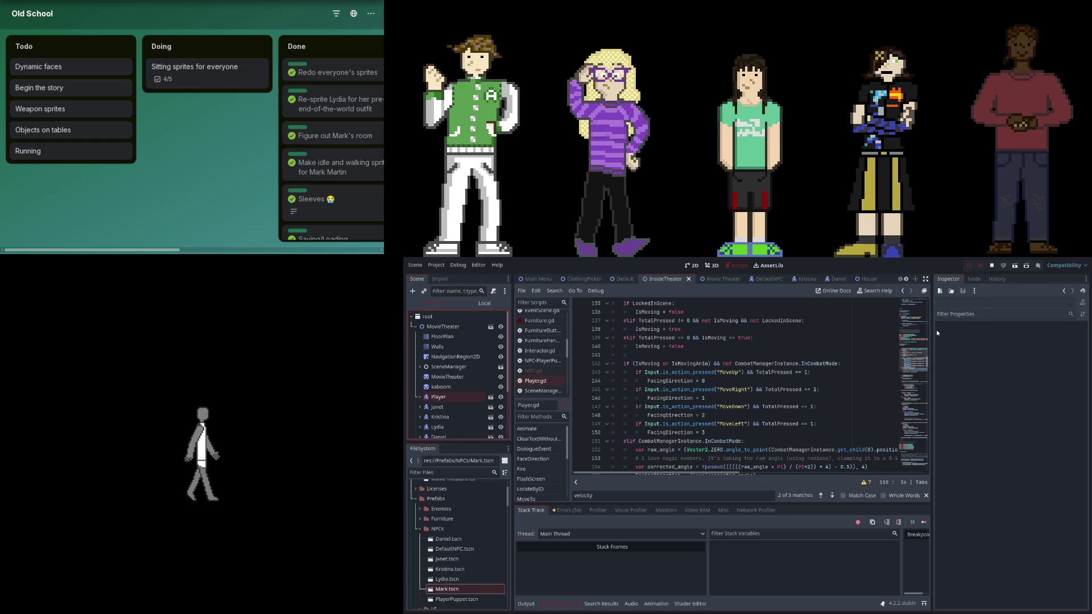
- Check the live kaboom sprite and Player node, then return to the Local scene tree
left_click(641, 363)
scroll(910, 364, "up", 20)
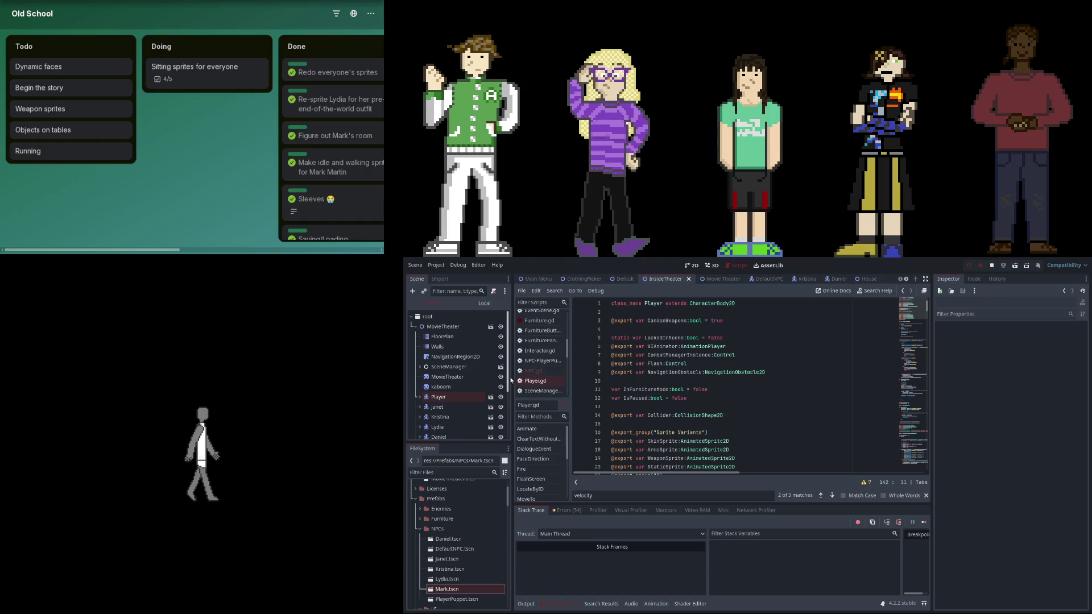
left_click(448, 387)
left_click(451, 396)
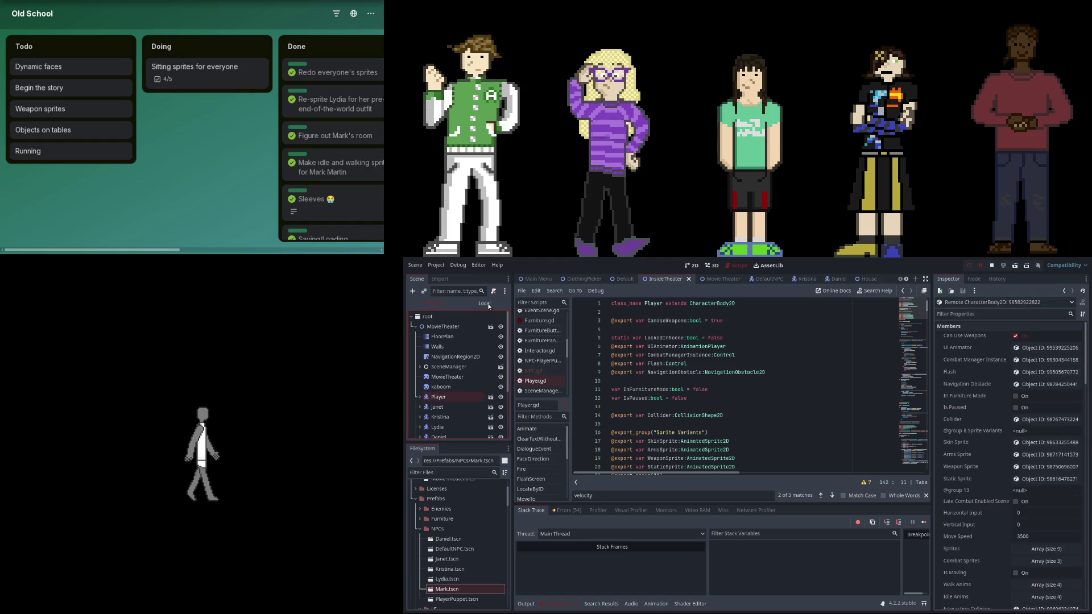
left_click(452, 345)
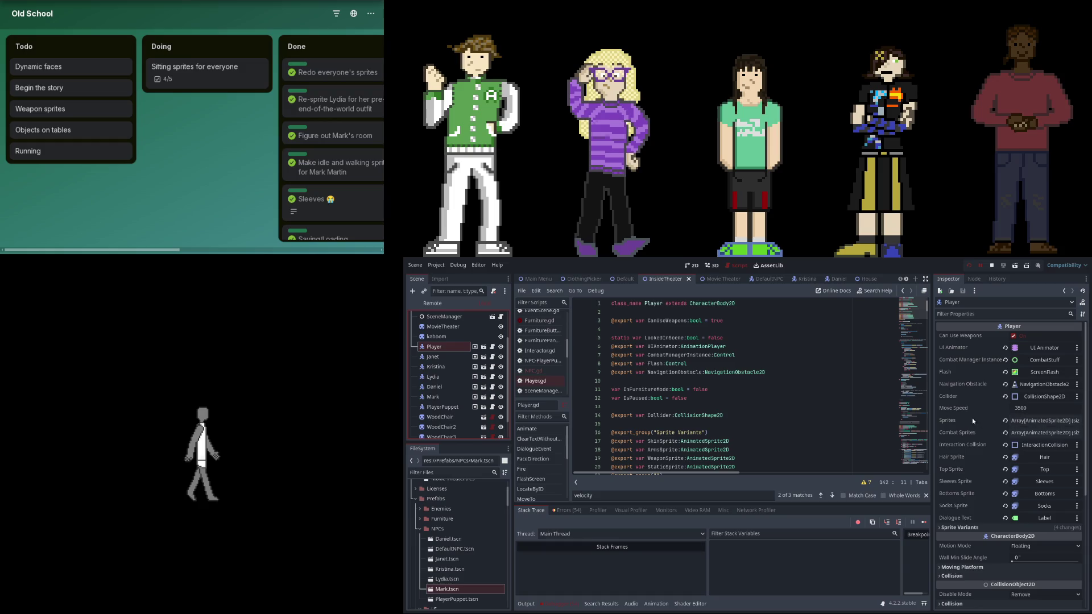
scroll(913, 318, "down", 10)
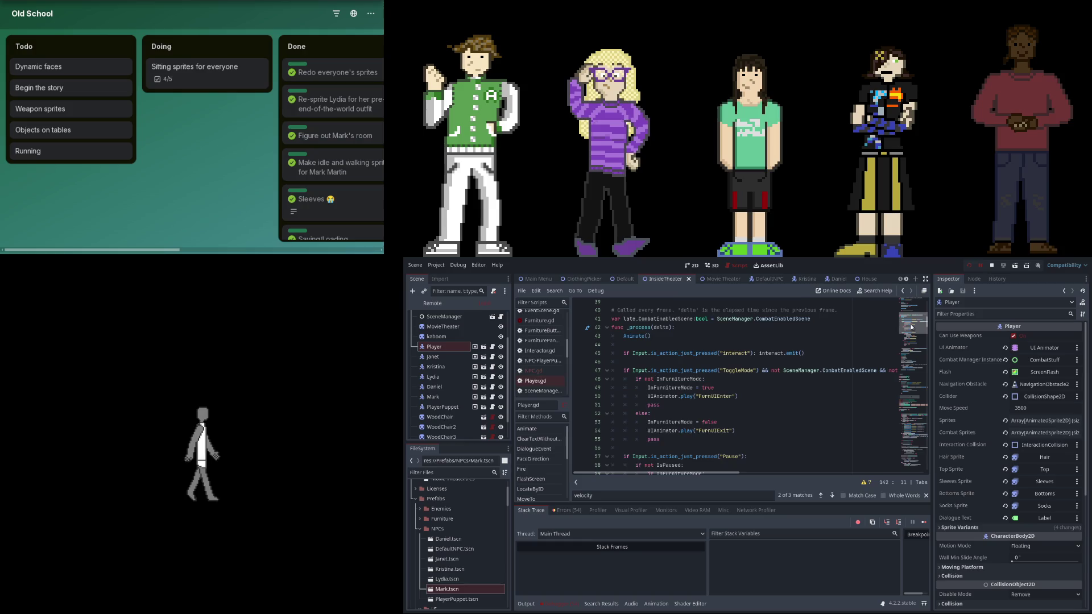
scroll(915, 324, "up", 2)
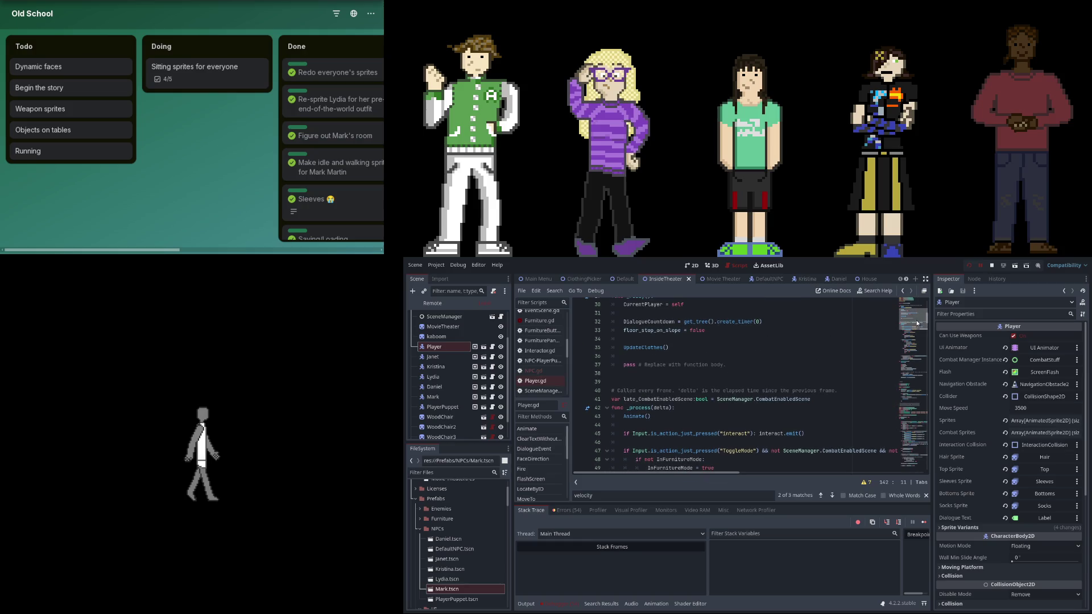
scroll(917, 322, "up", 1)
scroll(919, 317, "up", 3)
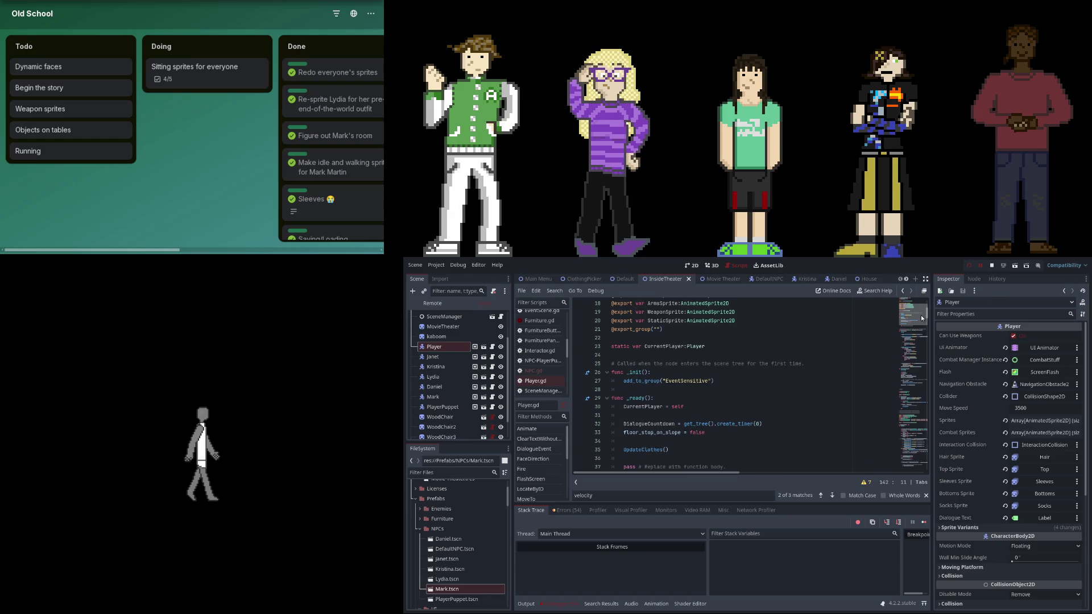
scroll(920, 318, "down", 10)
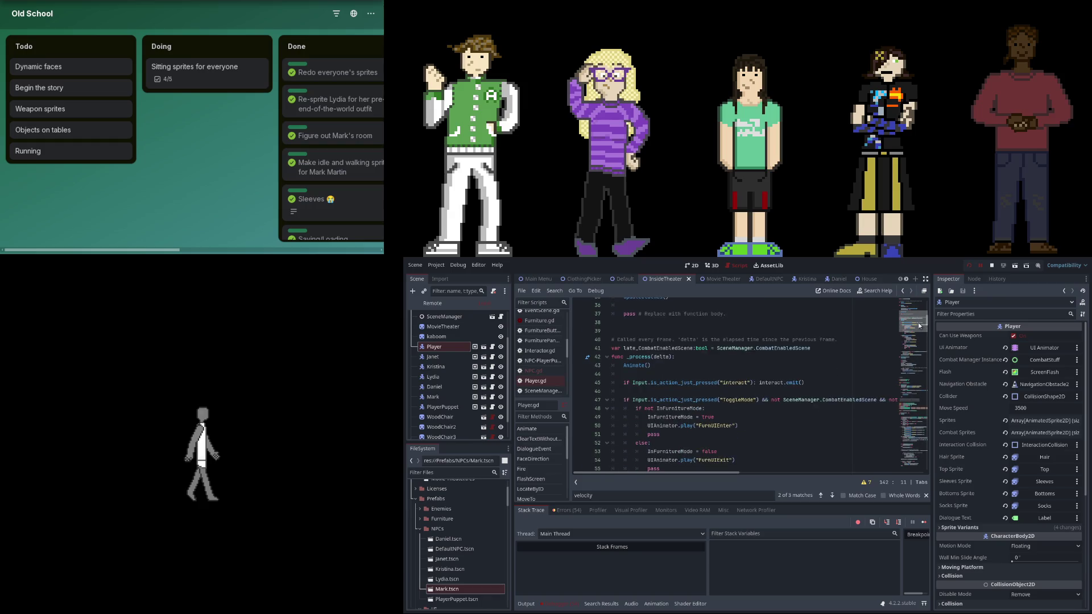
scroll(919, 332, "down", 2)
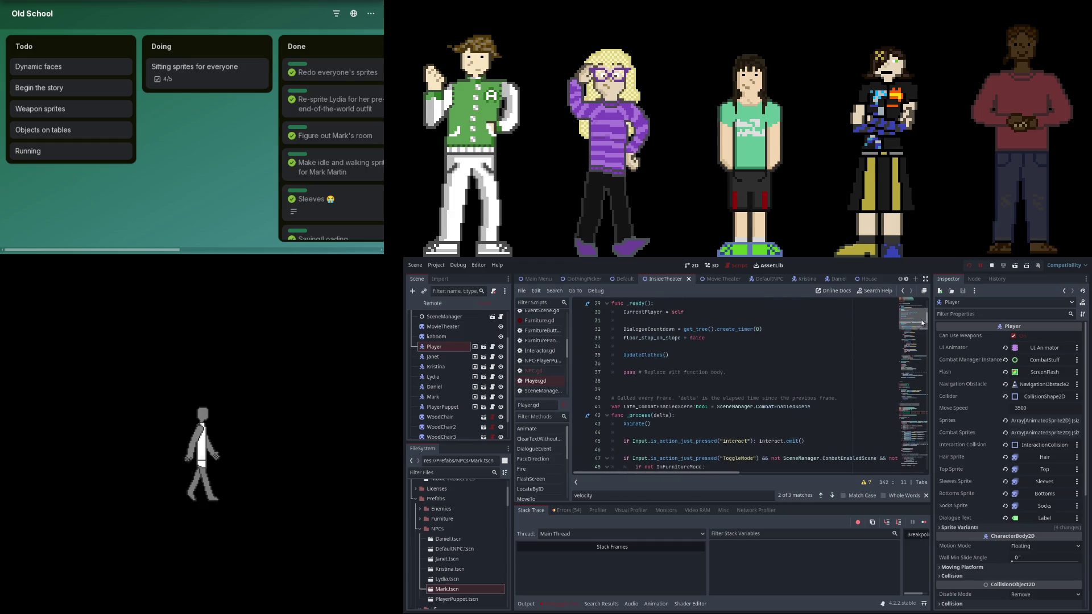
scroll(920, 335, "down", 2)
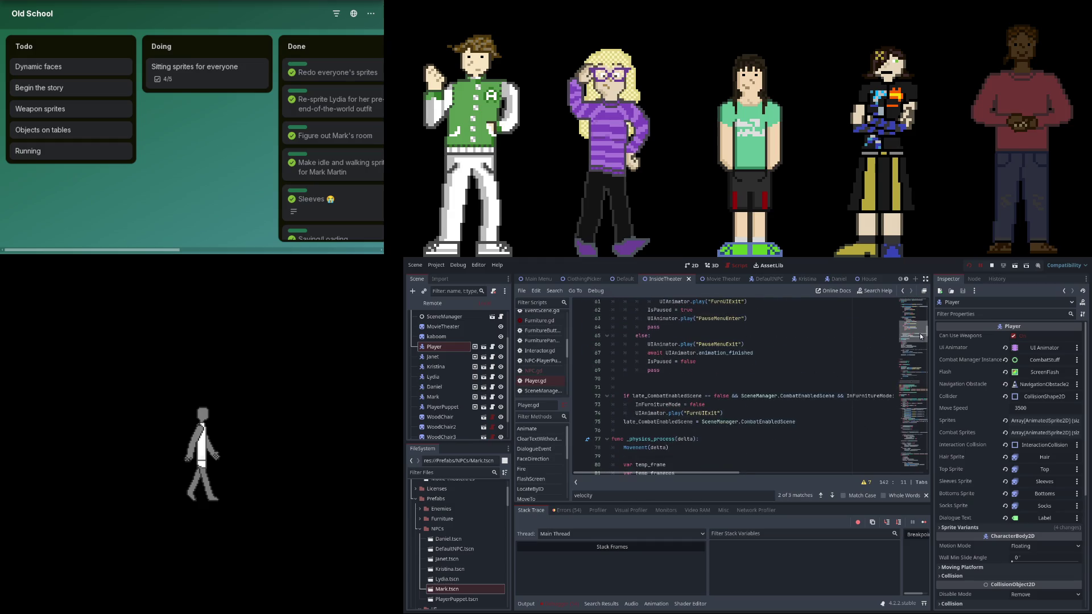
scroll(919, 333, "down", 3)
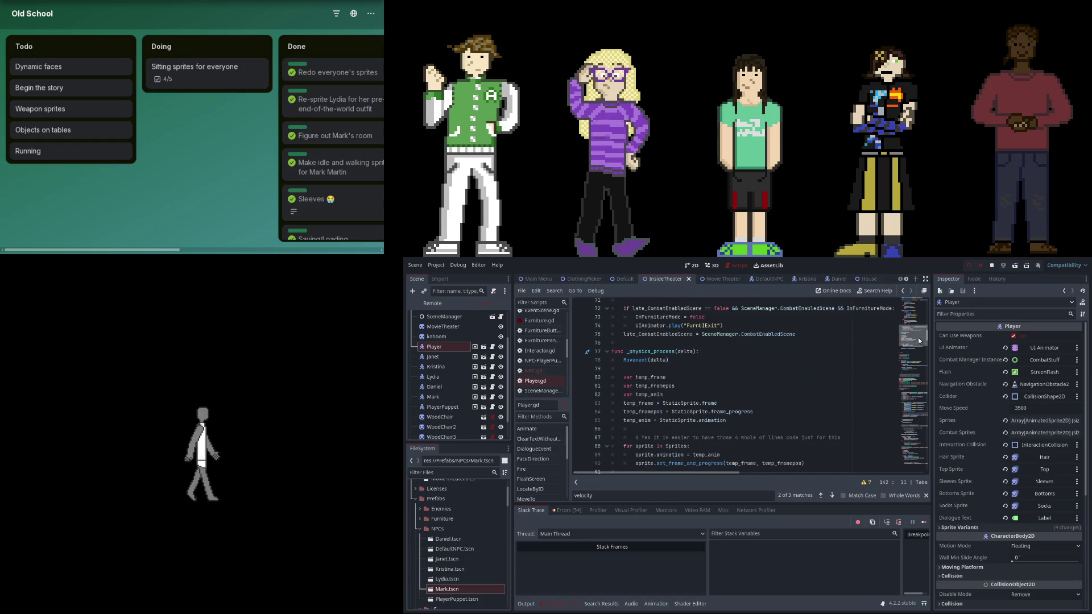
scroll(918, 340, "down", 3)
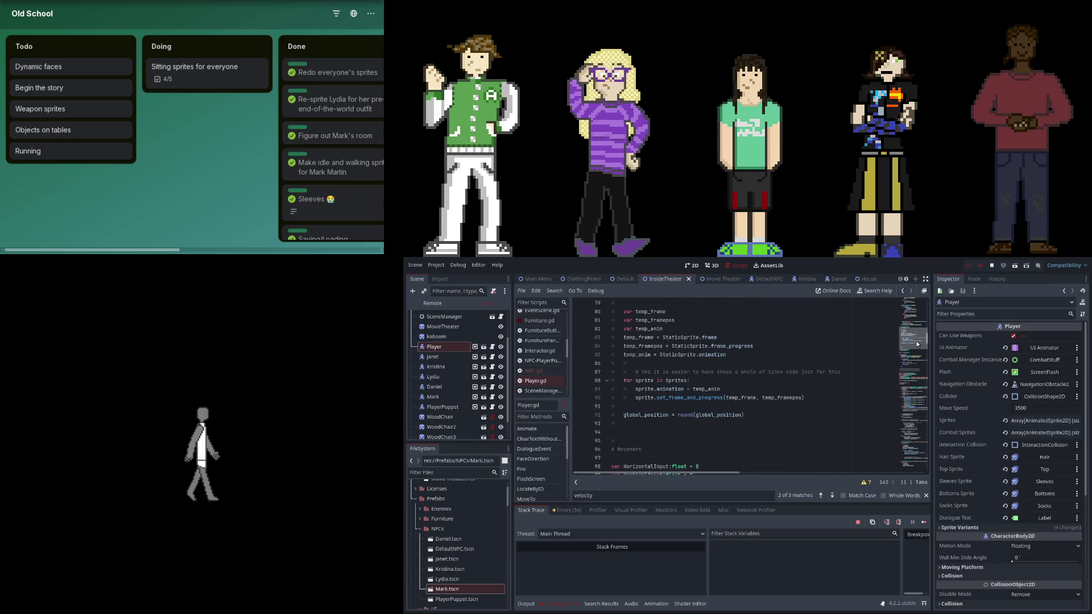
scroll(917, 338, "up", 5)
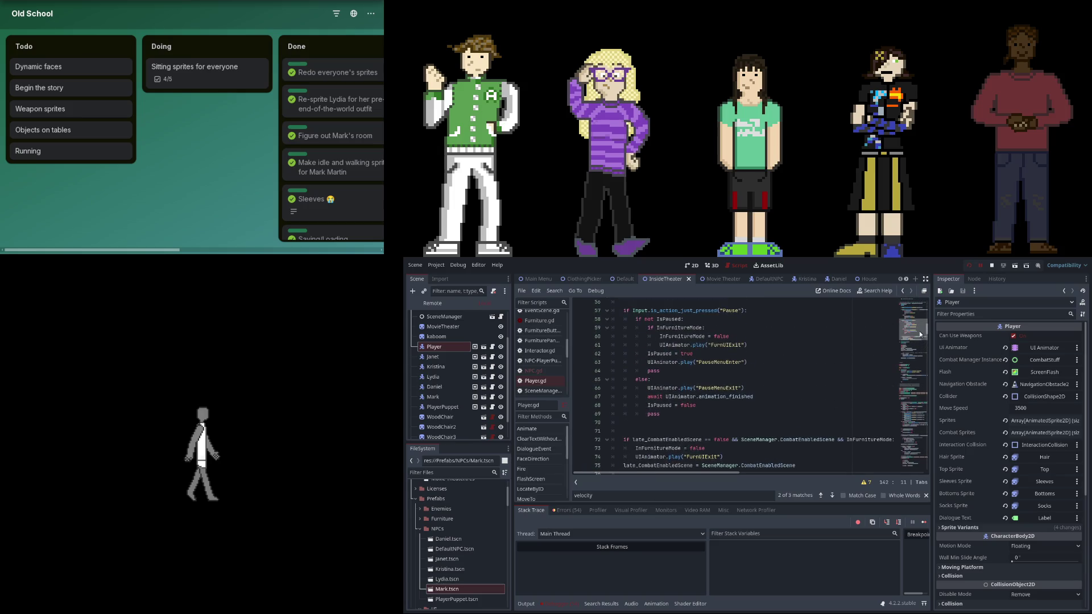
scroll(919, 337, "down", 1)
scroll(918, 332, "down", 2)
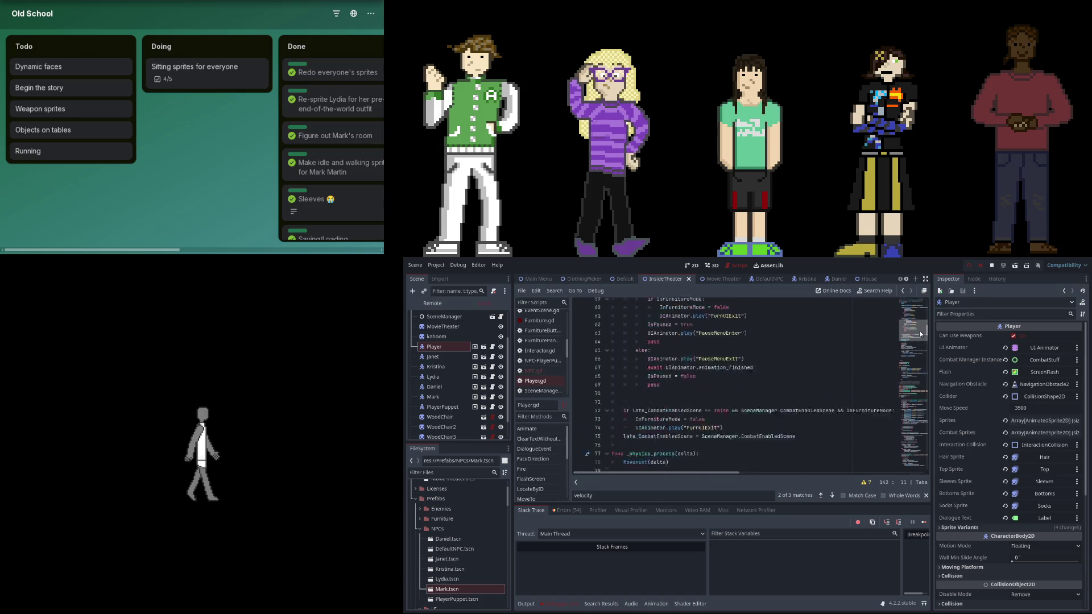
scroll(922, 341, "down", 1)
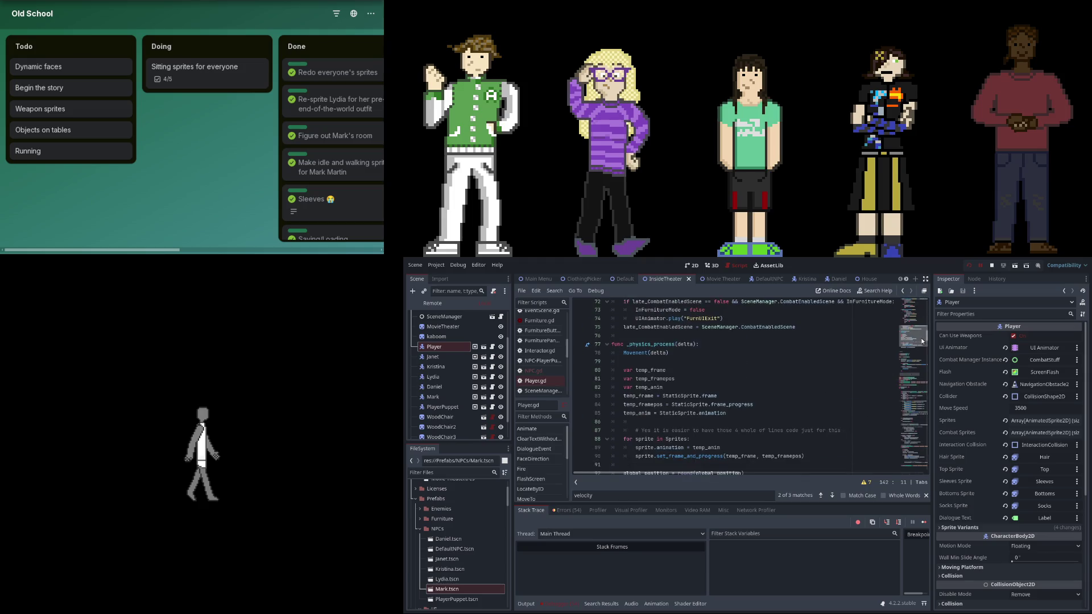
scroll(919, 341, "down", 6)
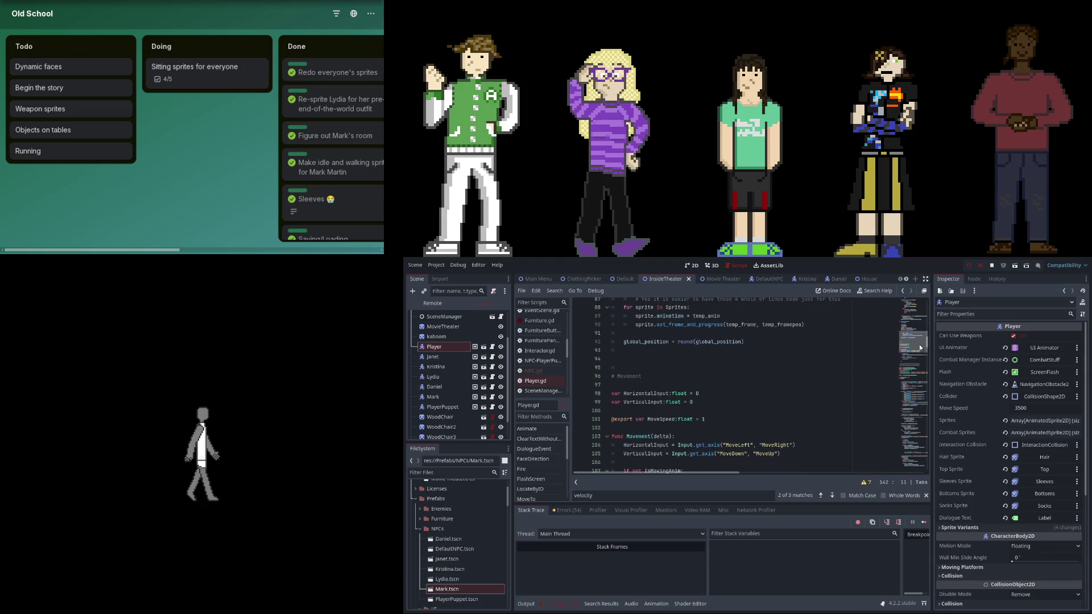
scroll(919, 349, "down", 3)
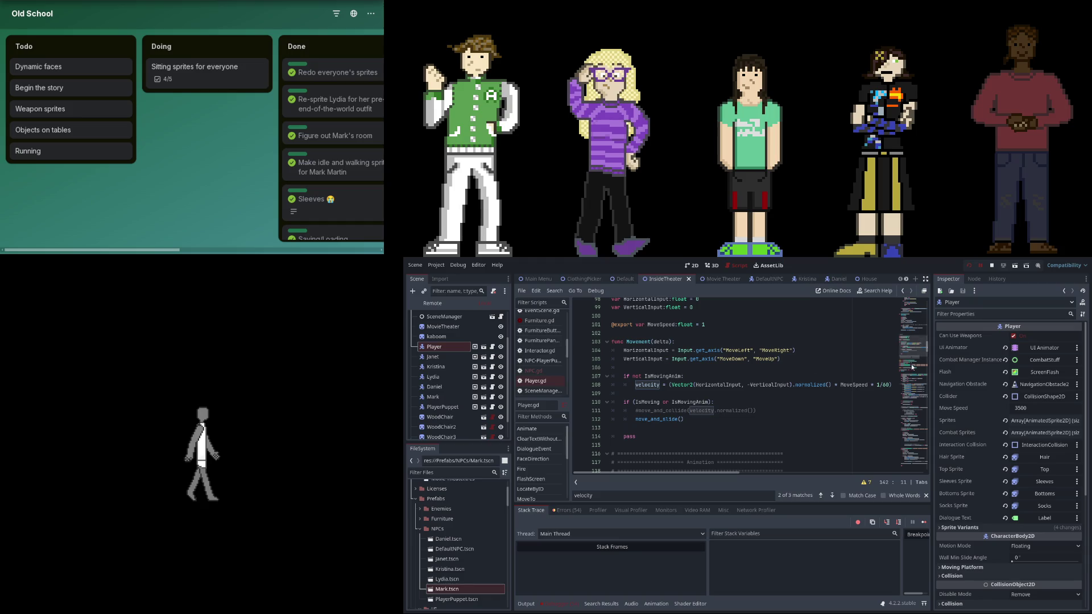
left_click(877, 386)
scroll(765, 416, "up", 4)
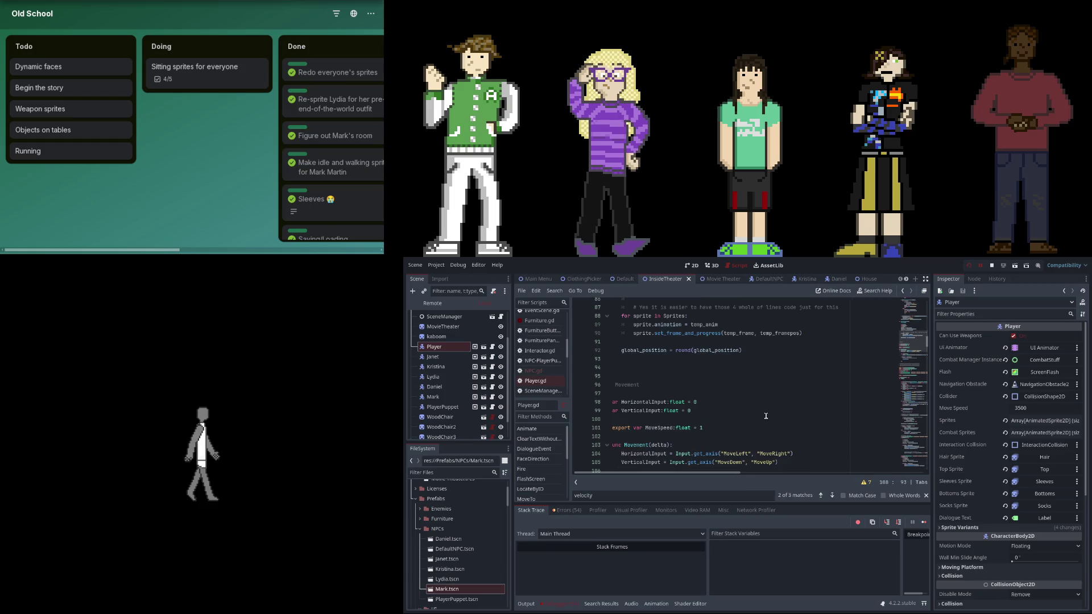
scroll(693, 419, "down", 4)
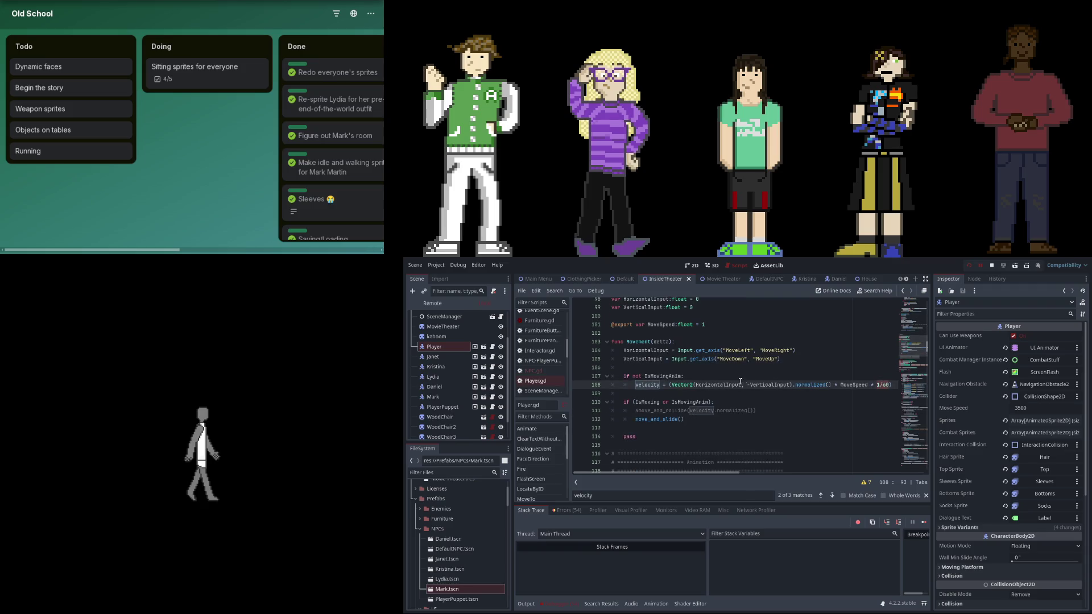
scroll(741, 381, "up", 2)
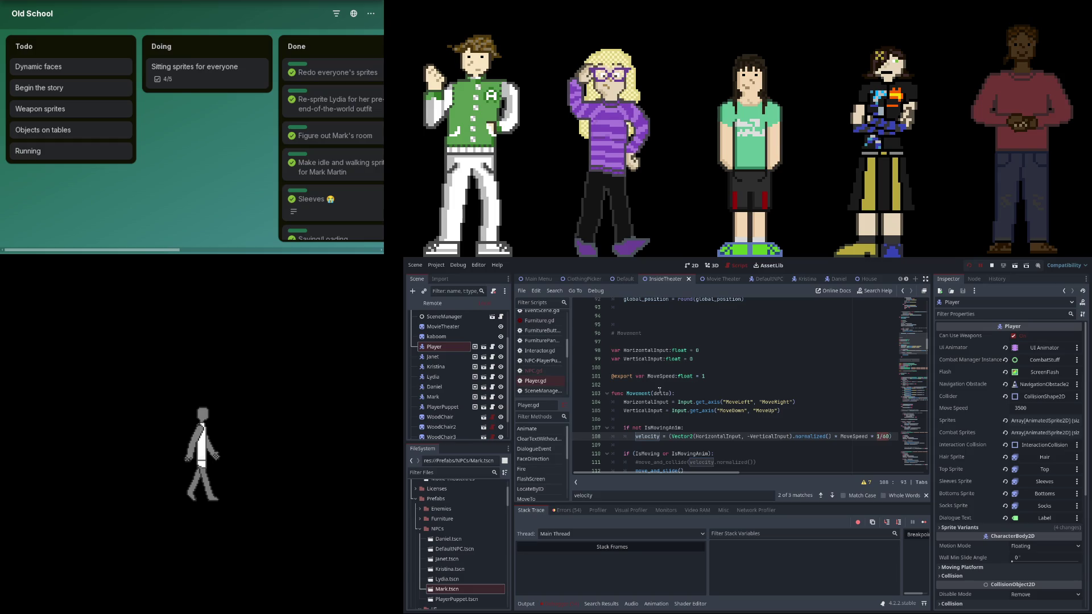
scroll(659, 392, "down", 2)
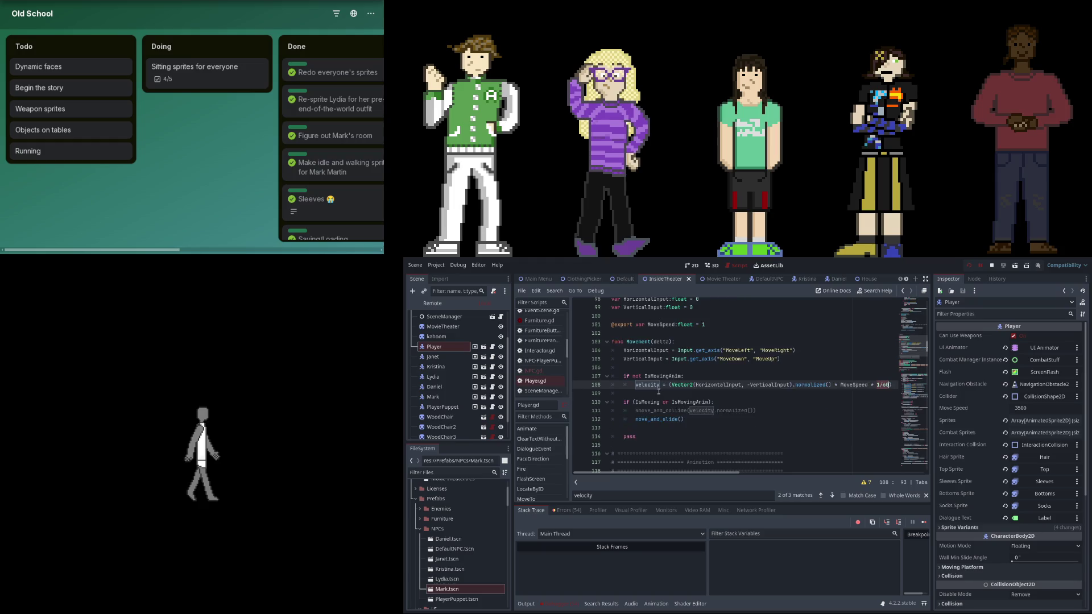
scroll(658, 391, "up", 9)
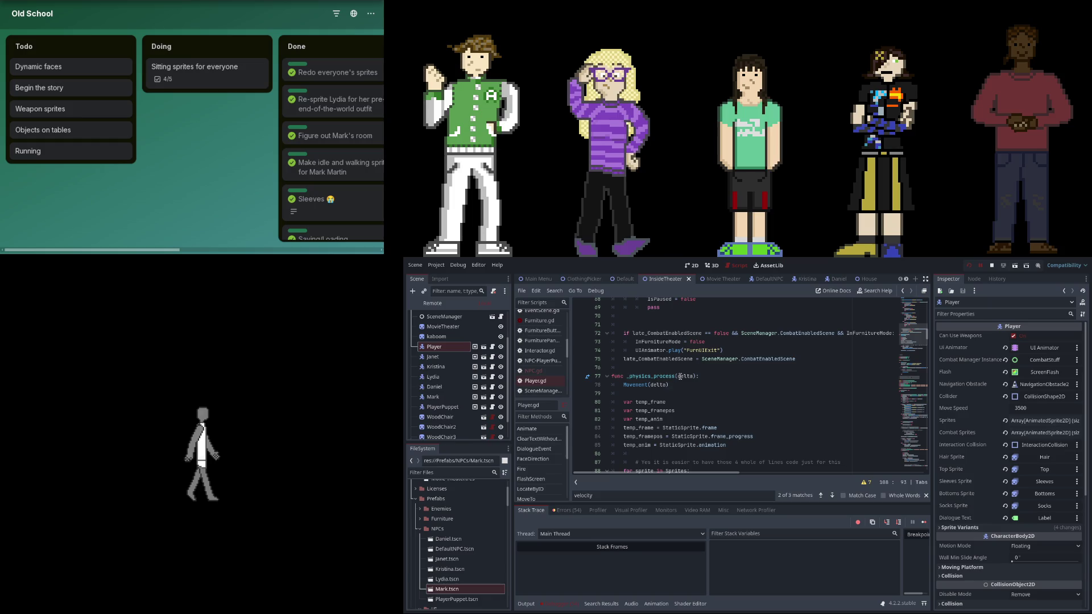
scroll(680, 376, "down", 10)
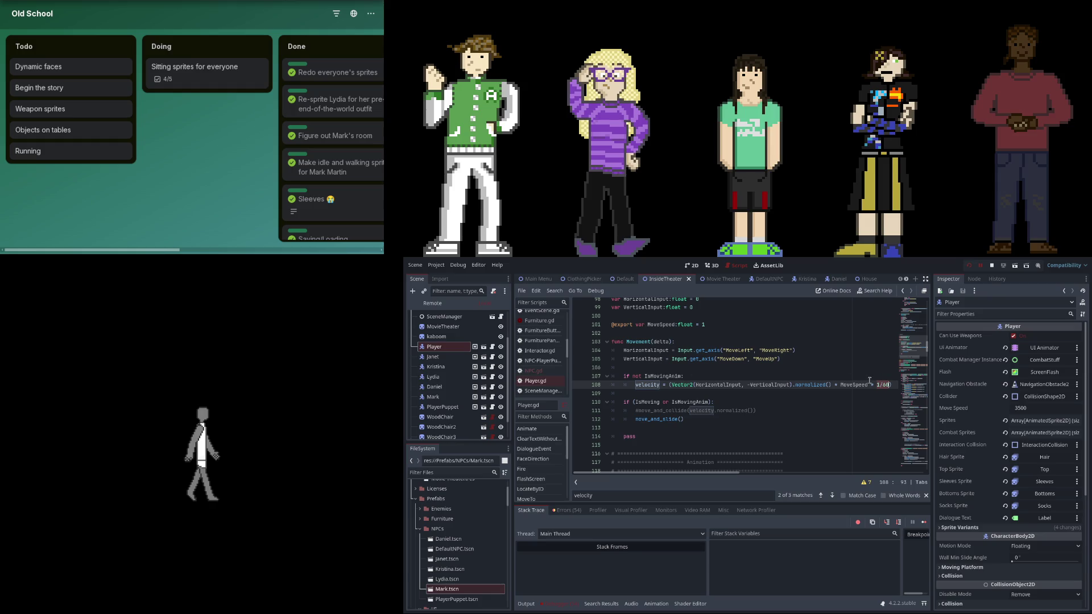
key("BackSpace")
key("BackSpace")
key("BackSpace")
- Stop the game and rerun it so it breaks on the Event.gd line 215 error
left_click(969, 265)
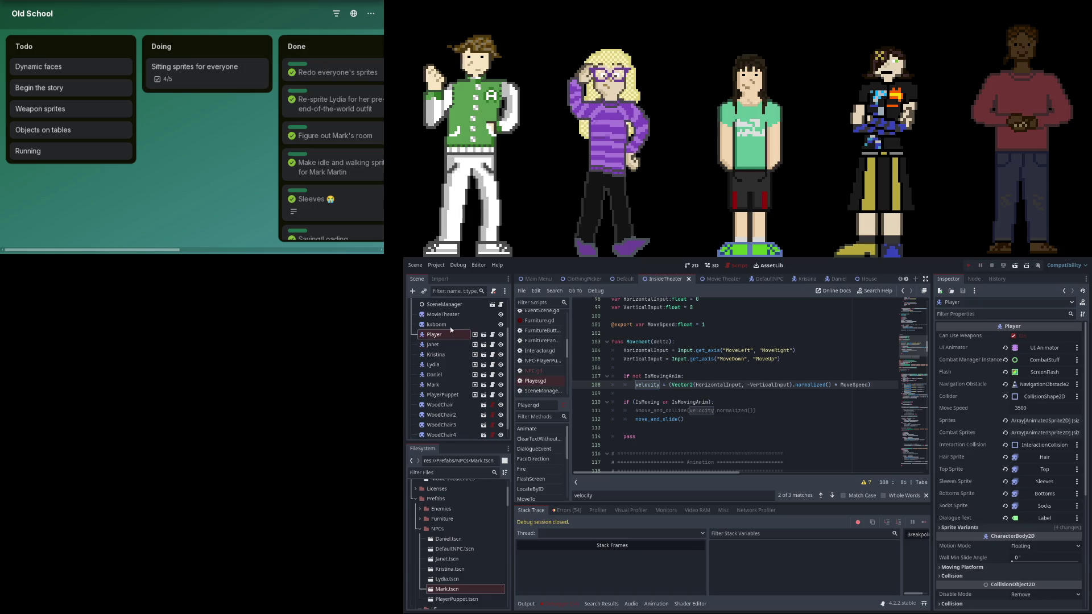
key("F5")
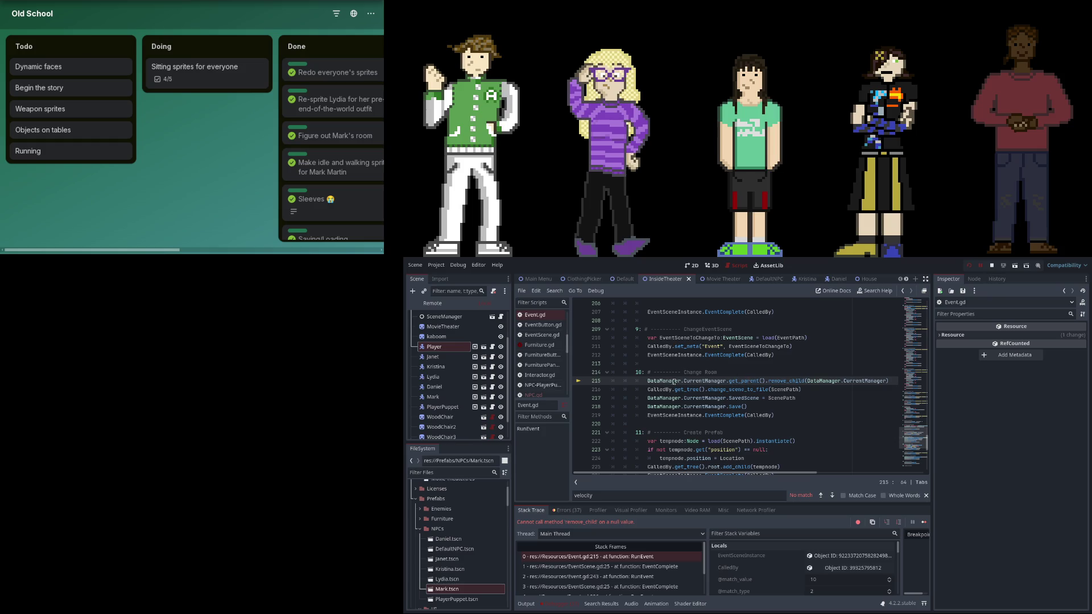
- Show the Remote tree and start a DataManager.CurrentManager line above the remove_child call
left_click(433, 304)
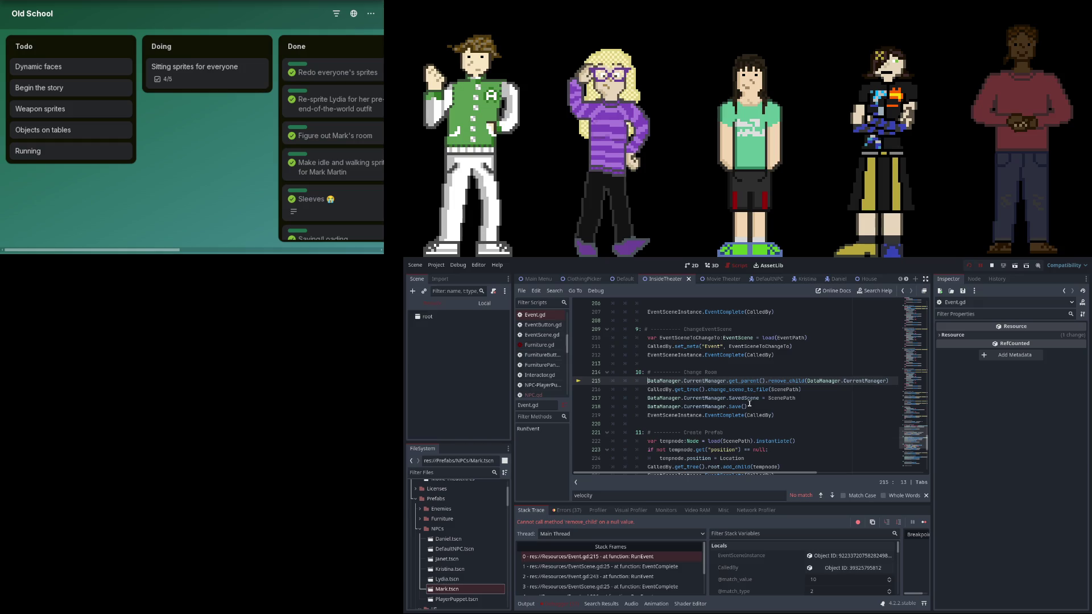
key("Return")
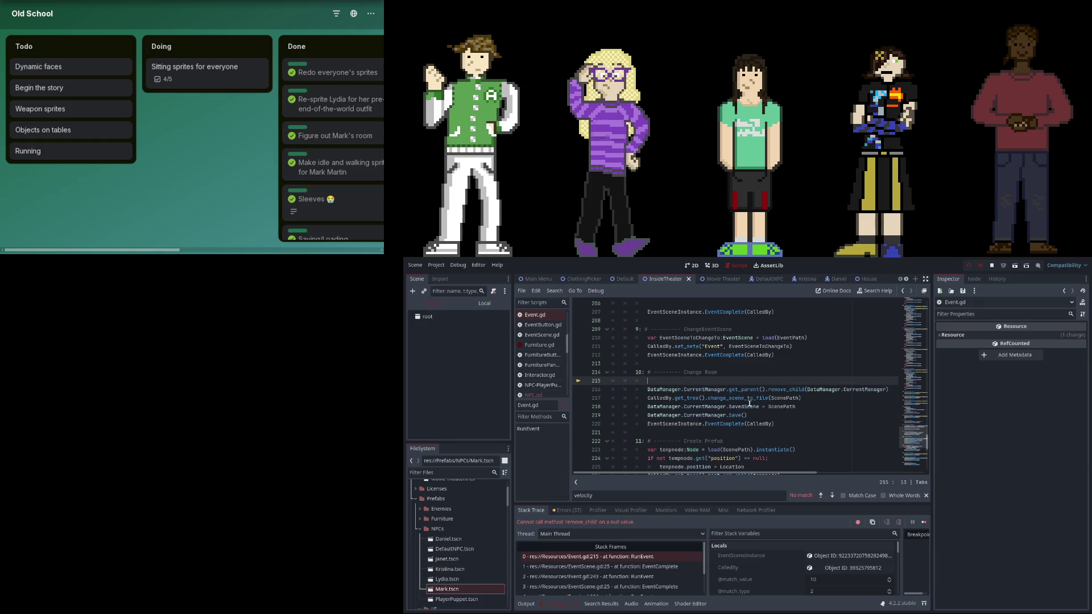
type("ata")
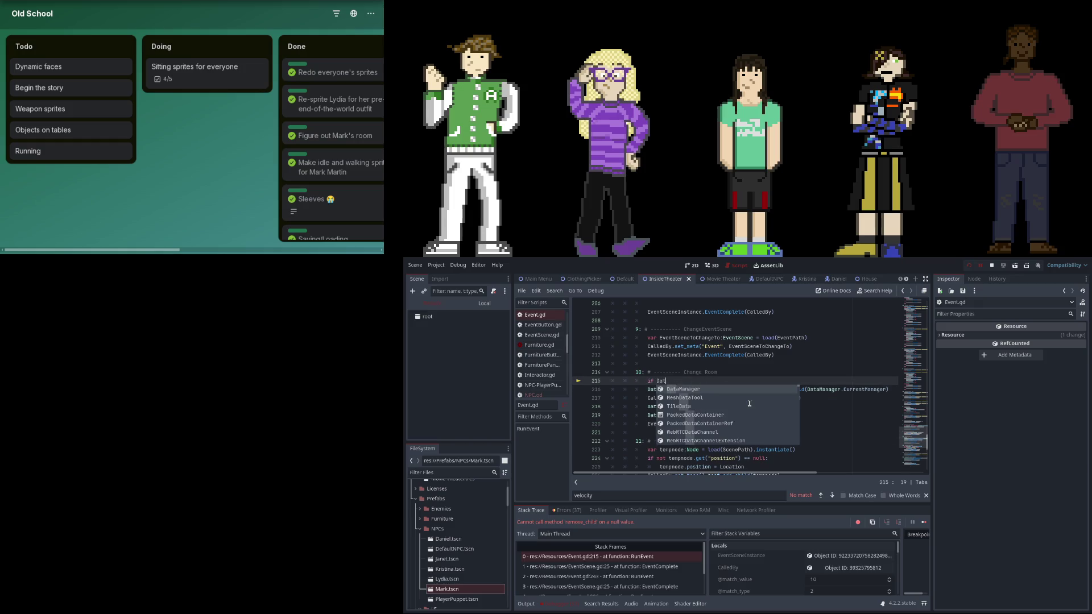
key("Return")
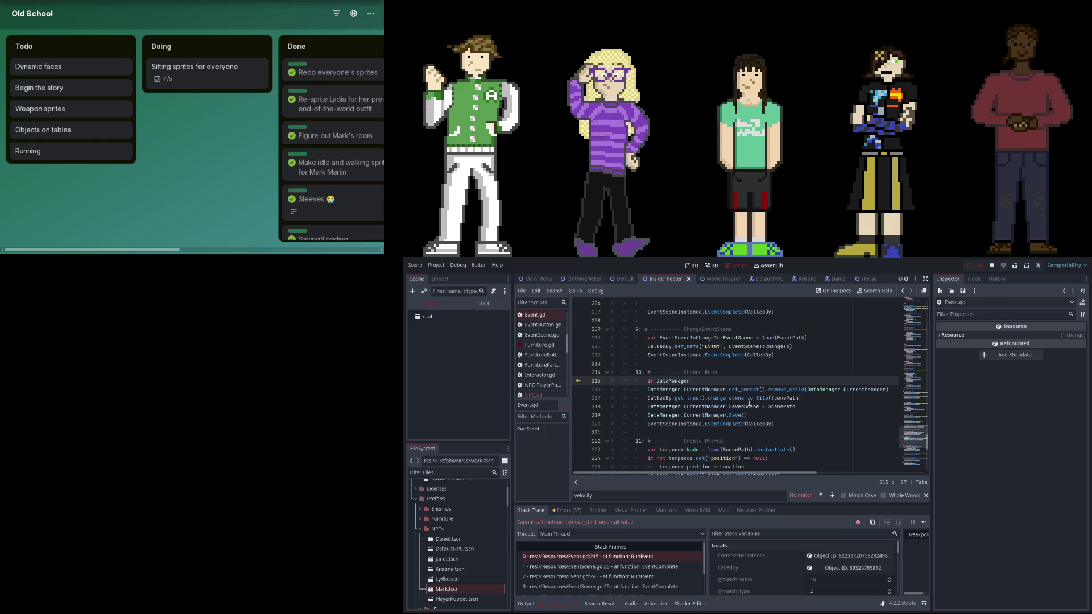
type(".Cu")
key("Return")
type(".")
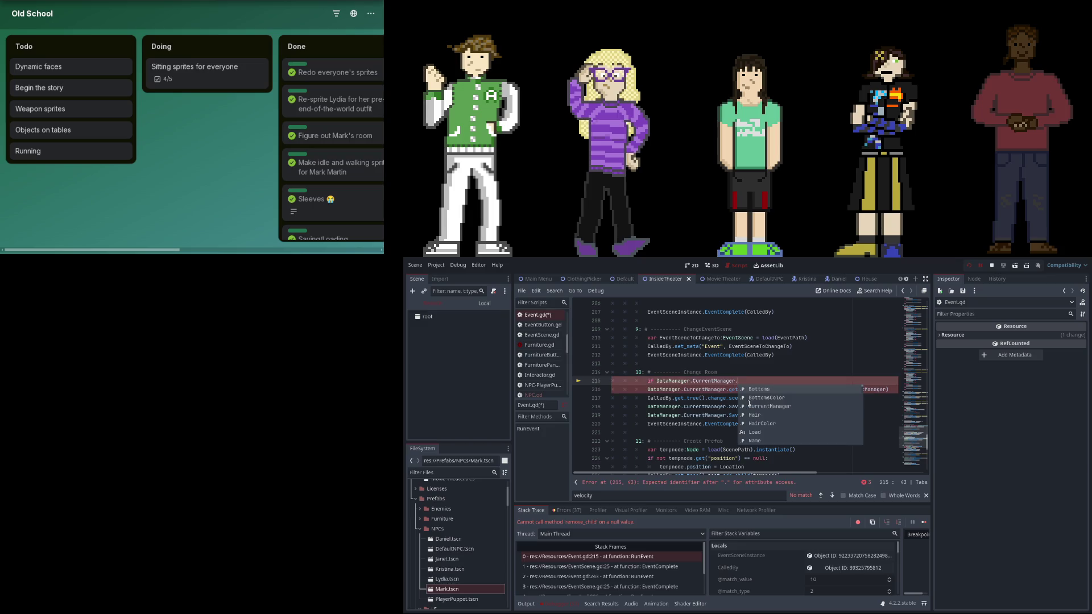
- Complete the guard with is_inside_tree() and indent remove_child beneath it
scroll(546, 364, "down", 5)
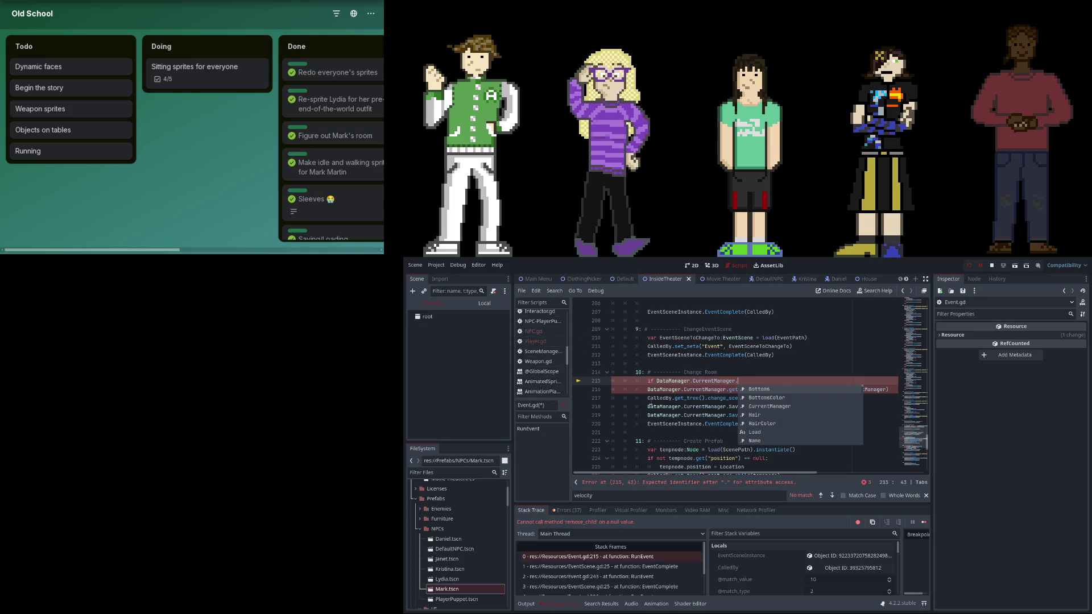
type("paren")
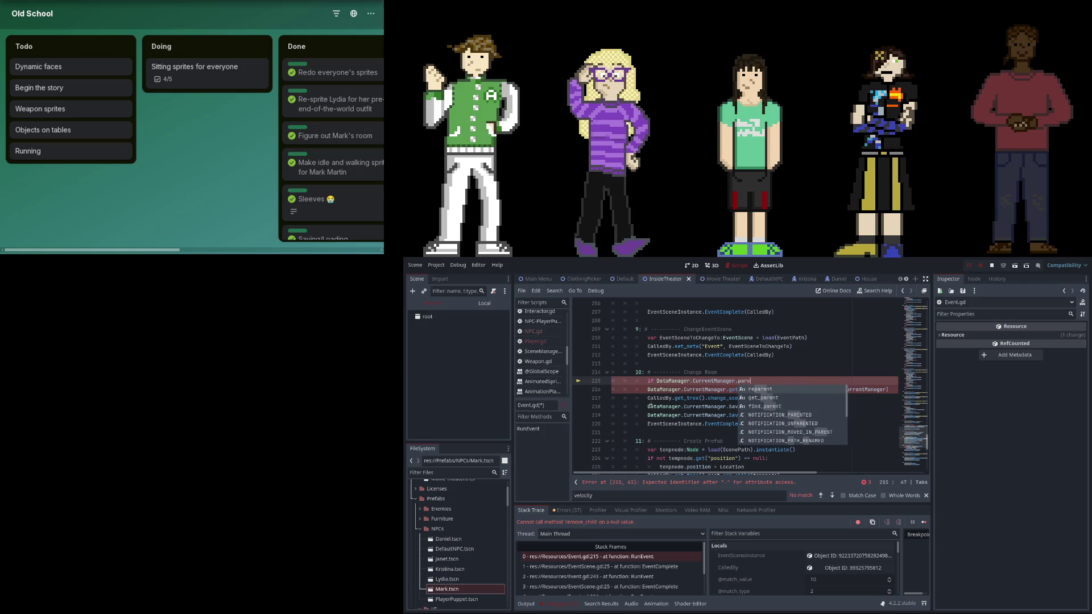
key("Down")
key("Down")
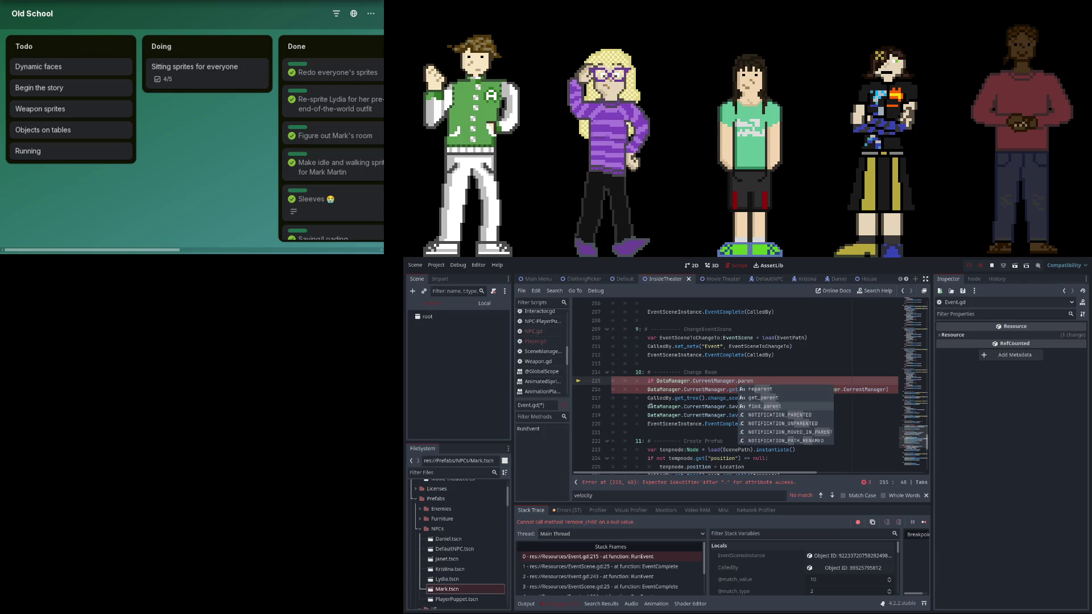
key("BackSpace")
key("BackSpace")
key("BackSpace")
key("BackSpace")
type("hier")
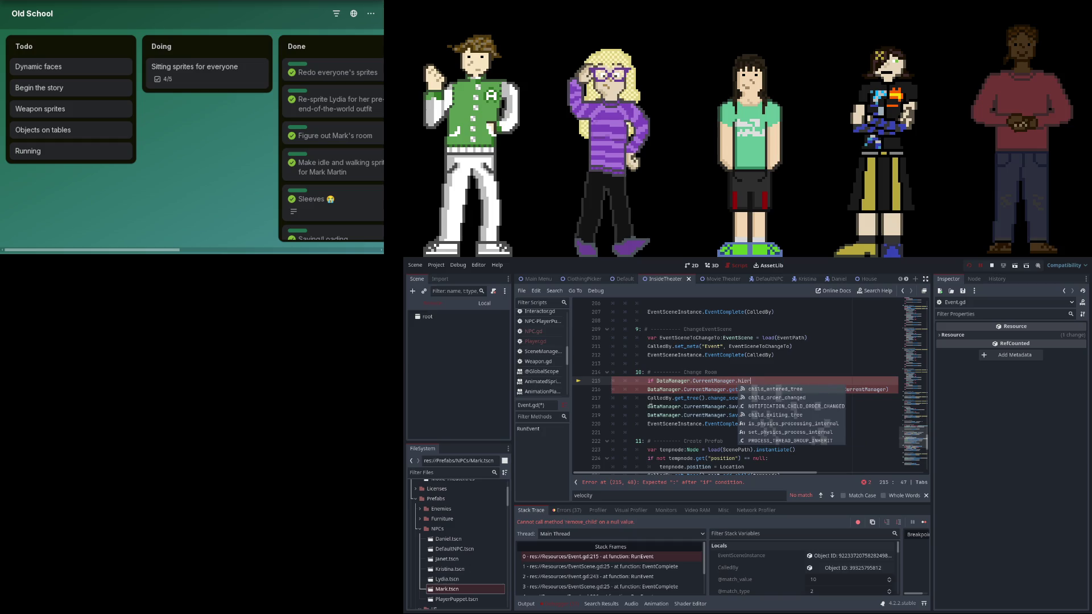
type("ac")
key("BackSpace")
key("BackSpace")
key("BackSpace")
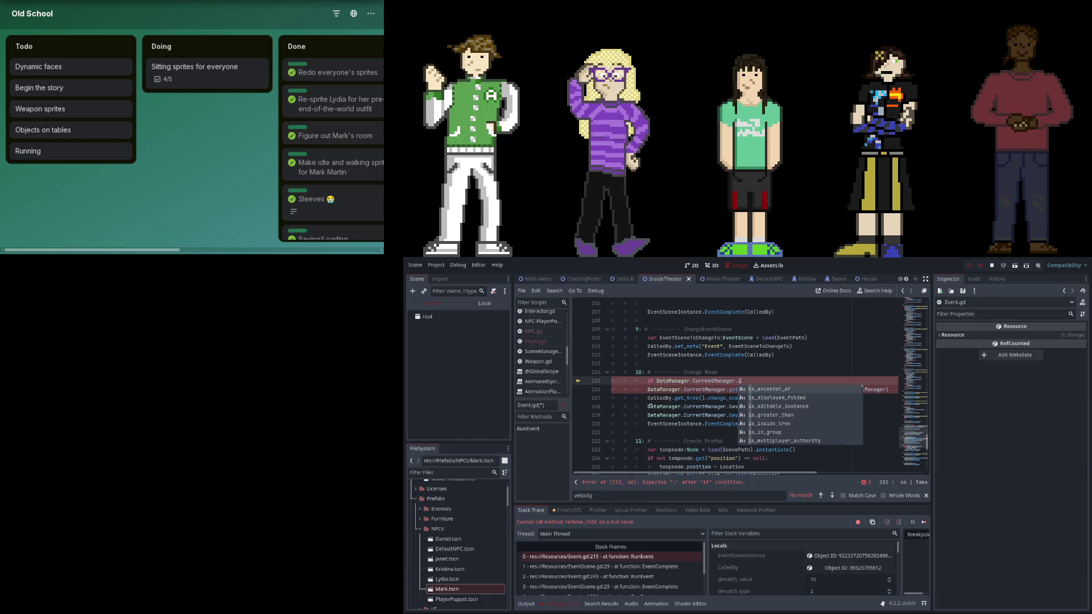
type("tree")
key("Down")
key("Down")
key("Down")
key("Down")
key("Down")
key("Down")
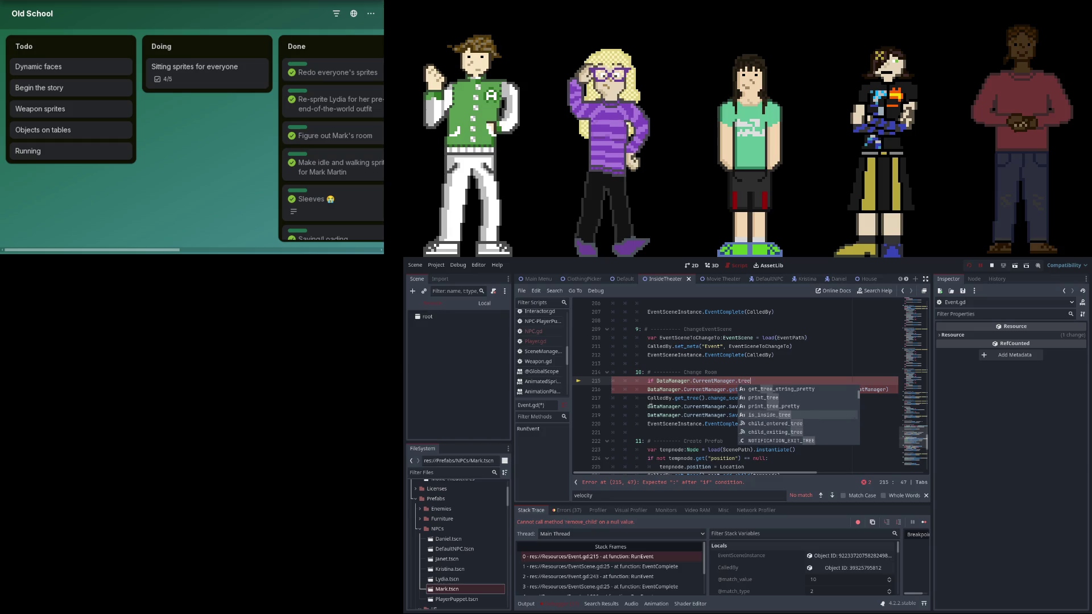
key("Return")
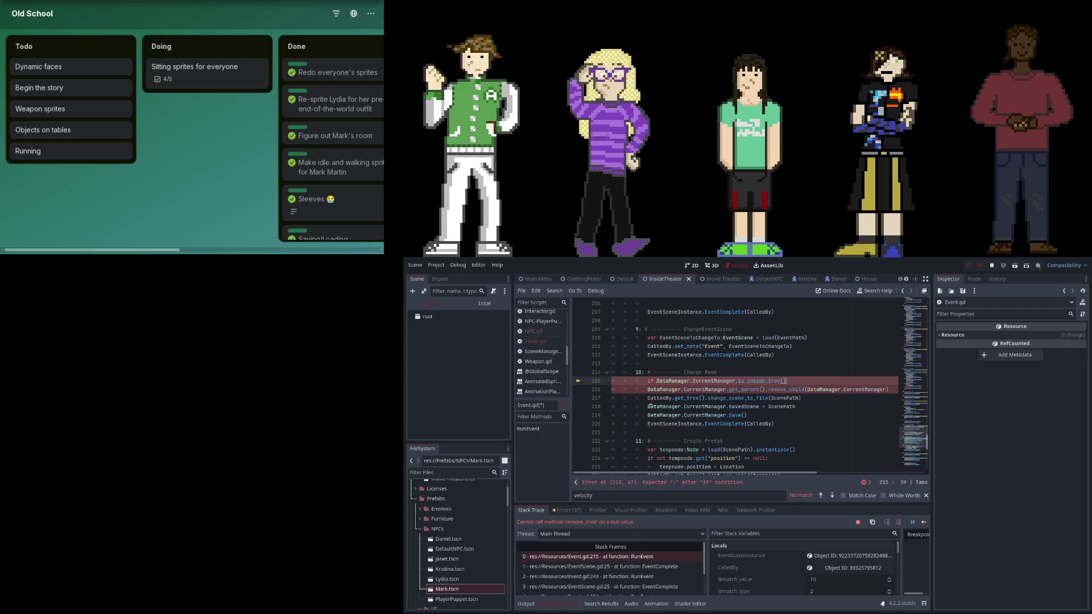
left_click(646, 391)
key("Tab")
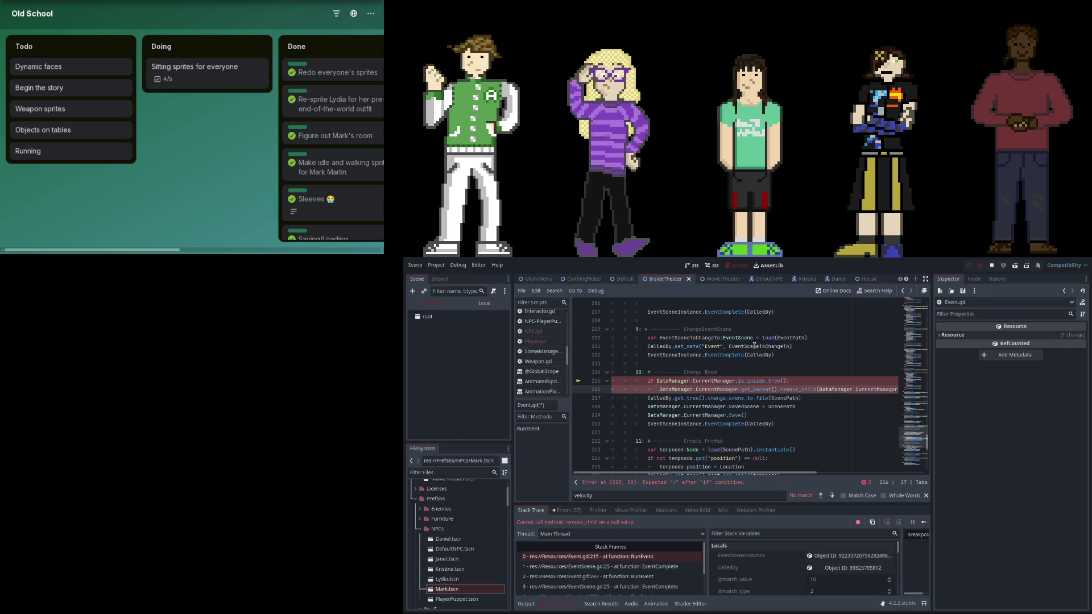
- Save Event.gd and launch the game to test the is_inside_tree fix
left_click(969, 268)
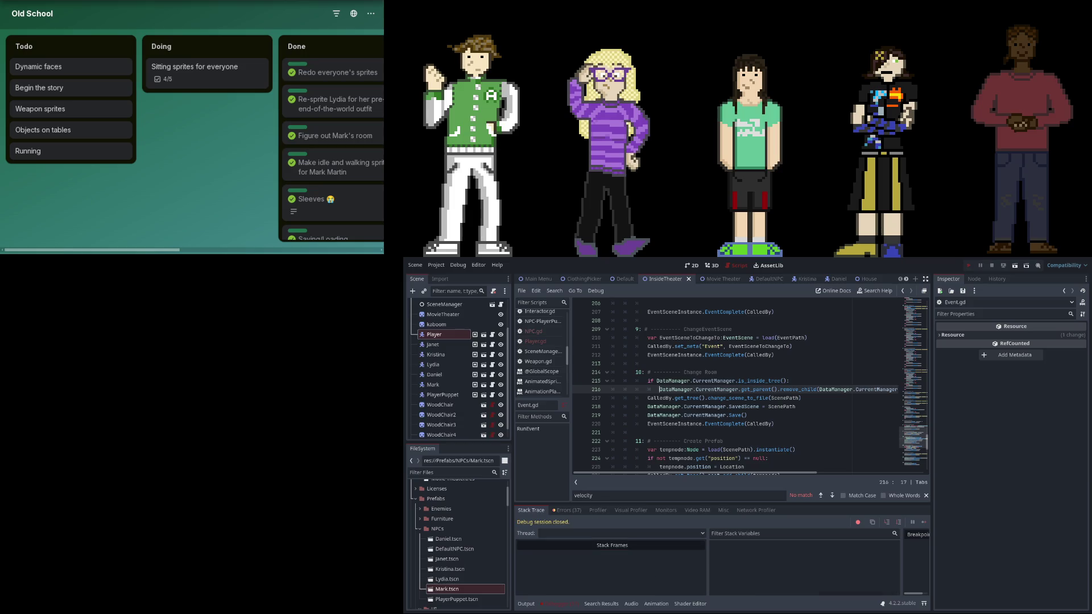
left_click(110, 472)
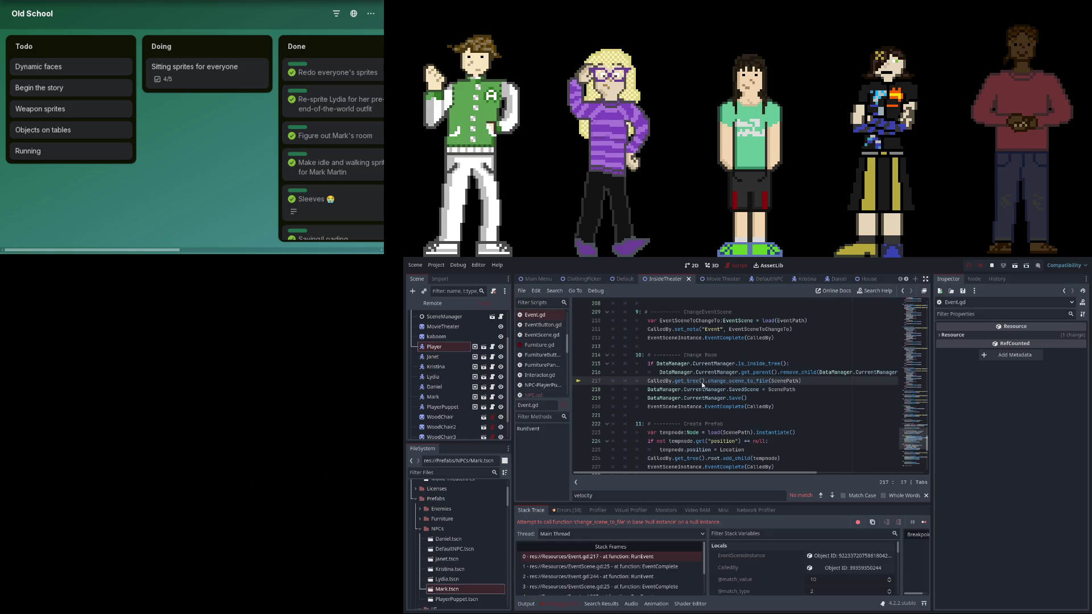
scroll(553, 370, "down", 5)
scroll(555, 366, "up", 3)
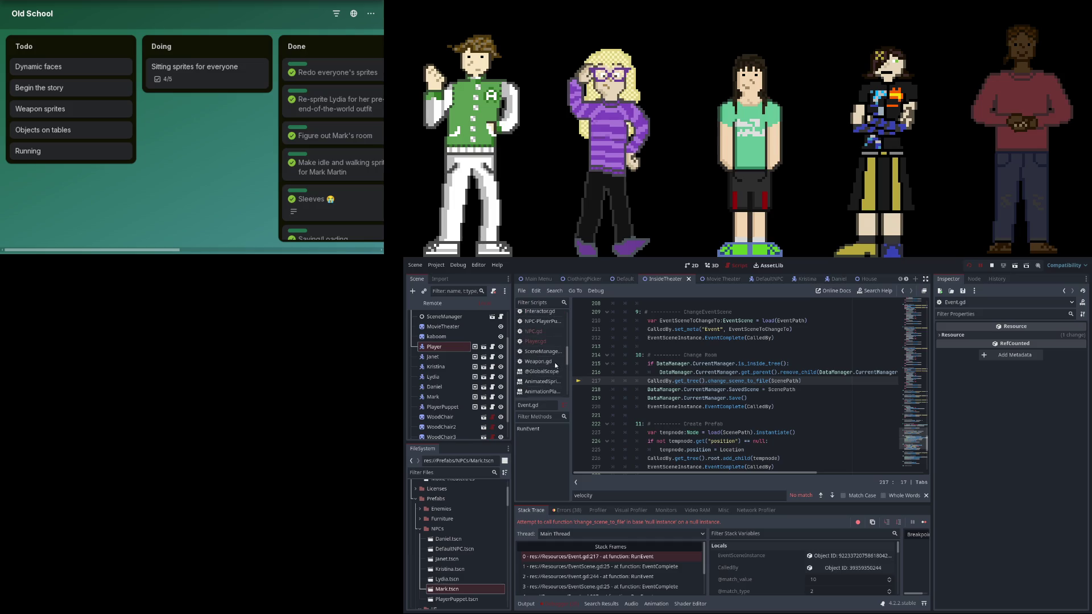
scroll(557, 358, "up", 2)
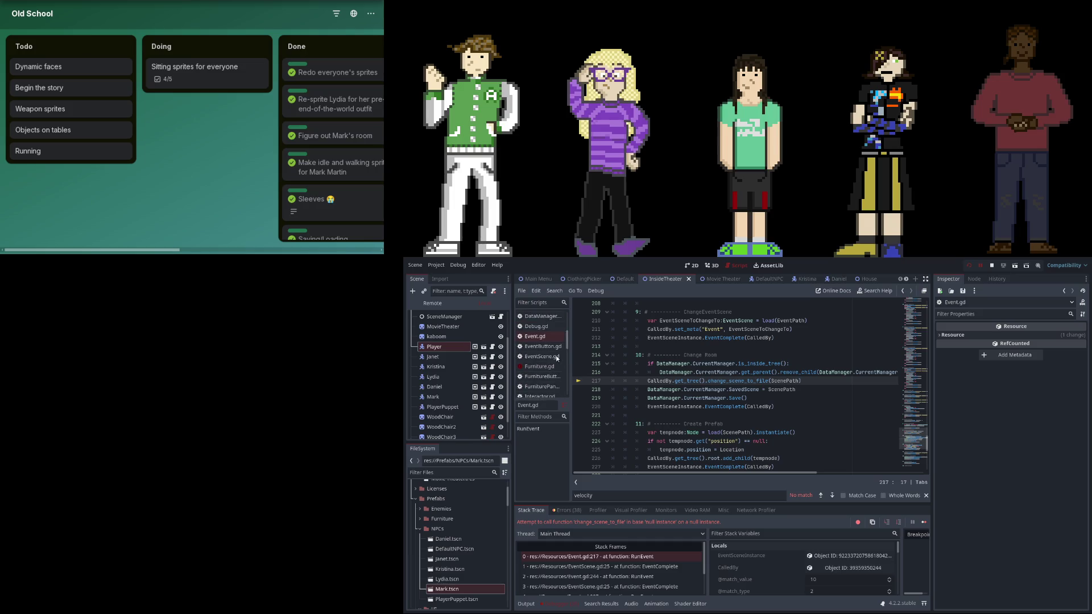
scroll(556, 358, "up", 3)
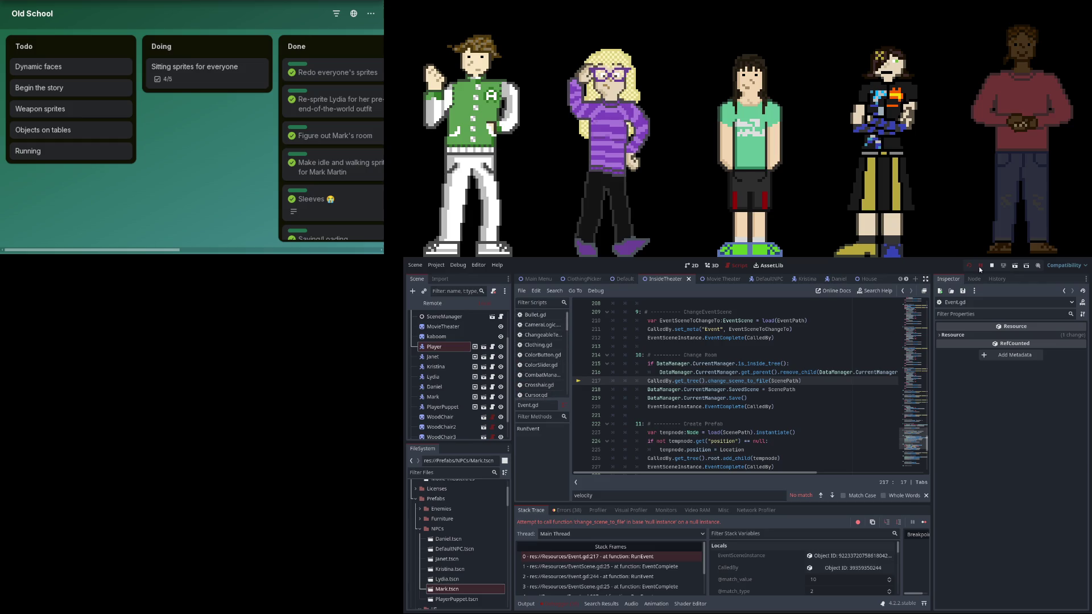
- Resume from the breakpoint, stop the game, and undo the line 215 edit
left_click(979, 266)
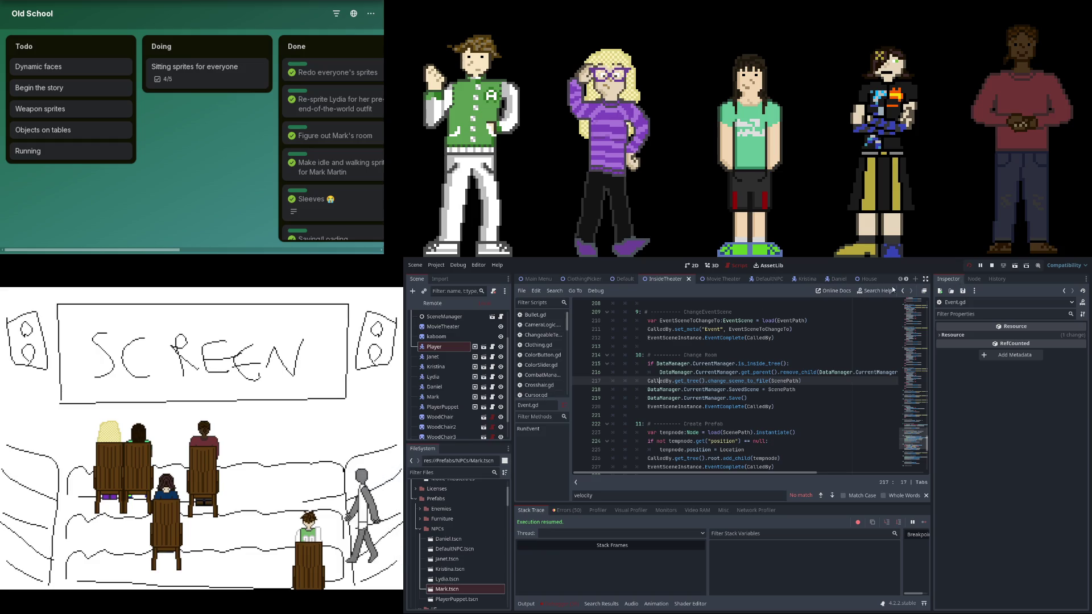
left_click(992, 265)
key("ctrl+z")
key("ctrl+z")
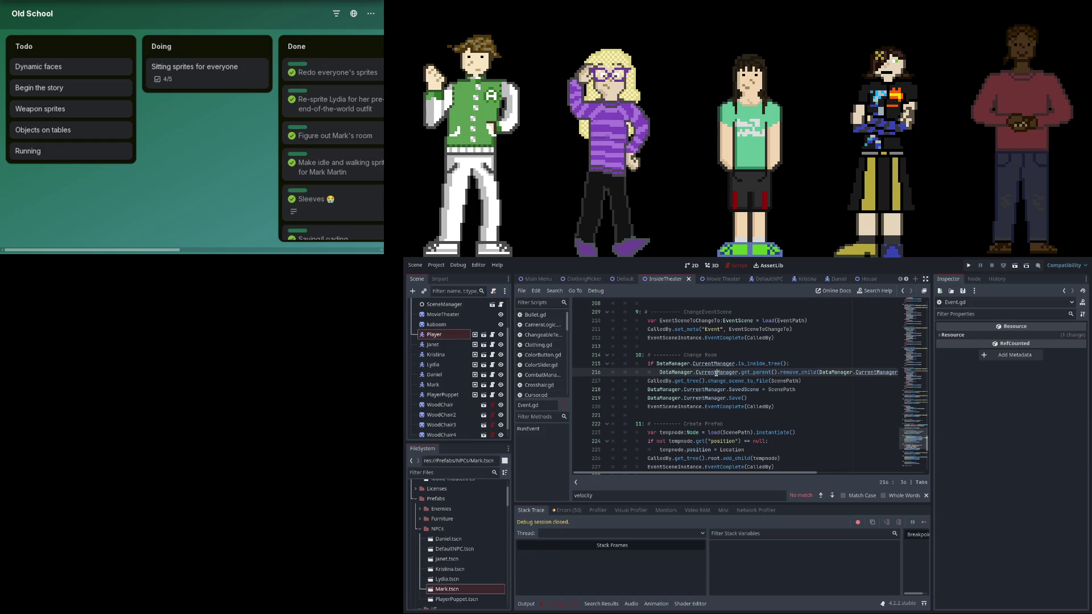
- Undo the leftover is_inside_tree if line in the Change Room code
key("ctrl+z")
key("ctrl+z")
key("ctrl+z")
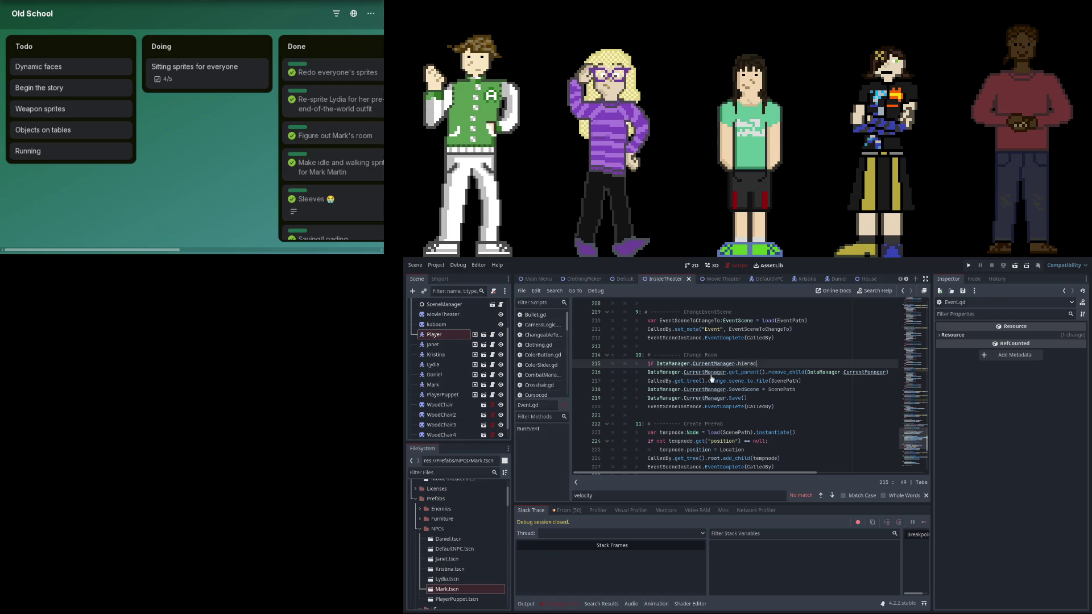
scroll(555, 370, "down", 8)
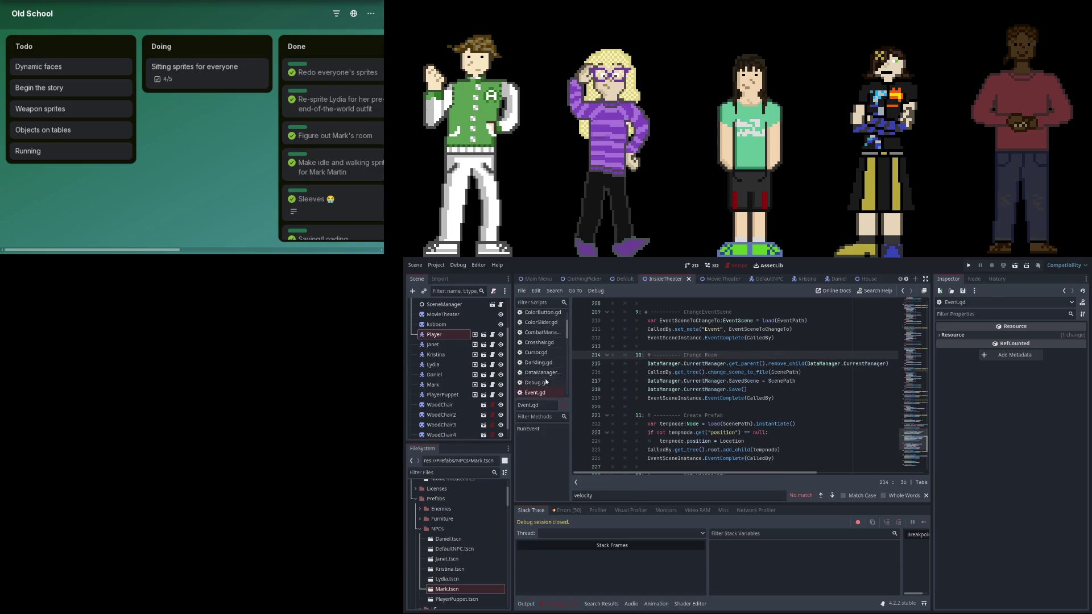
scroll(820, 380, "down", 9)
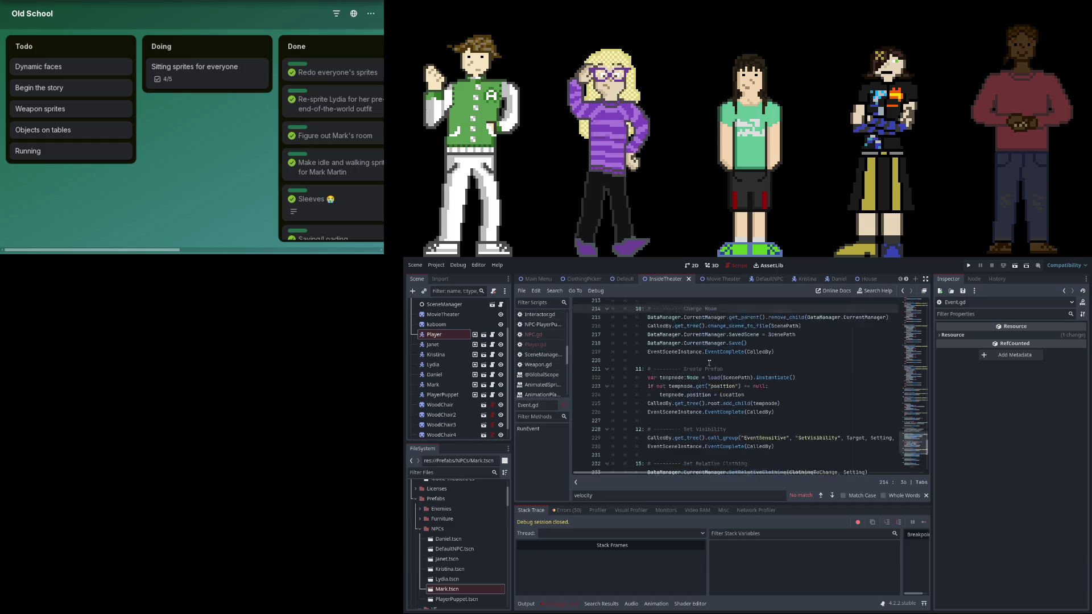
scroll(814, 386, "up", 2)
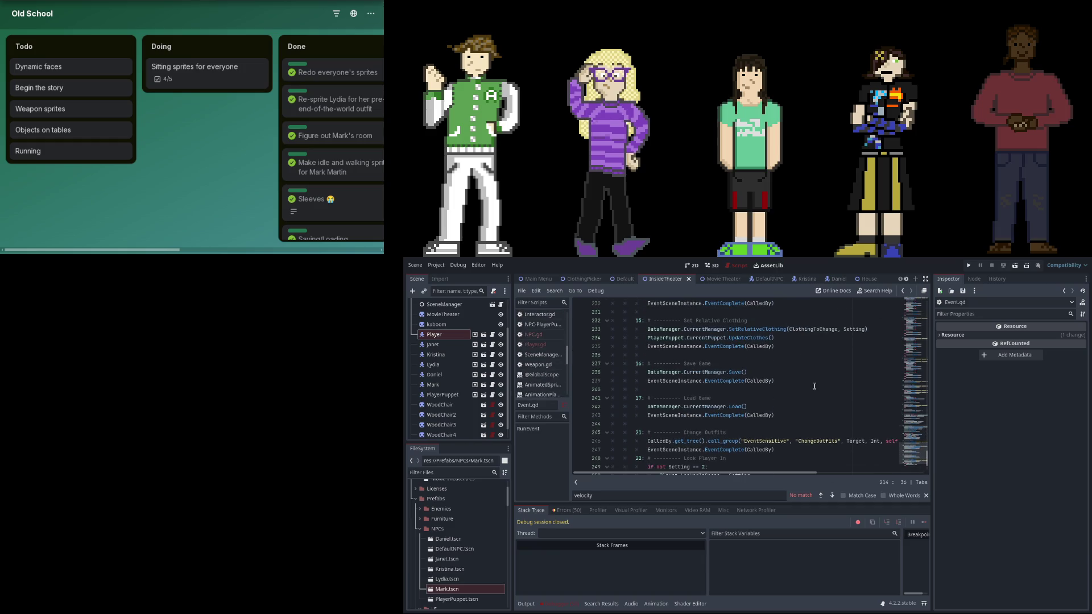
- Make line 242 call DataManager.CurrentManager.Load(Setting)
left_click(773, 407)
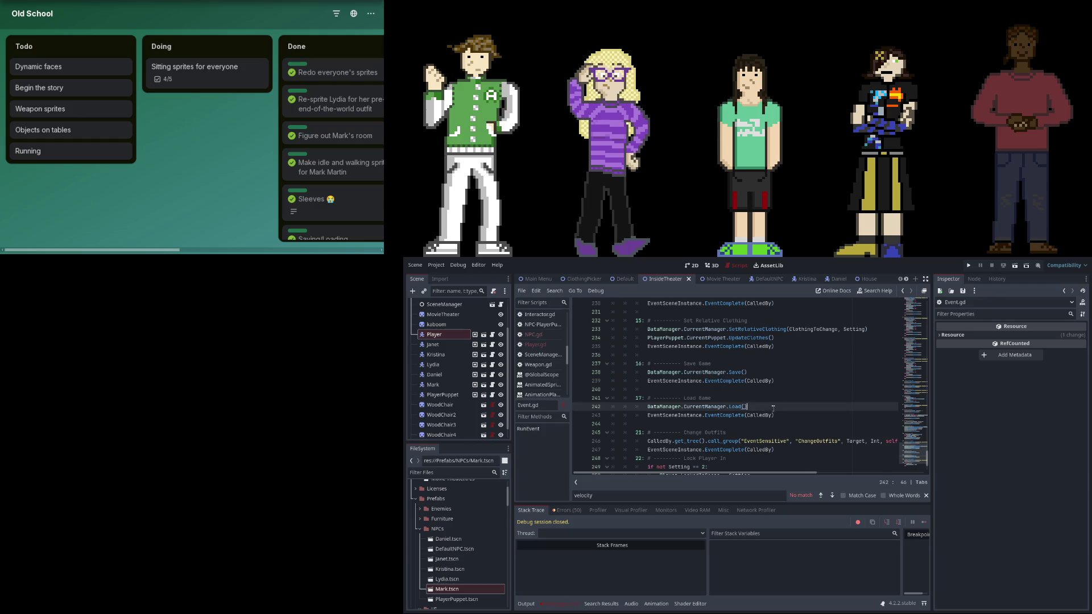
left_click(743, 406)
type("Setting")
key("Escape")
left_click(555, 353)
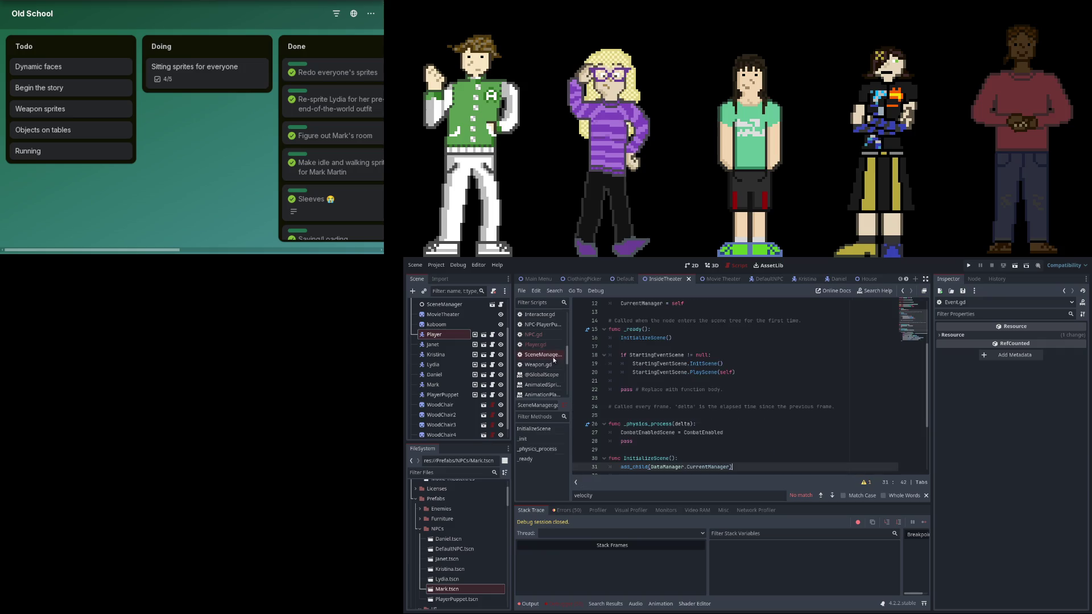
- In DataManager.gd, insert a new 'if' line above the scene-rebuild code at line 85
scroll(555, 354, "up", 1)
scroll(690, 440, "down", 4)
scroll(540, 359, "up", 5)
left_click(542, 351)
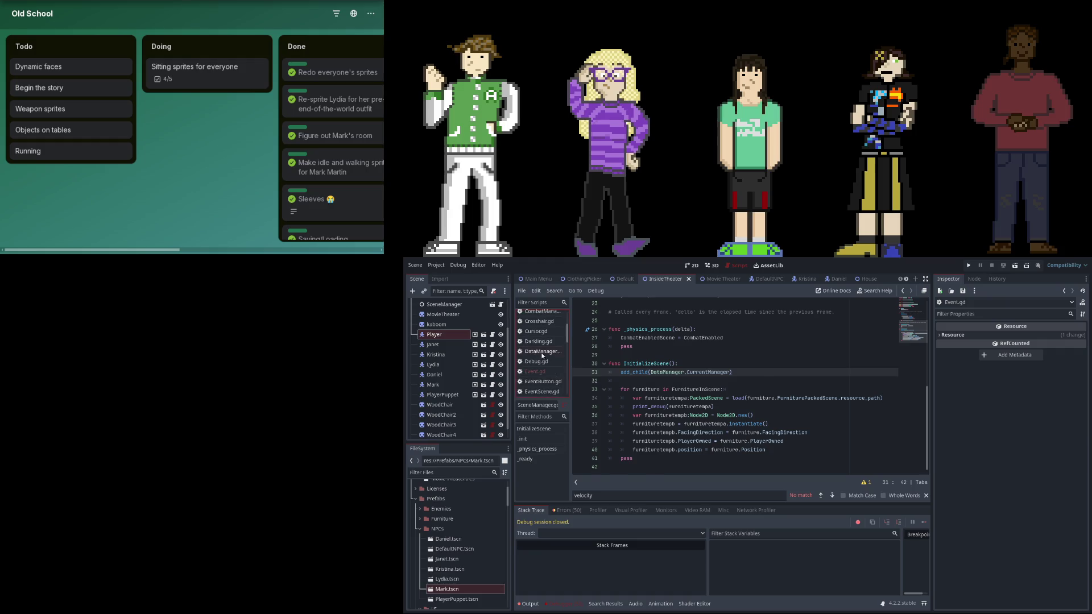
scroll(665, 403, "down", 5)
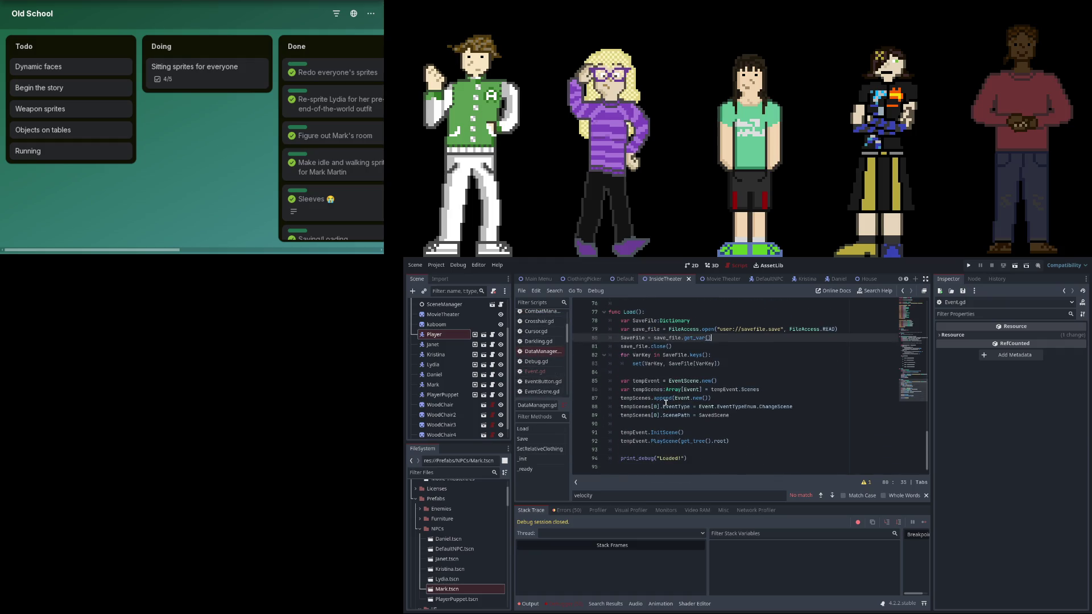
left_click(639, 380)
left_click(679, 372)
key("Return")
type("if")
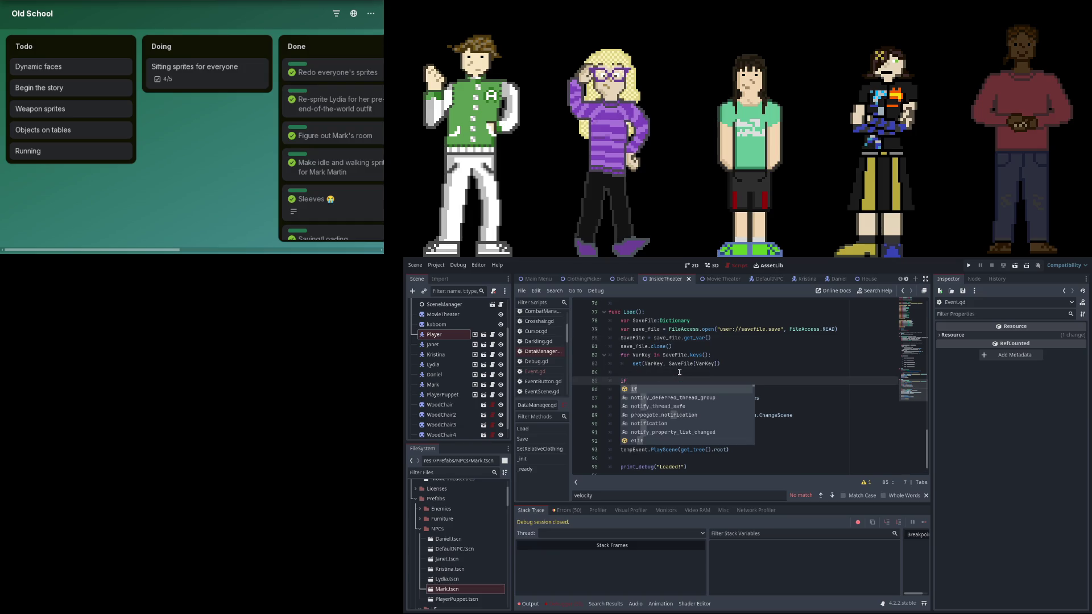
- Give Load a LoadScene:bool parameter and make the new line 'if LoadScene:'
left_click(641, 311)
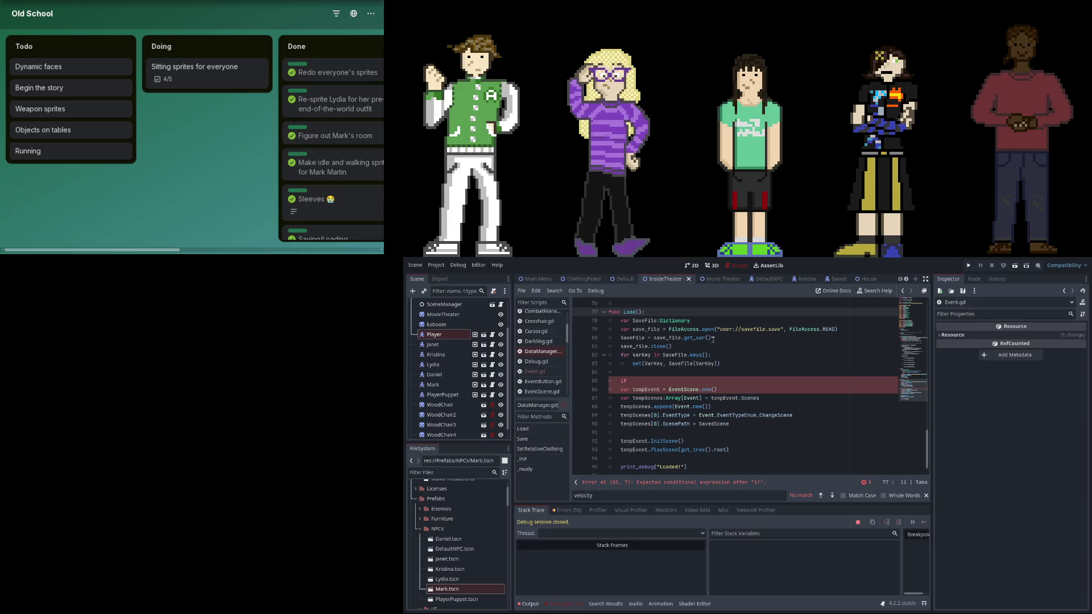
type("adScene")
left_click(639, 383)
type("oad")
key("Down")
key("Return")
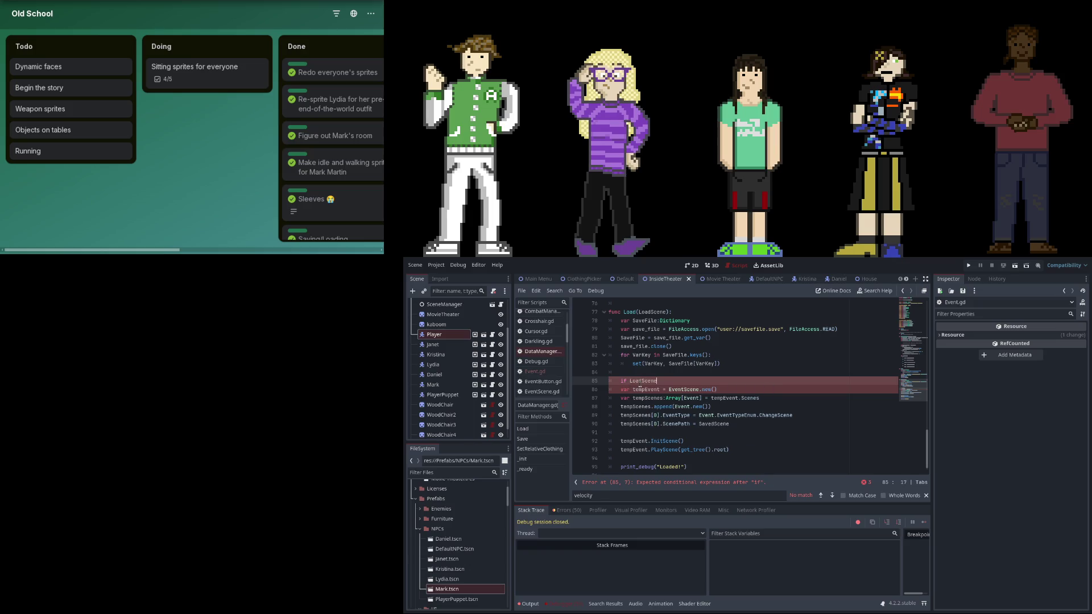
left_click(666, 311)
type(":bool")
- Indent the scene-rebuild lines, through InitScene and the 'Loaded!' print, under if LoadScene
left_click(619, 389)
key("Tab")
left_click(619, 398)
key("Tab")
left_click(620, 407)
key("Tab")
key("Tab")
left_click(619, 422)
key("Tab")
left_click(620, 415)
key("Tab")
left_click(619, 441)
key("Tab")
left_click(620, 449)
key("Tab")
left_click(620, 467)
key("Tab")
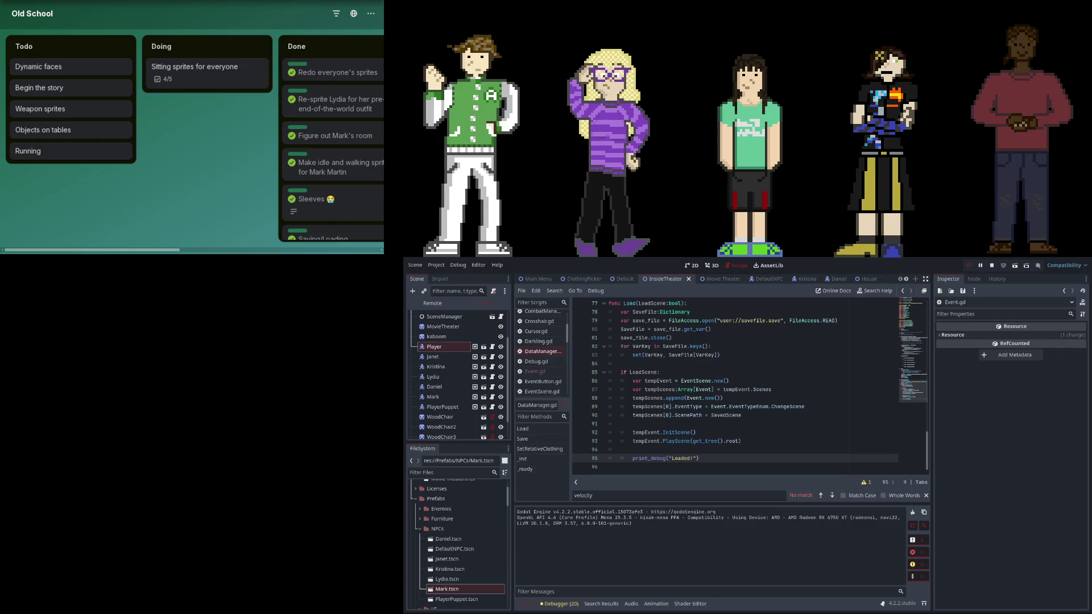
left_click(651, 480)
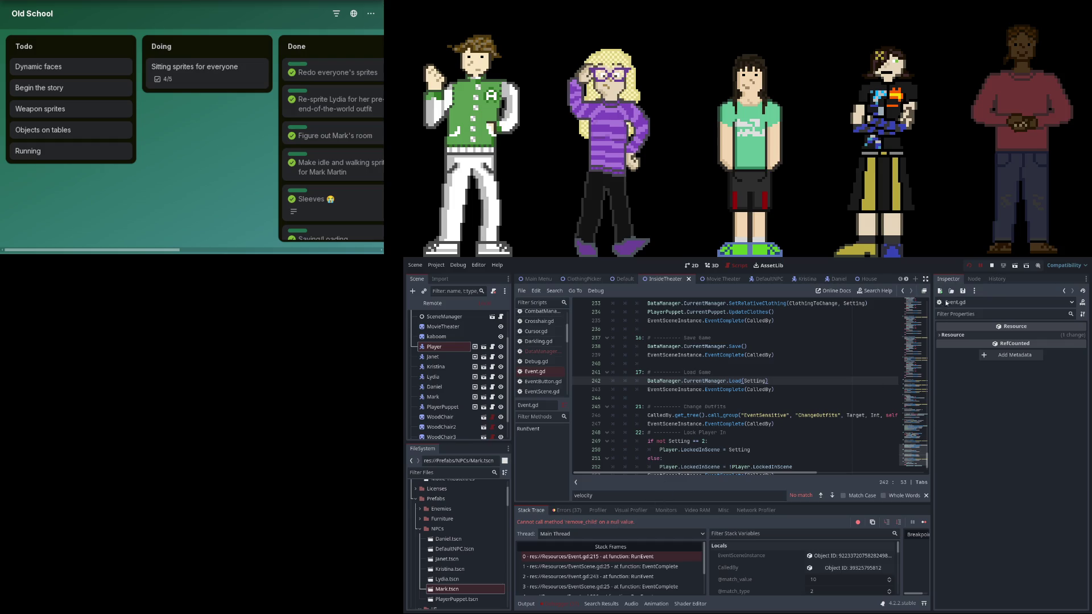
- Stop the game with F8 and rerun it with F5 to reproduce the error
key("F8")
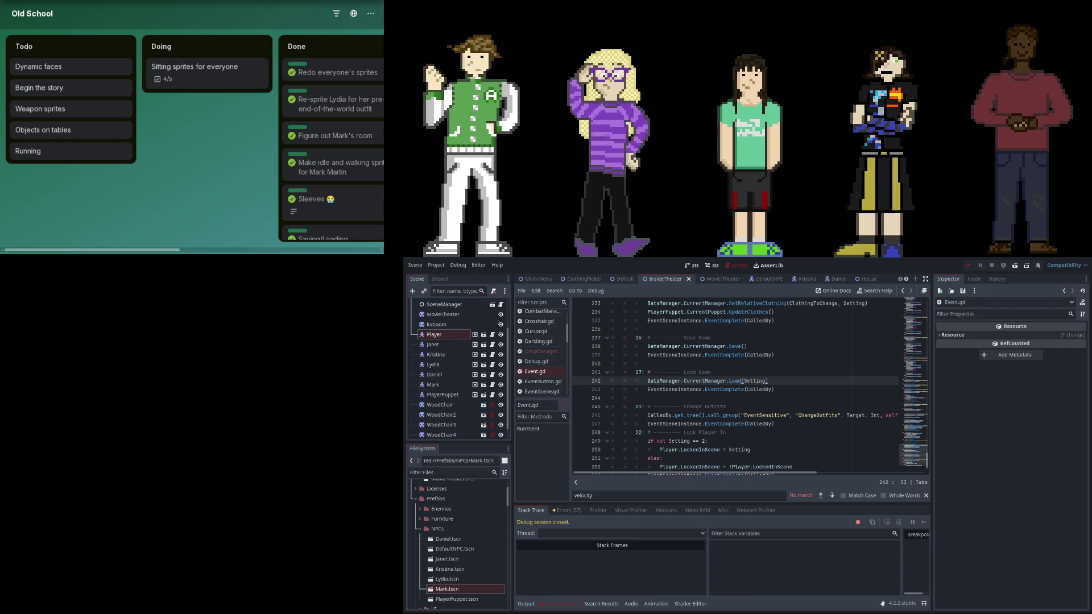
key("F5")
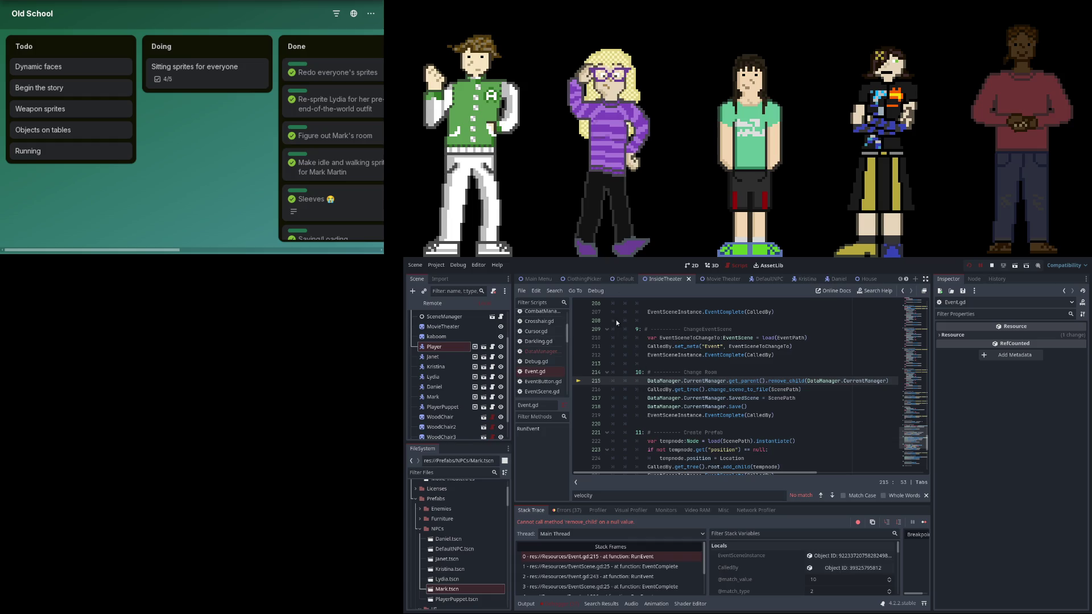
- Show the running game's Remote scene tree, which holds only the root node
left_click(446, 303)
scroll(541, 372, "down", 1)
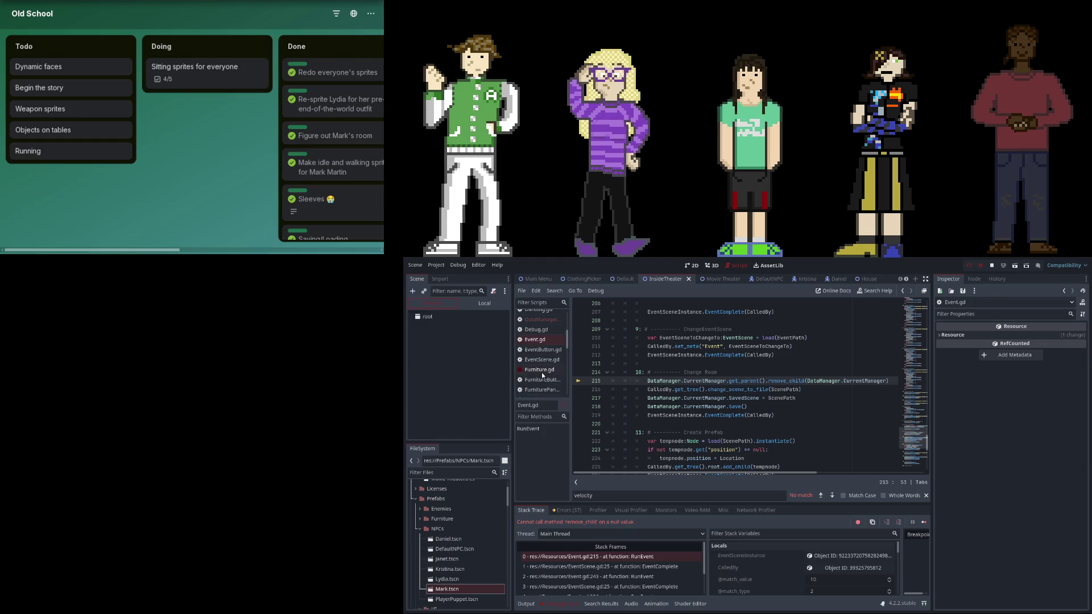
scroll(544, 372, "up", 4)
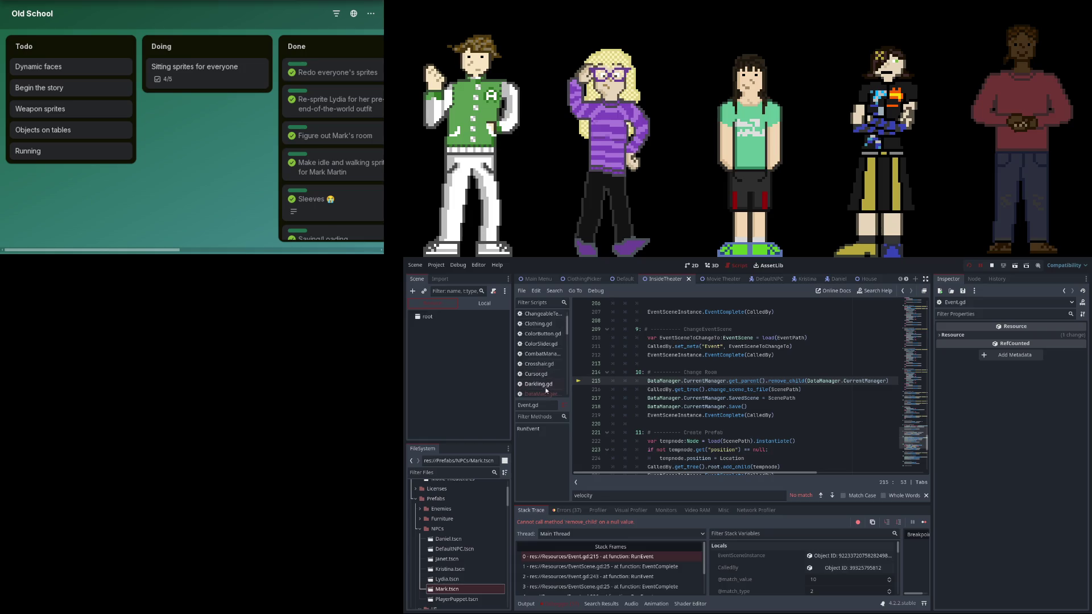
- Review the Load function in DataManager.gd, then return to Event.gd's Change Room code
left_click(543, 393)
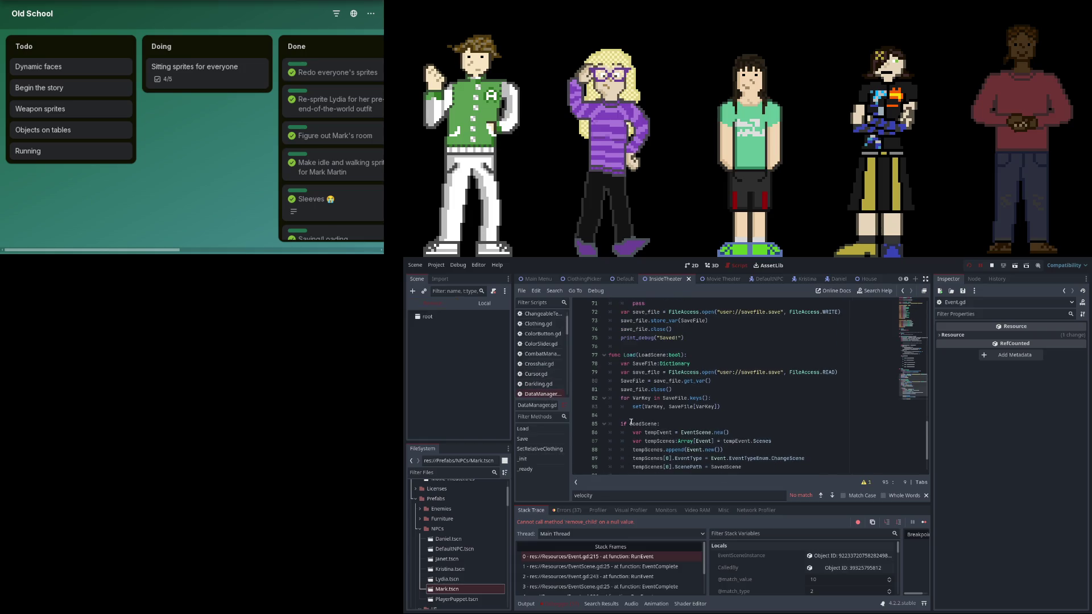
scroll(630, 421, "down", 2)
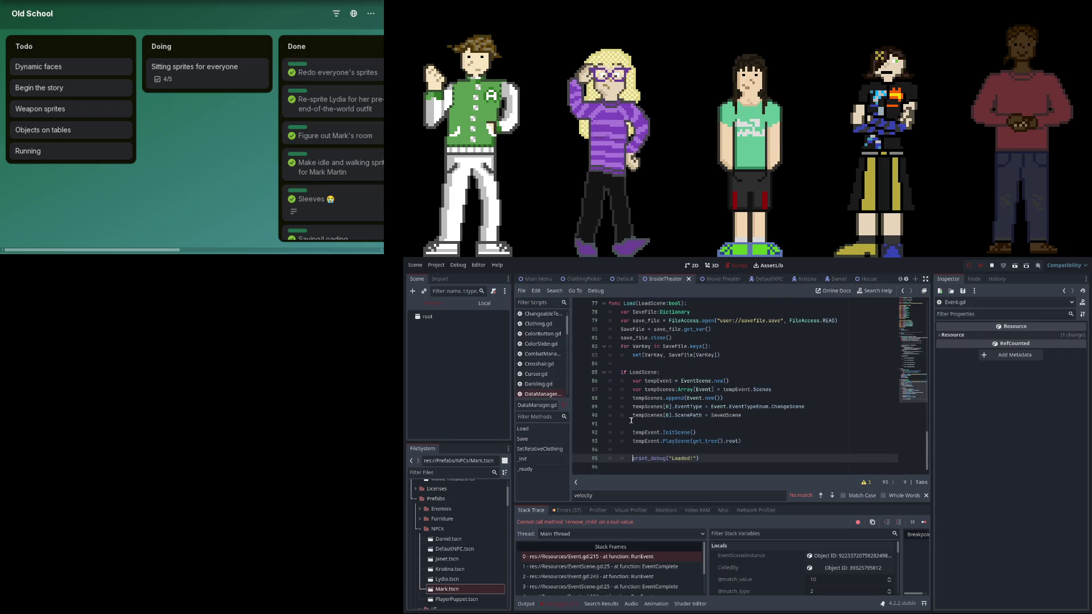
scroll(561, 375, "up", 1)
scroll(561, 375, "up", 1)
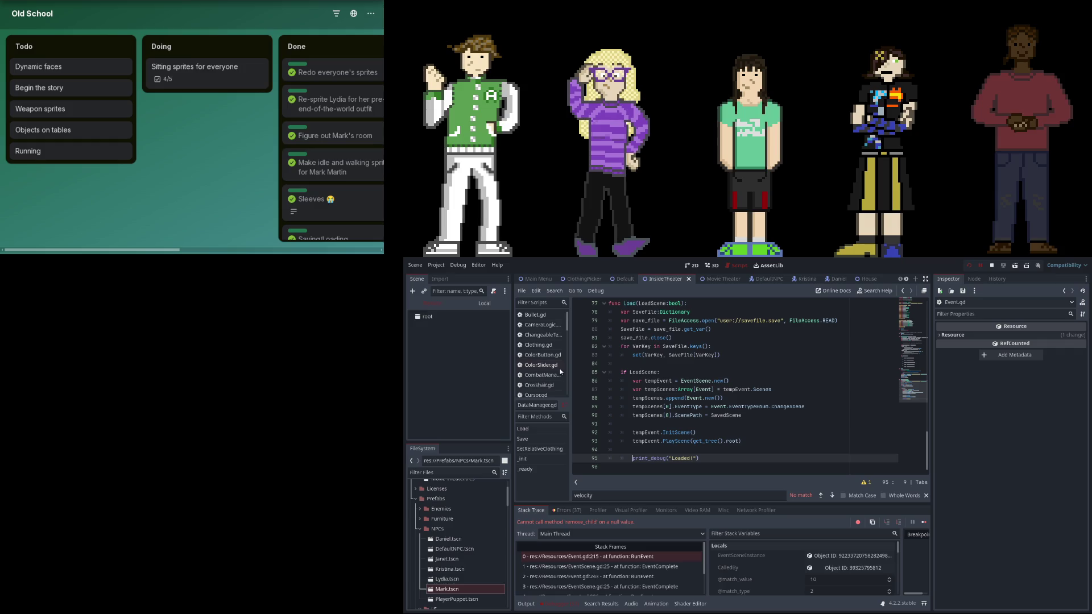
scroll(673, 393, "up", 2)
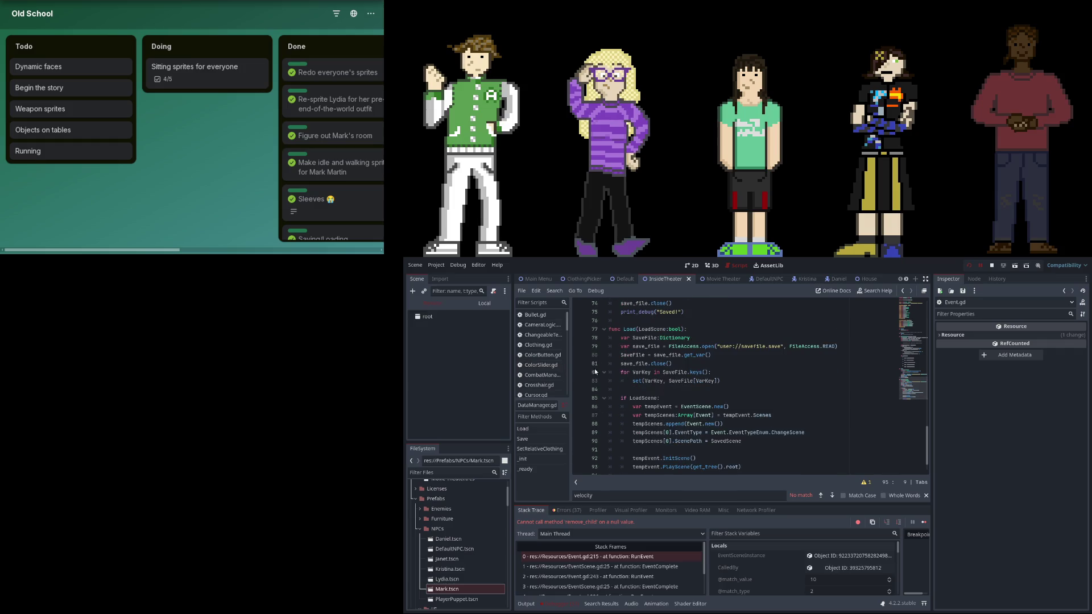
scroll(555, 360, "down", 2)
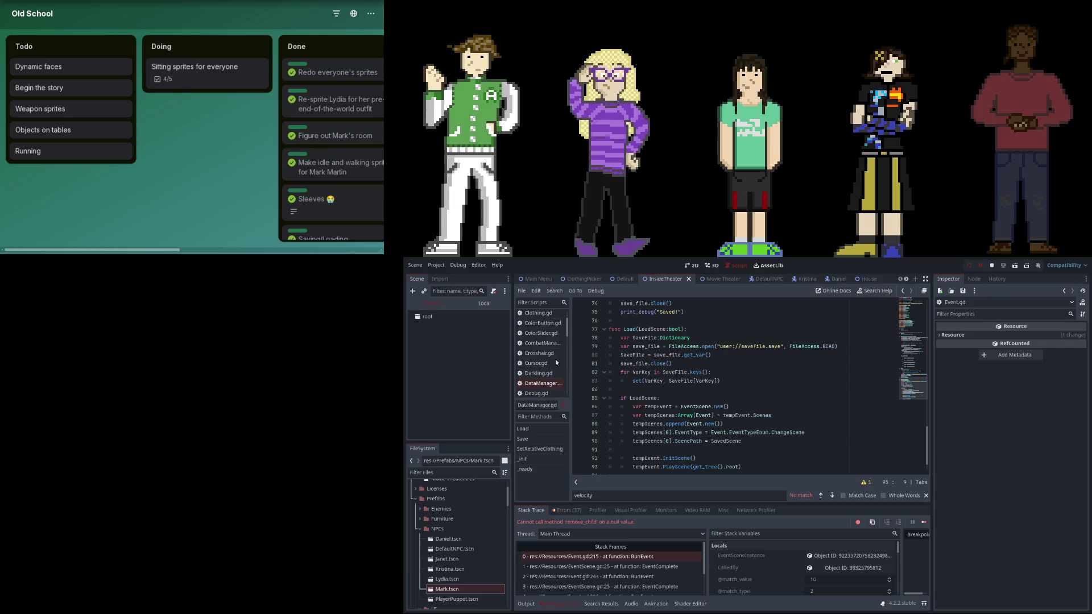
scroll(555, 359, "up", 2)
scroll(616, 375, "down", 2)
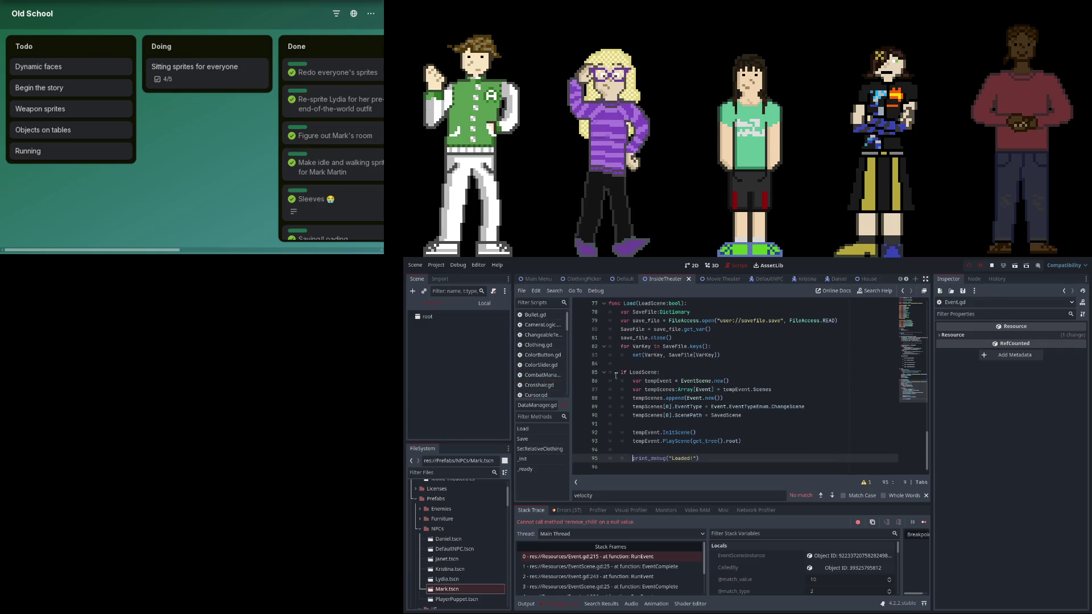
scroll(546, 362, "down", 3)
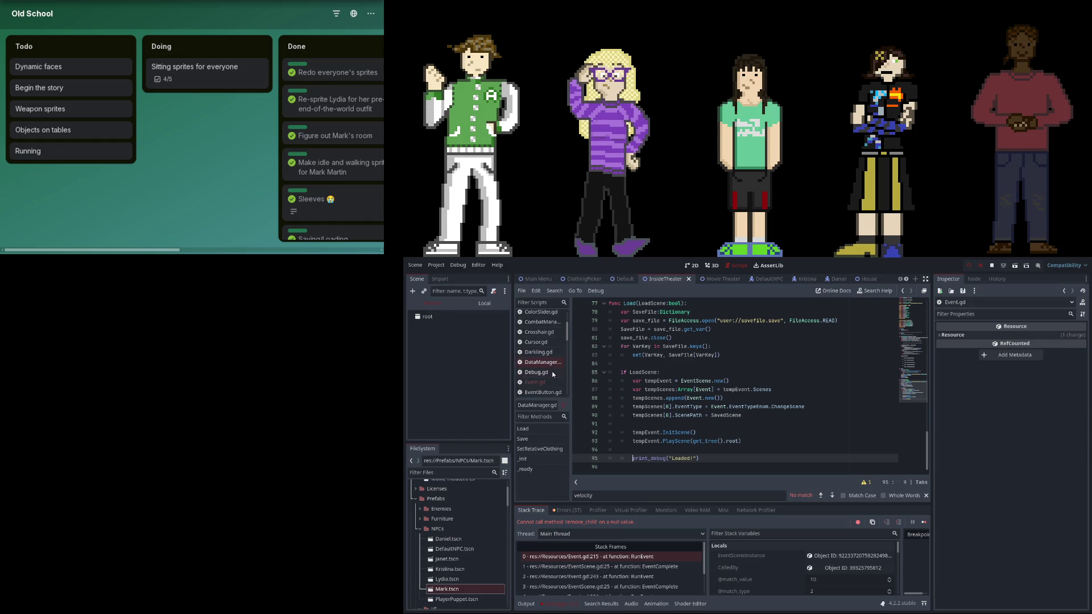
scroll(550, 356, "down", 3)
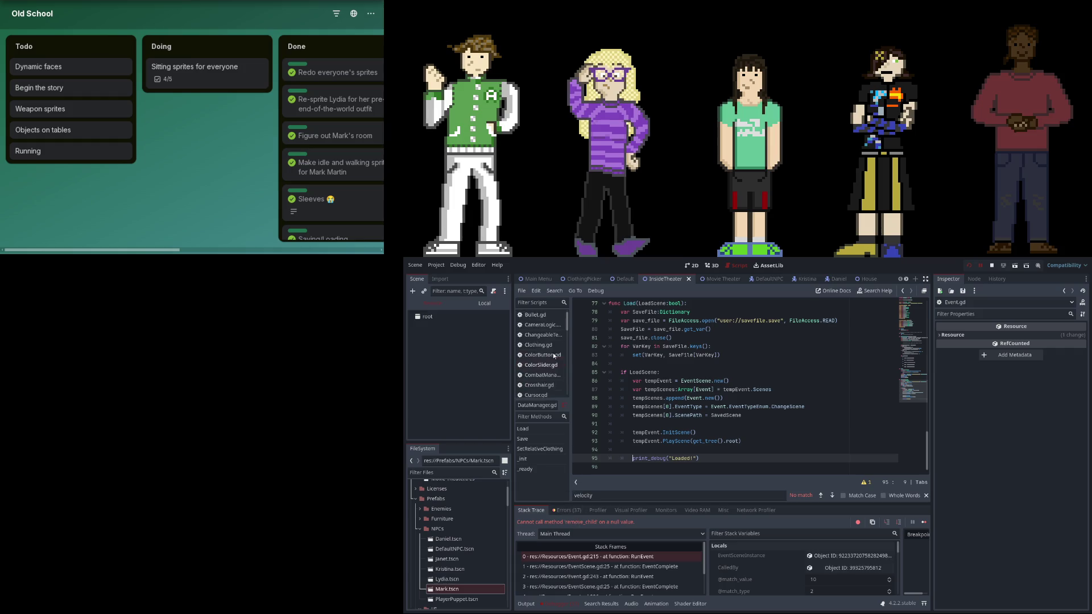
left_click(554, 340)
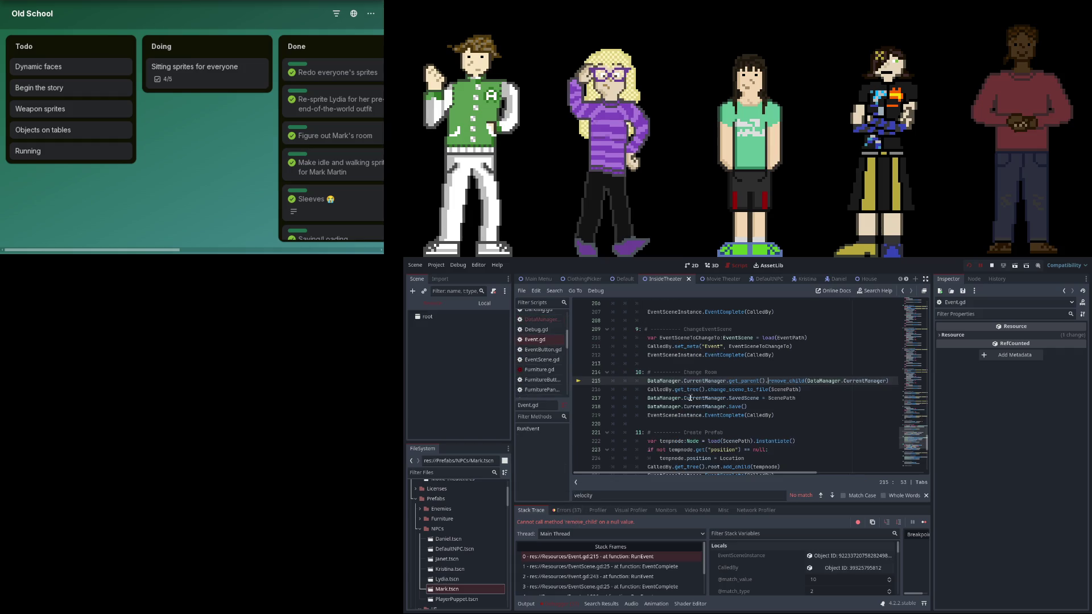
- Place the caret before DataManager on Event.gd line 215
left_click(711, 381)
left_click(648, 380)
scroll(838, 566, "down", 2)
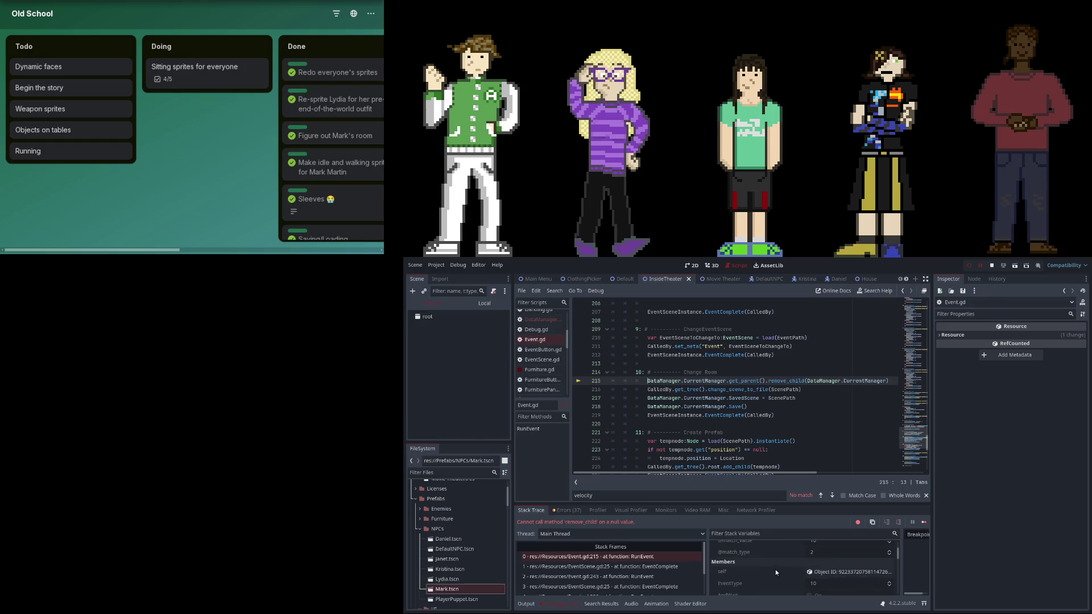
scroll(776, 568, "up", 2)
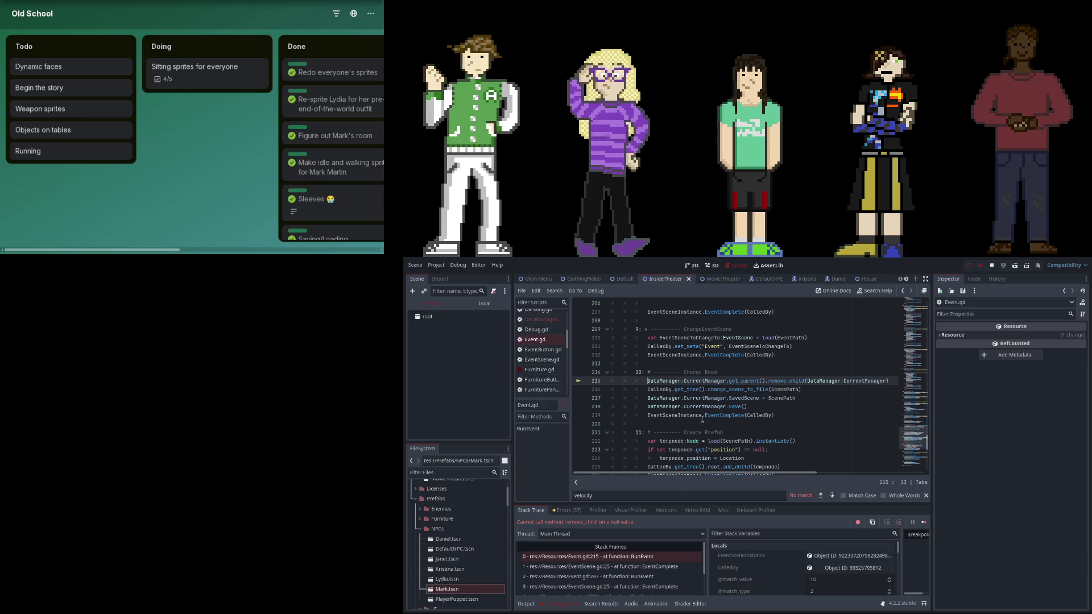
- Start an 'if DataManager.' guard above line 215, undo it, and switch to Main Menu
key("Return")
key("Up")
type("if D")
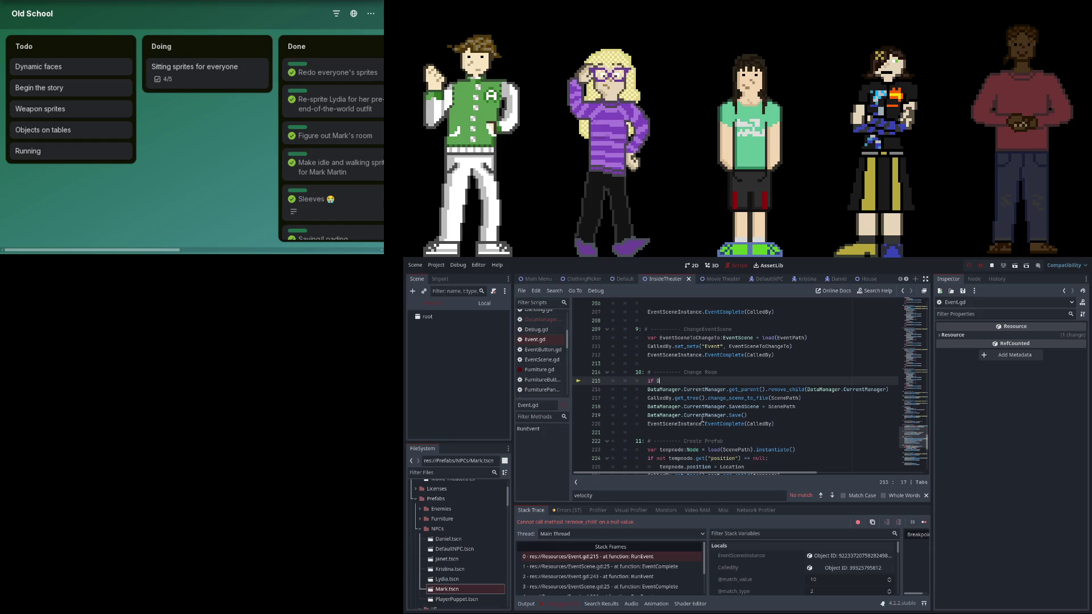
type("ataManager")
type(".")
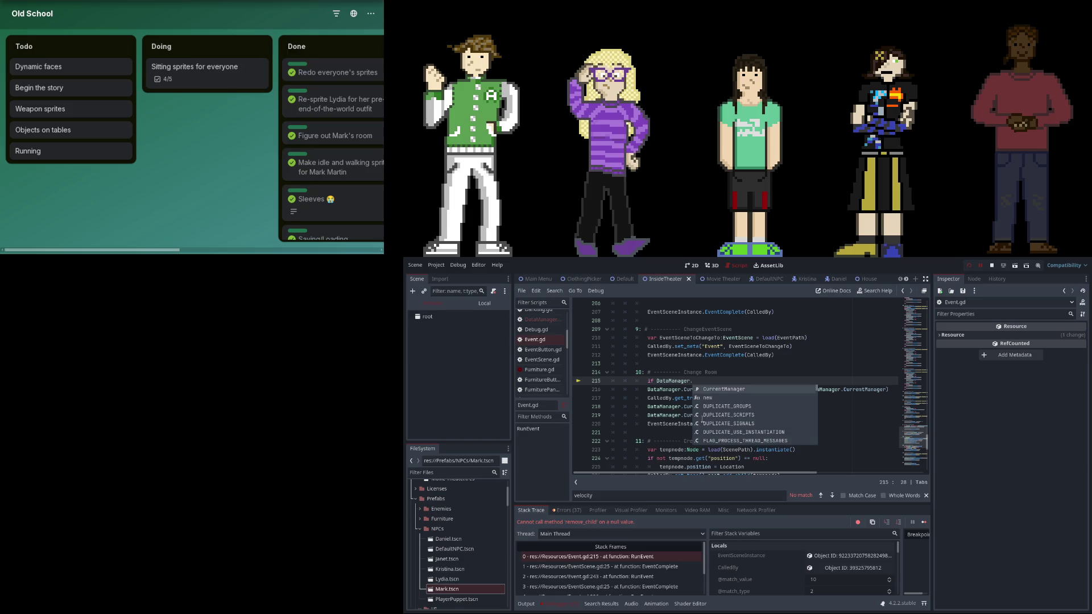
key("ctrl+z")
key("ctrl+z")
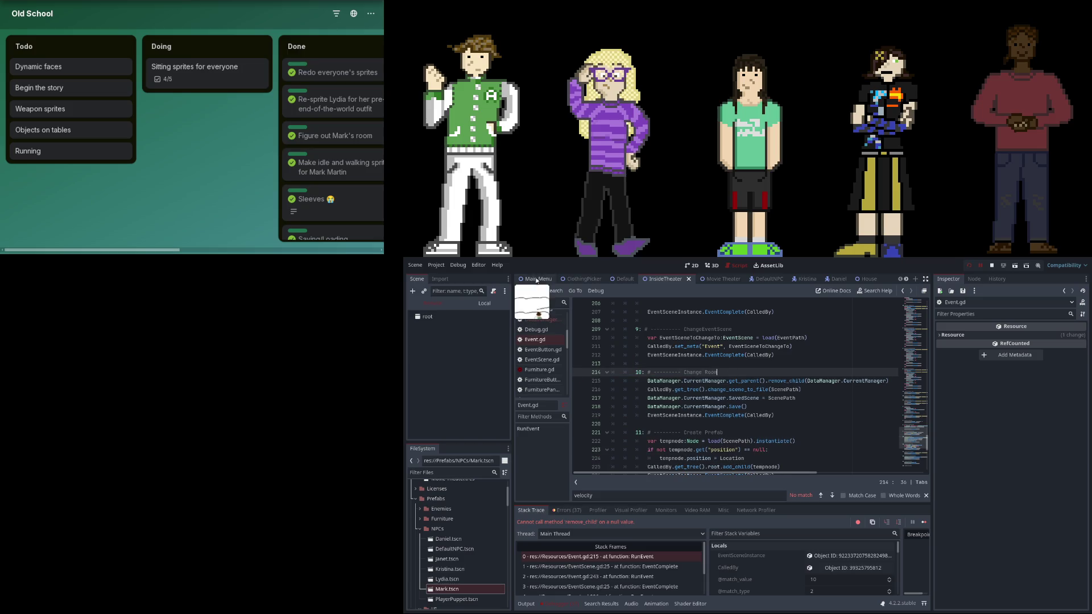
left_click(538, 278)
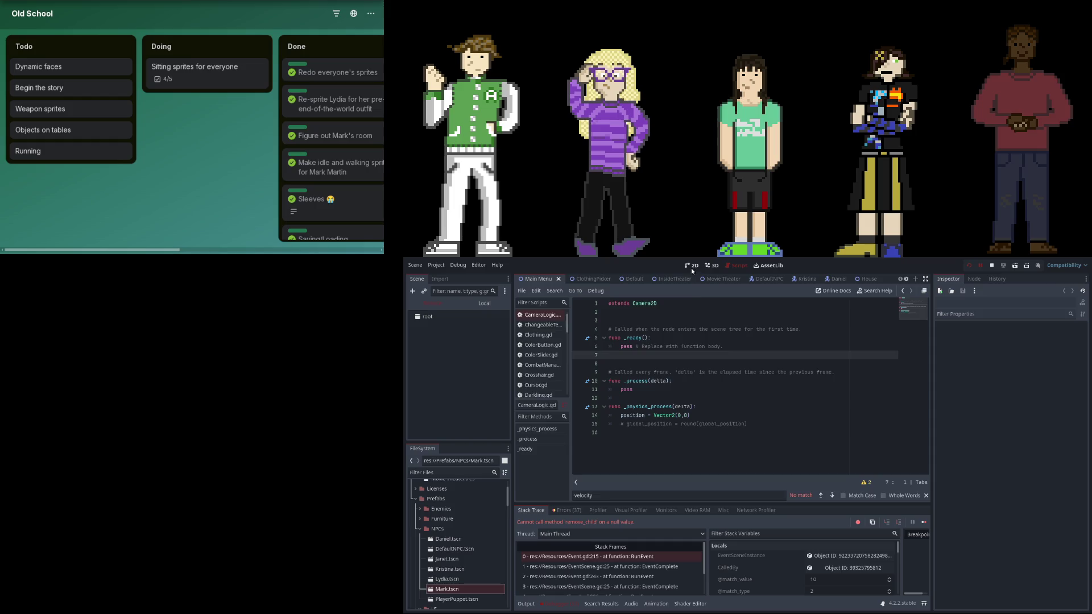
- Select MenuButton3 on the Main Menu canvas and expand its Load Game scene event
left_click(691, 266)
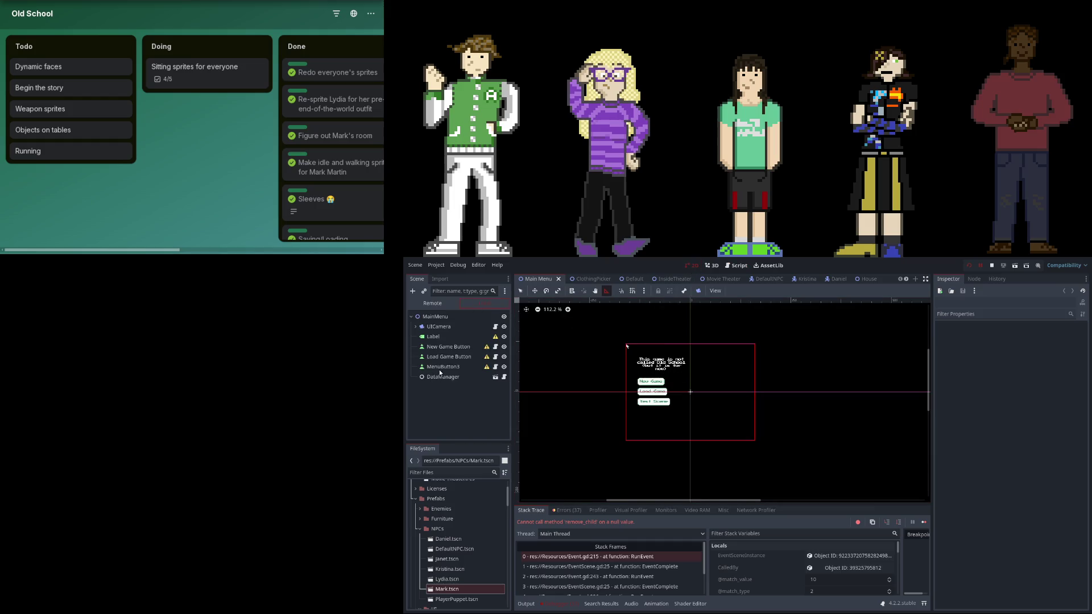
left_click(439, 366)
left_click(1044, 382)
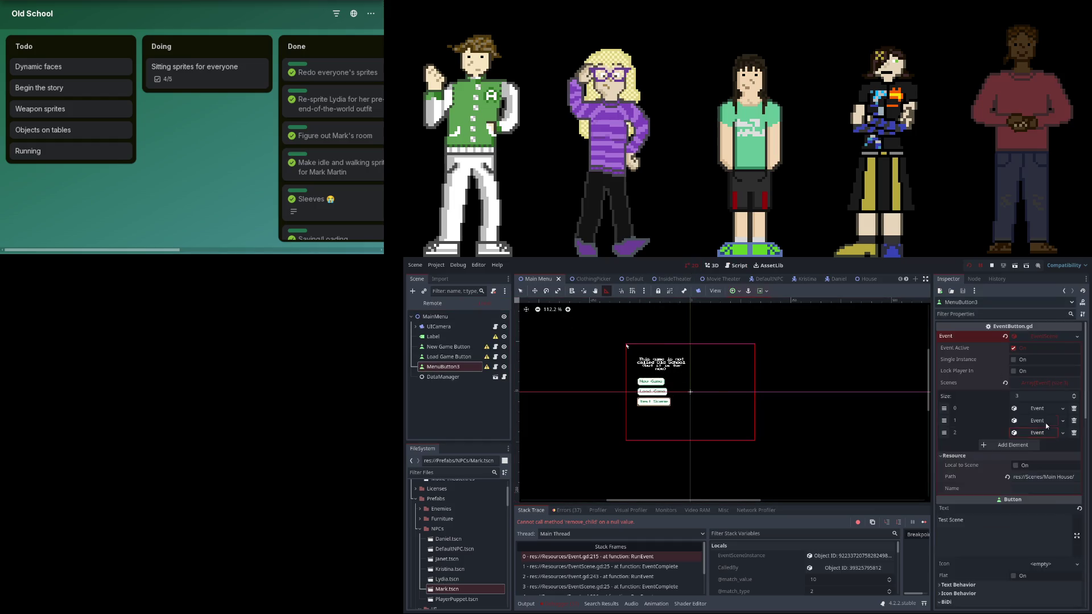
left_click(1049, 409)
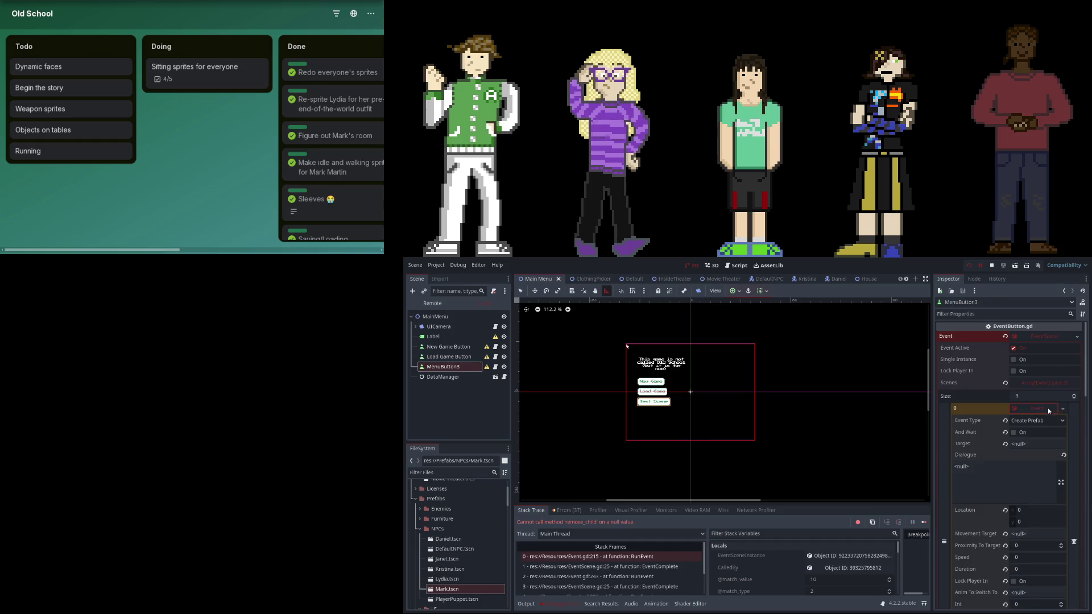
left_click(1049, 409)
left_click(1045, 419)
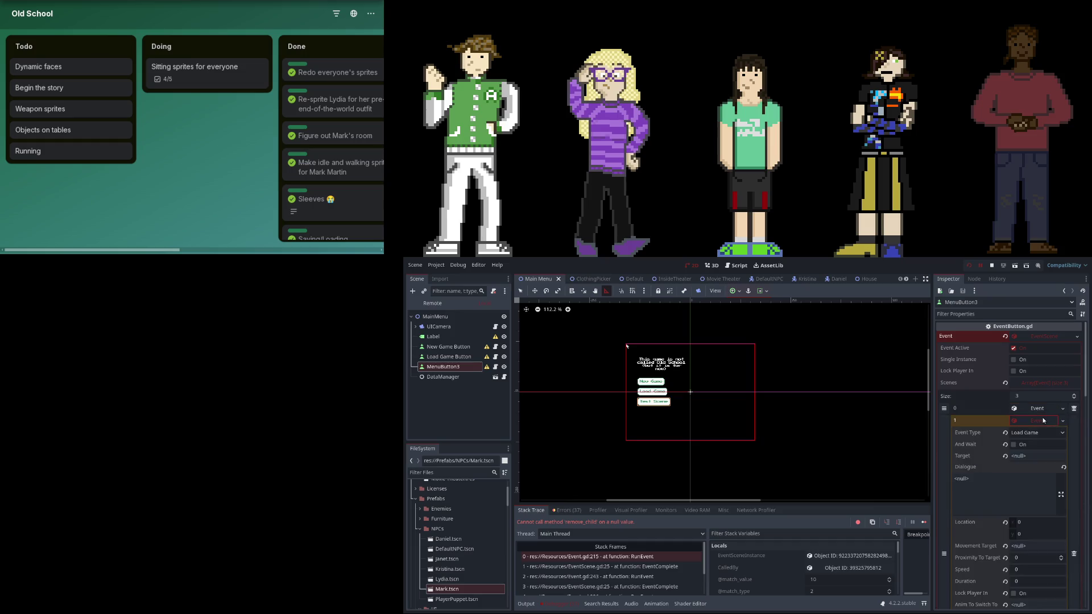
- Revert Clothing To Change, Setting, Anim To Switch To and Lock Player In to defaults
scroll(1004, 455, "down", 3)
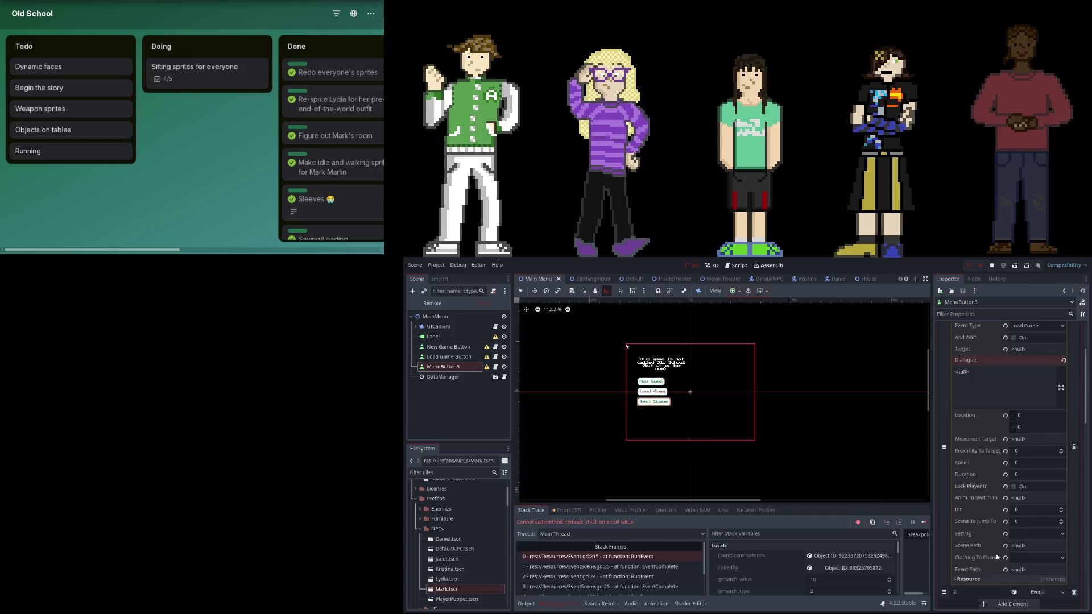
scroll(992, 518, "up", 2)
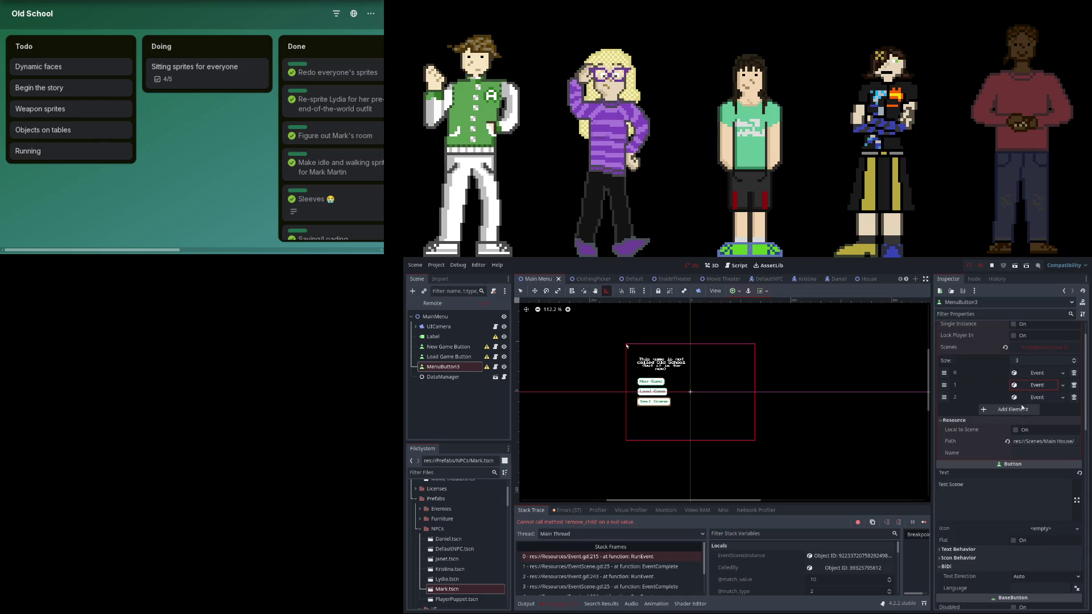
scroll(1009, 486, "down", 4)
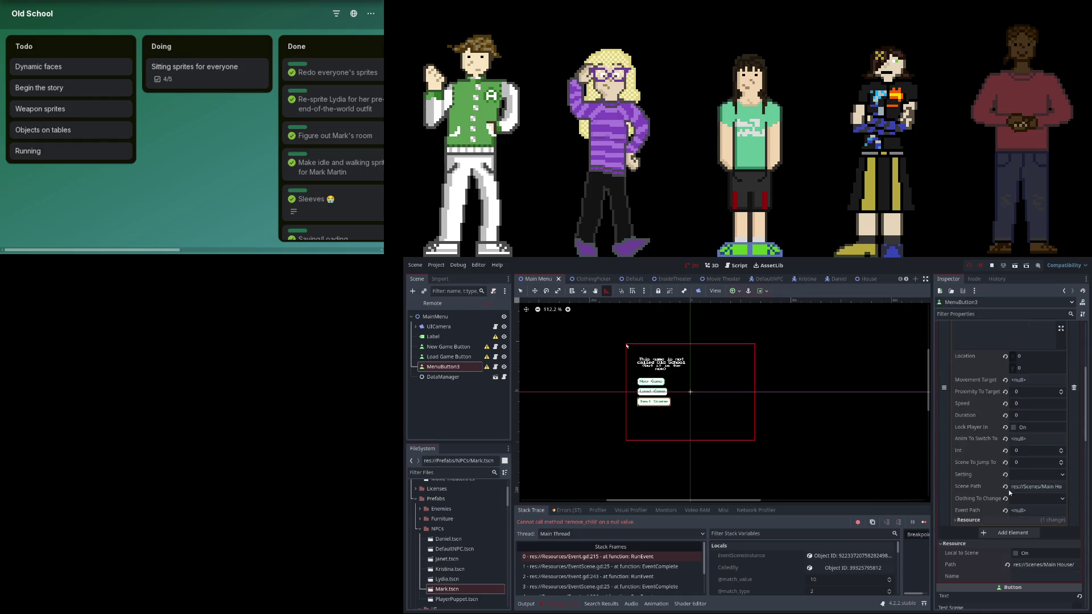
left_click(1005, 498)
left_click(1005, 474)
left_click(1005, 438)
left_click(1005, 427)
- Revert the Load Game event's Target, Location, Proximity, Anim, Int, Scene To Jump To and Setting
scroll(1004, 398, "up", 3)
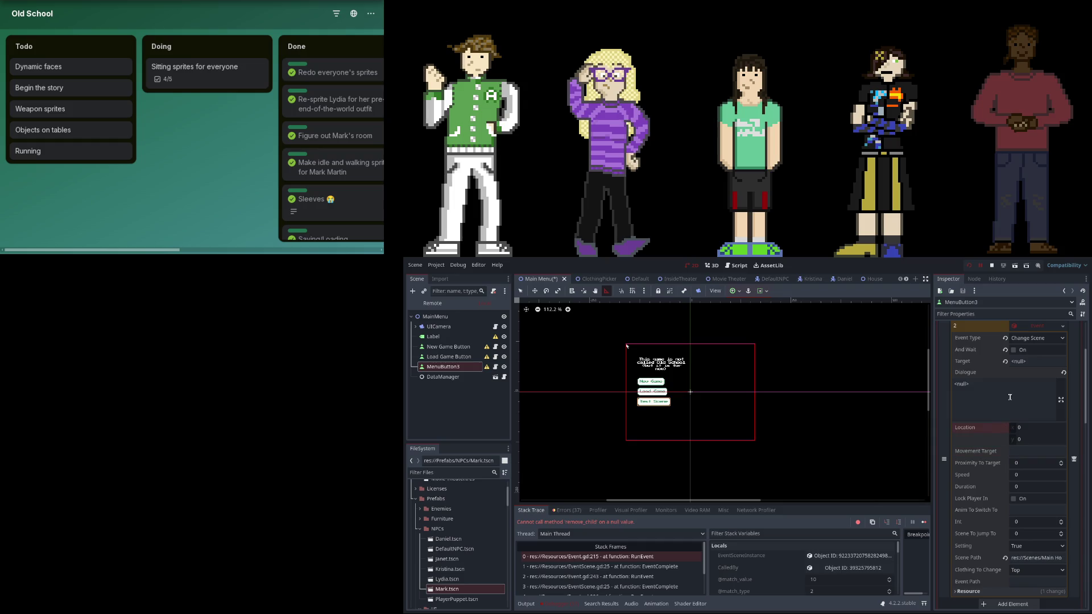
scroll(1003, 351, "up", 5)
left_click(1023, 420)
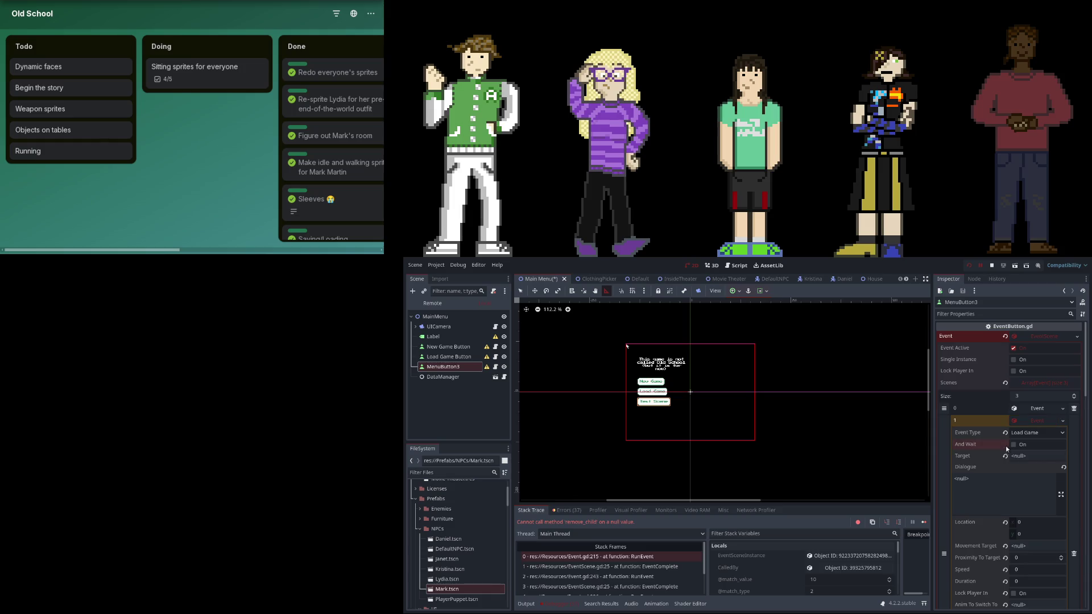
left_click(1005, 456)
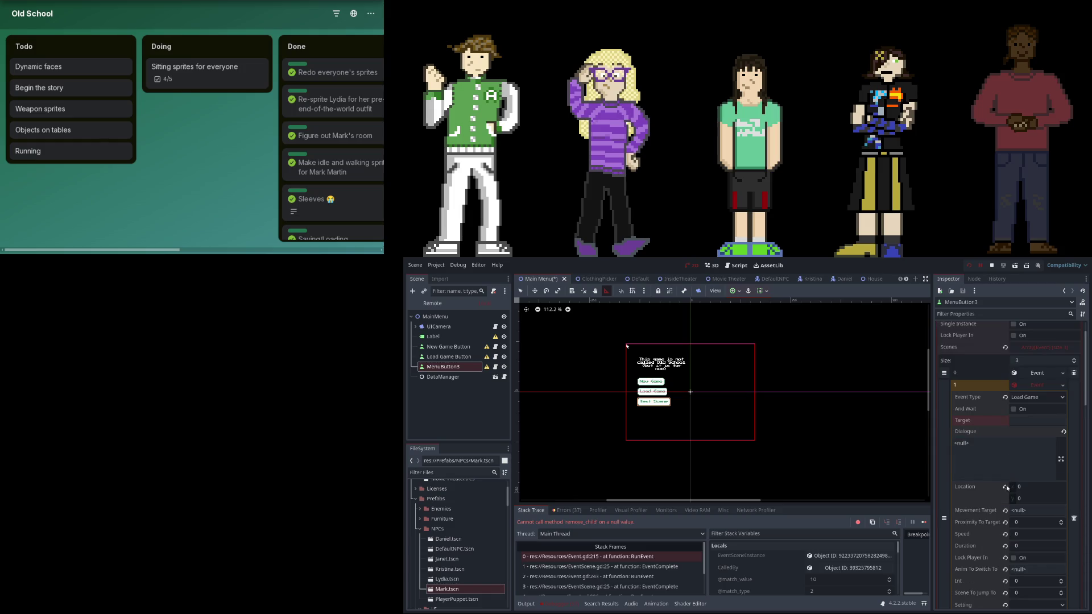
left_click(1004, 488)
left_click(1005, 414)
left_click(1005, 462)
left_click(1005, 474)
left_click(1004, 486)
left_click(1005, 498)
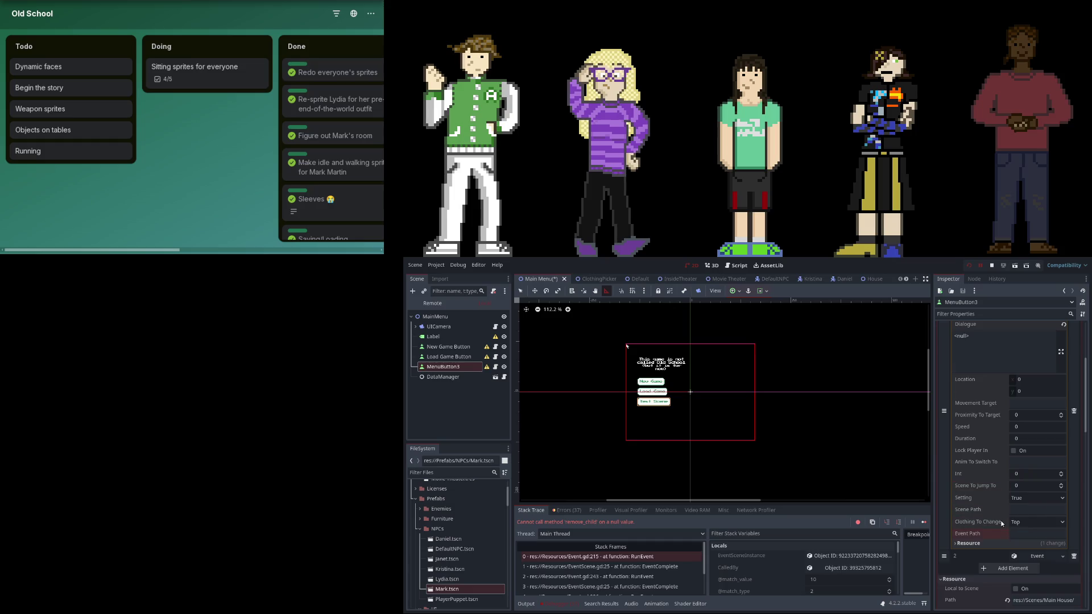
- Expand the Create Prefab event and revert its Clothing To Change to default
left_click(1005, 522)
scroll(1018, 455, "up", 4)
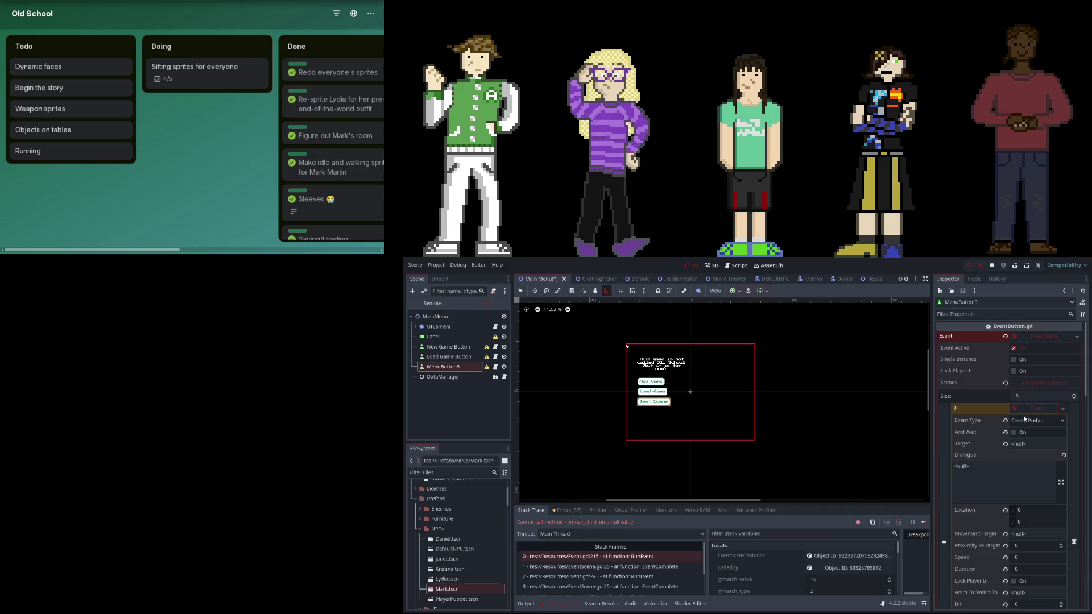
scroll(1002, 445, "down", 3)
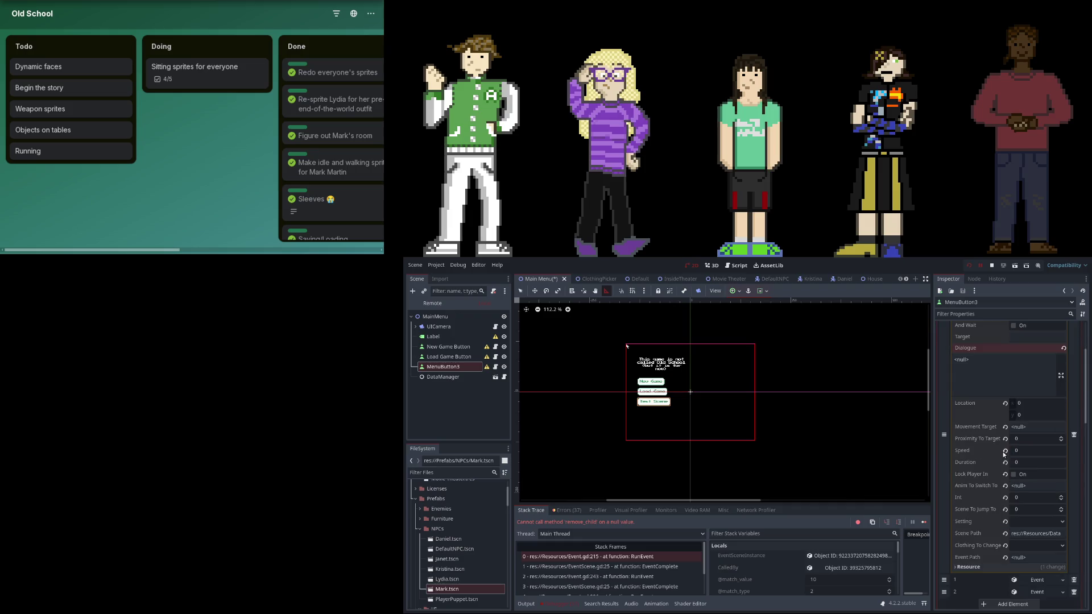
left_click(1006, 545)
- Review the third and second scene events of MenuButton3 in the Inspector
scroll(1005, 404, "up", 5)
left_click(1024, 372)
left_click(1029, 397)
scroll(1003, 432, "up", 3)
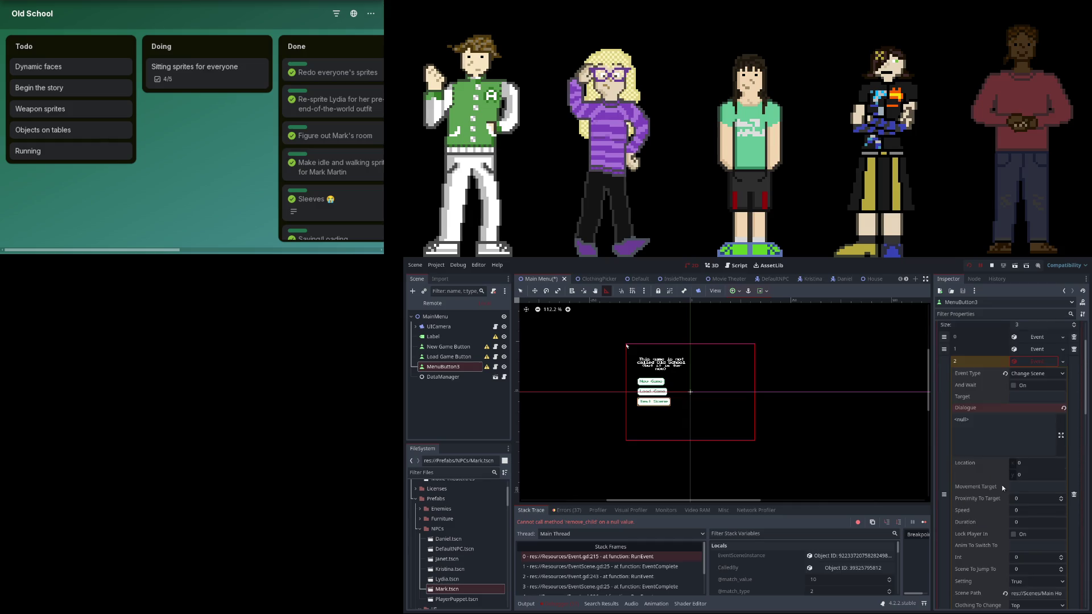
left_click(1035, 349)
scroll(1008, 398, "down", 4)
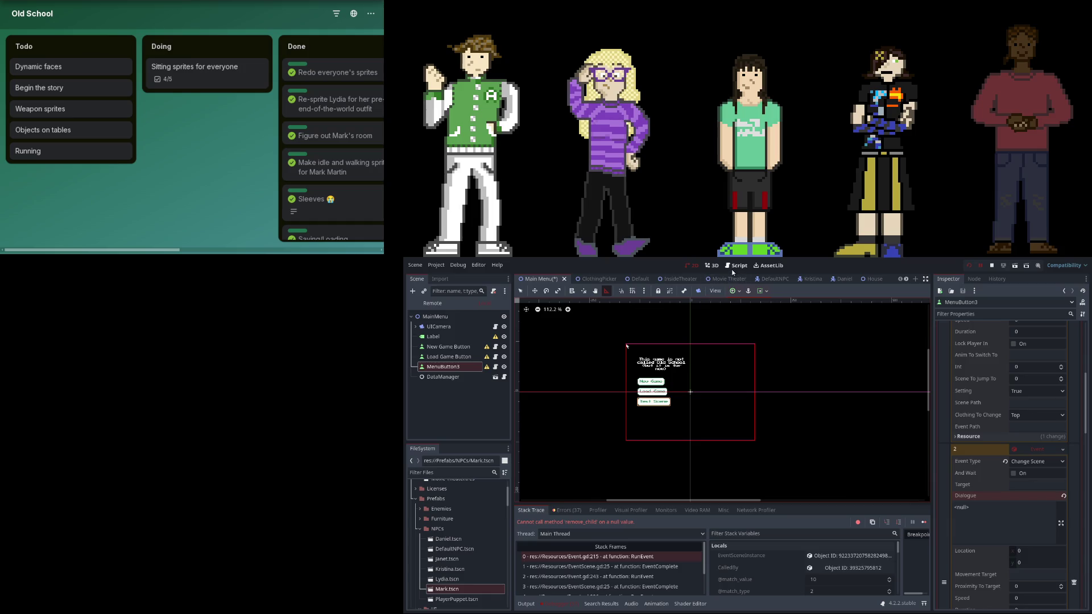
scroll(1039, 447, "down", 5)
scroll(1018, 434, "up", 2)
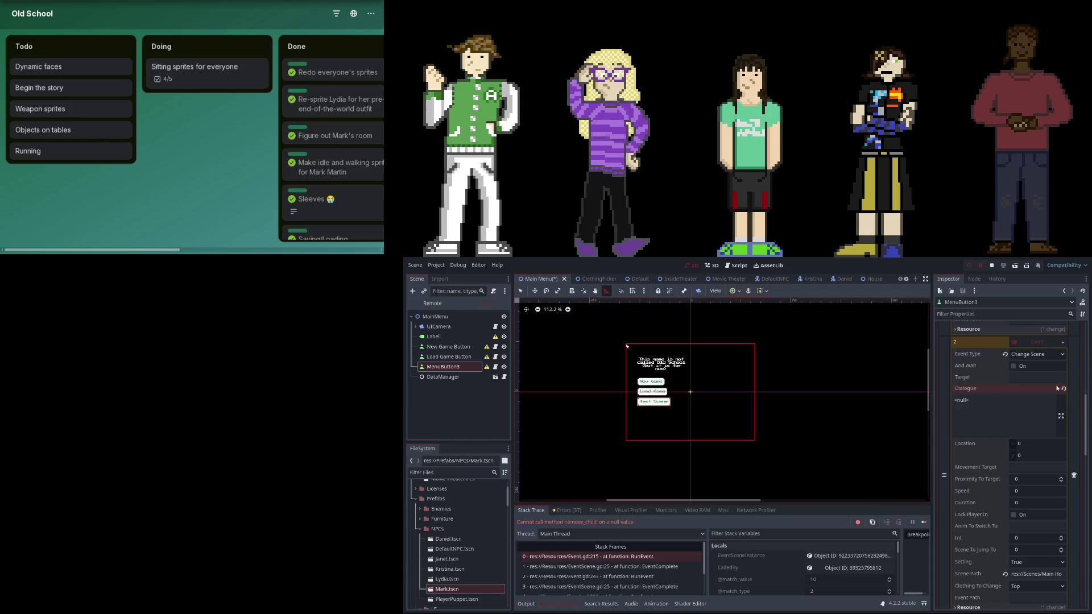
scroll(1052, 396, "up", 6)
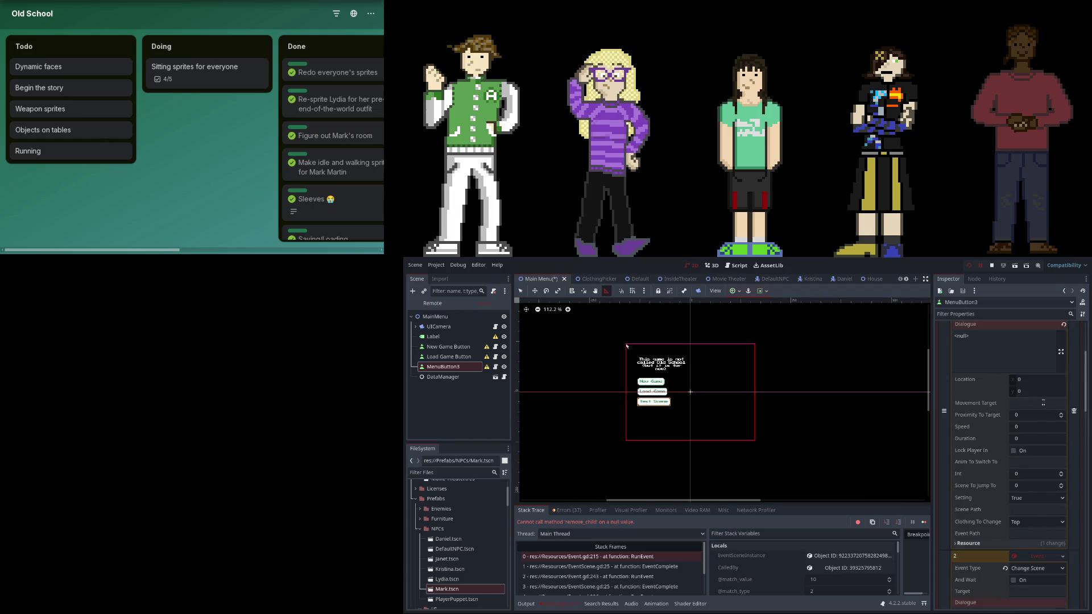
left_click(1047, 350)
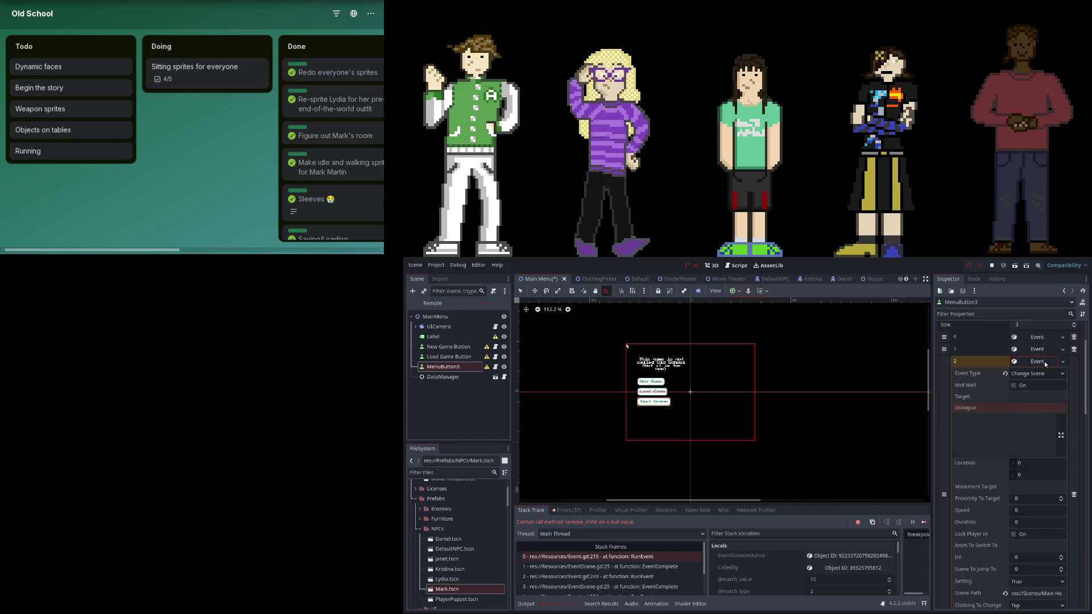
- Clear the leftover Dialogue value on the Create Prefab event, then check the Change Scene event
left_click(1042, 337)
left_click(1063, 385)
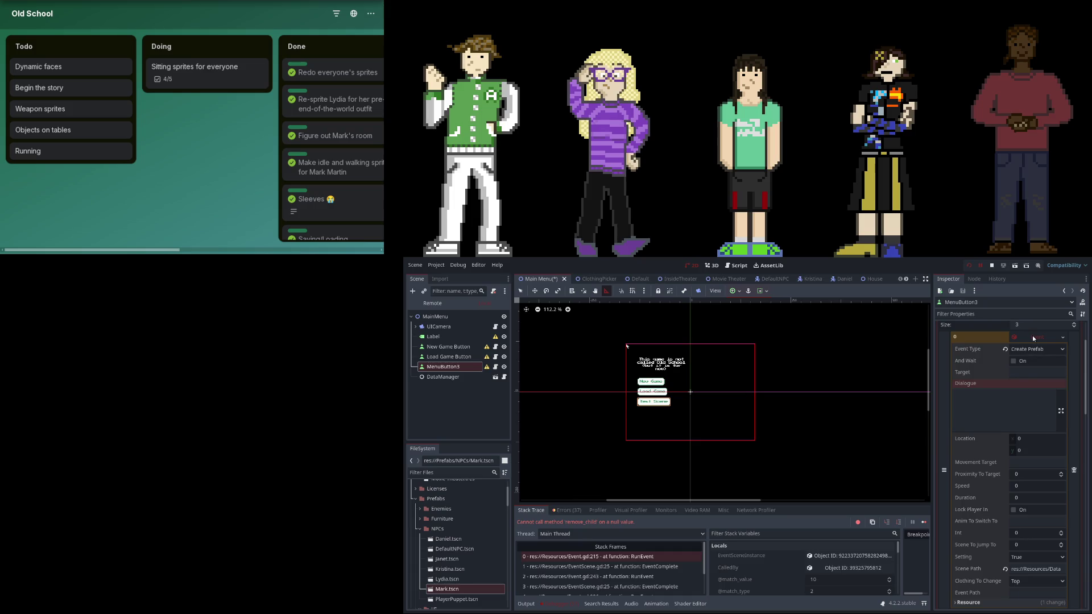
left_click(1033, 338)
left_click(1042, 363)
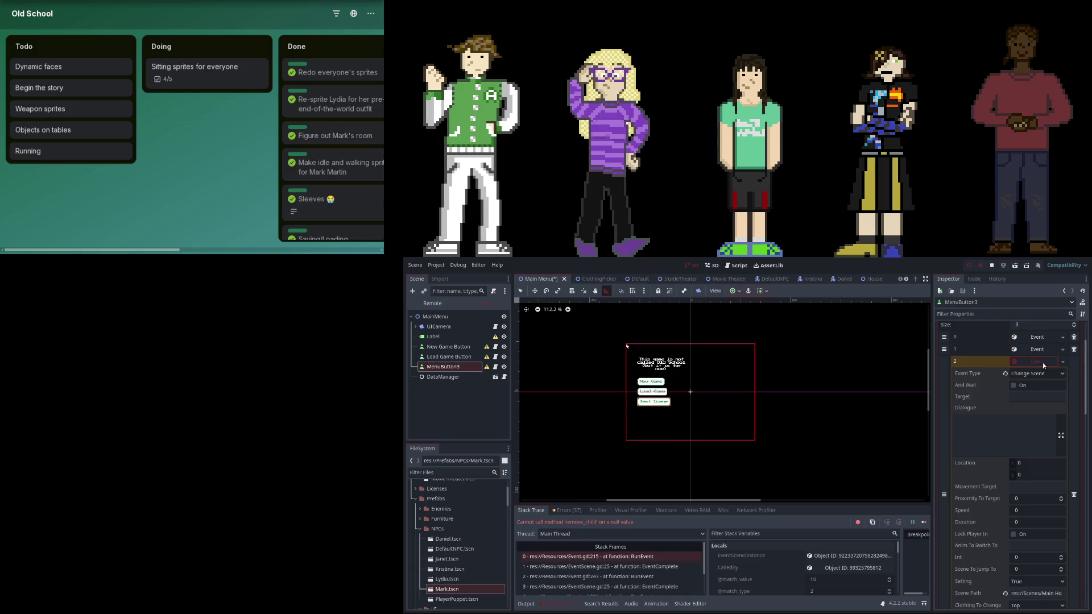
scroll(1013, 481, "down", 3)
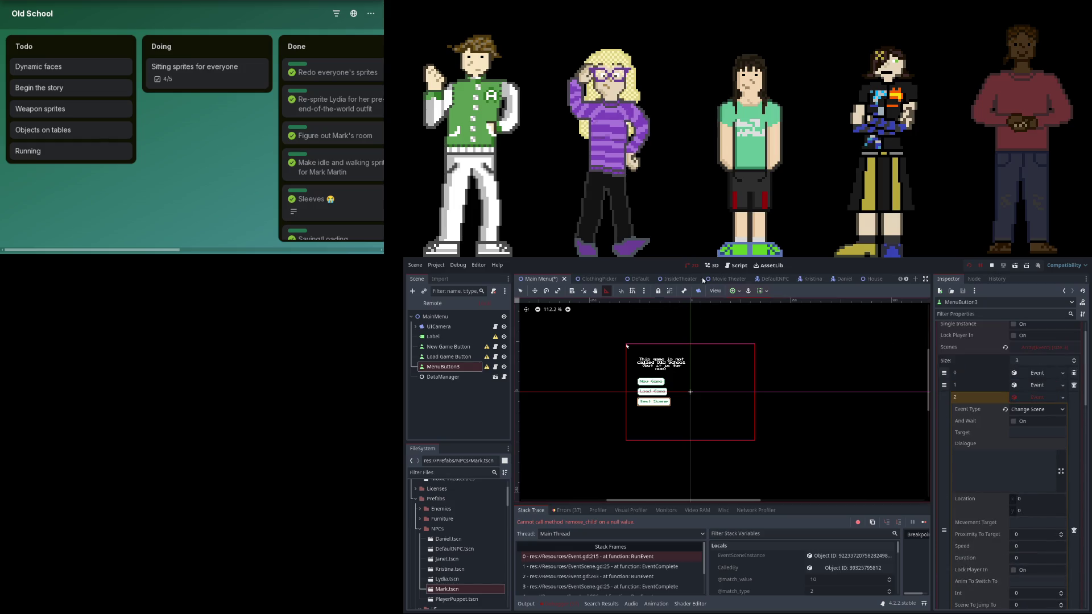
- Open Event.gd in the script editor
left_click(735, 270)
scroll(546, 355, "down", 3)
left_click(550, 340)
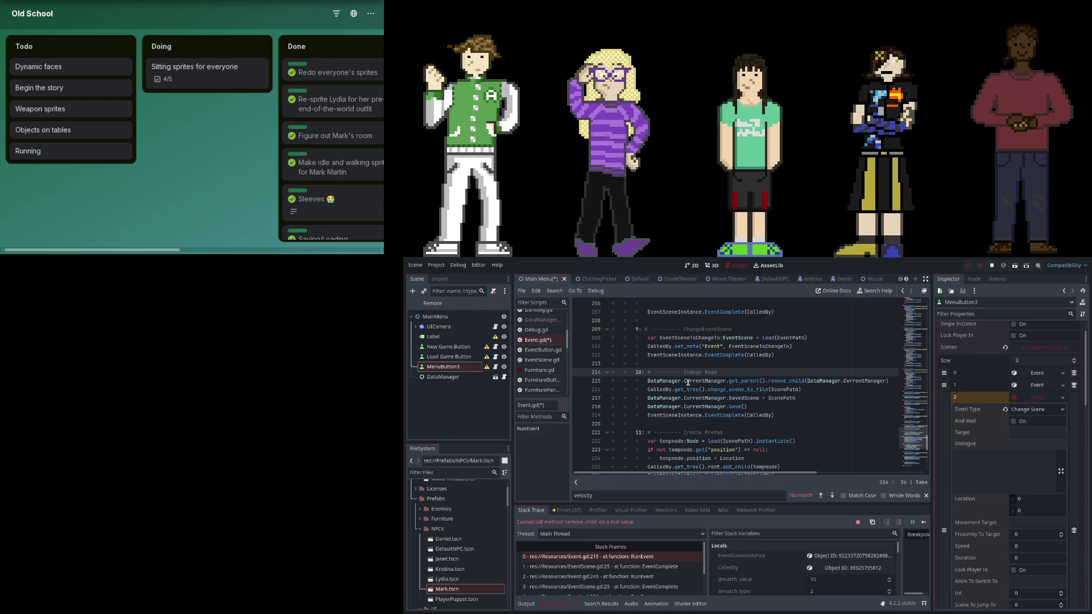
- Set a breakpoint on Event.gd line 215, relaunch with F5 and trigger Test Scene to hit it
left_click(578, 382)
left_click(969, 265)
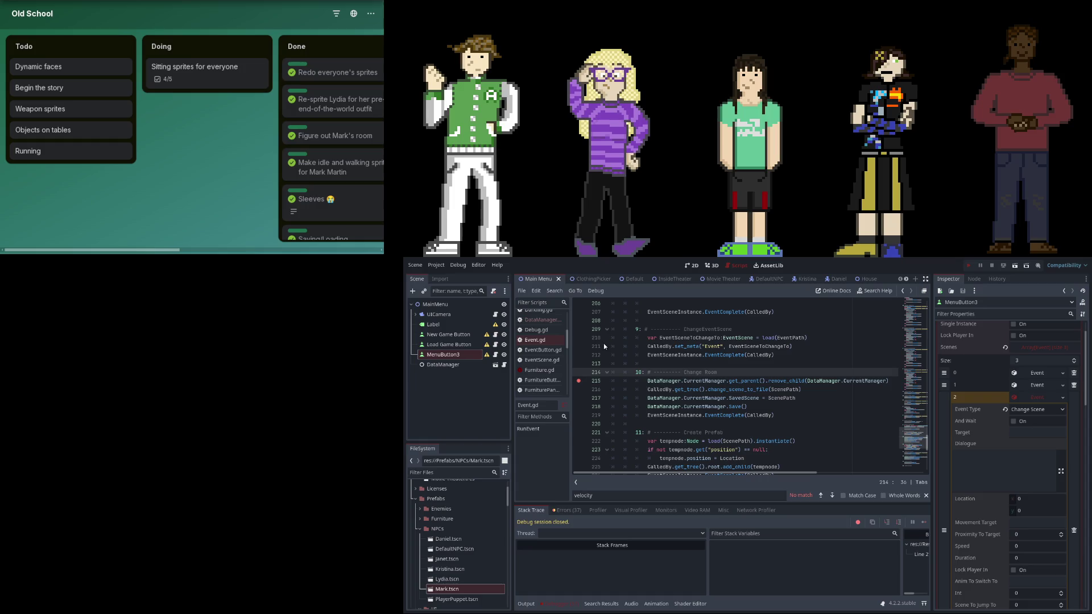
key("F5")
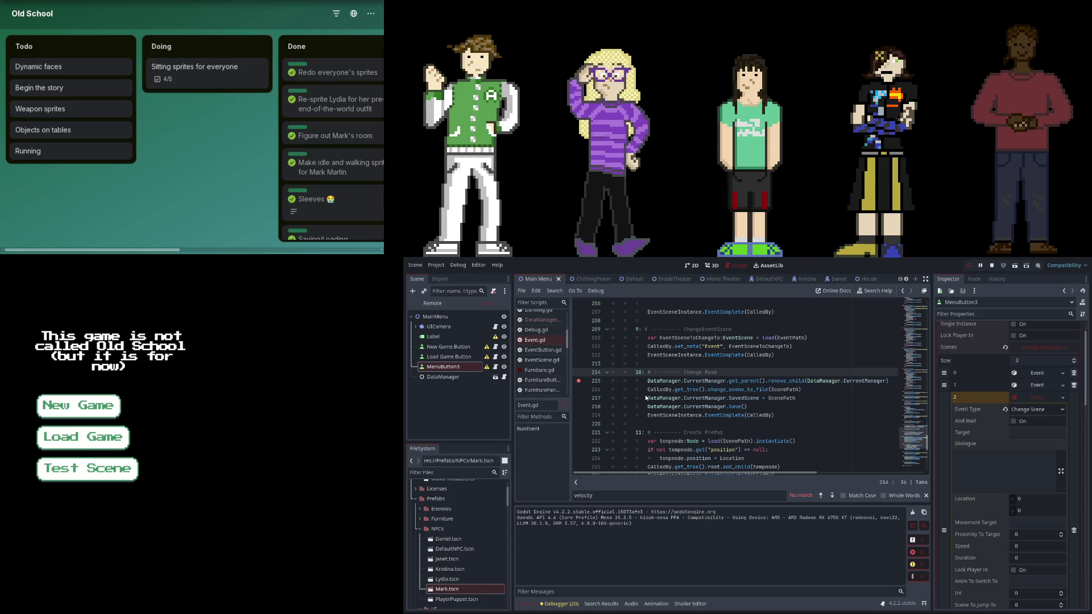
left_click(102, 467)
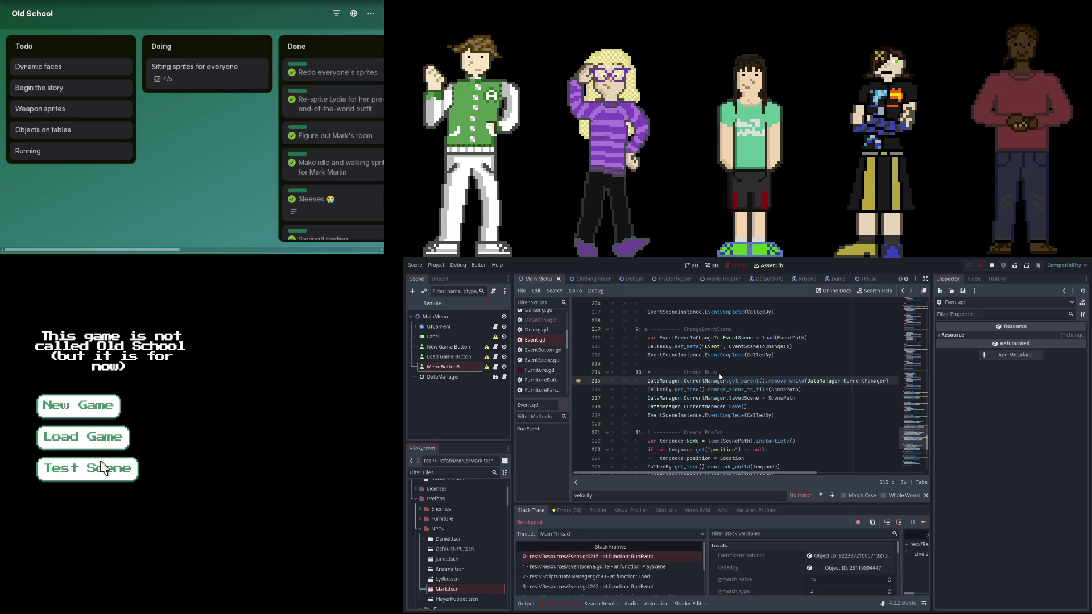
- Insert a new line 218 above the save call starting 'if Setting = 0='
left_click(650, 406)
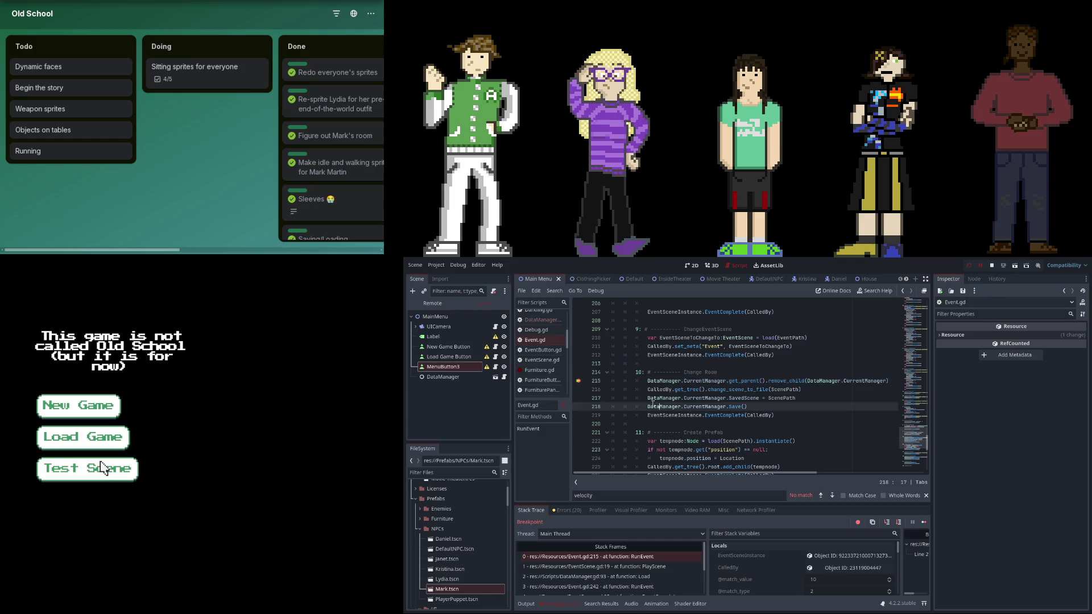
key("Return")
key("Up")
type("if Set")
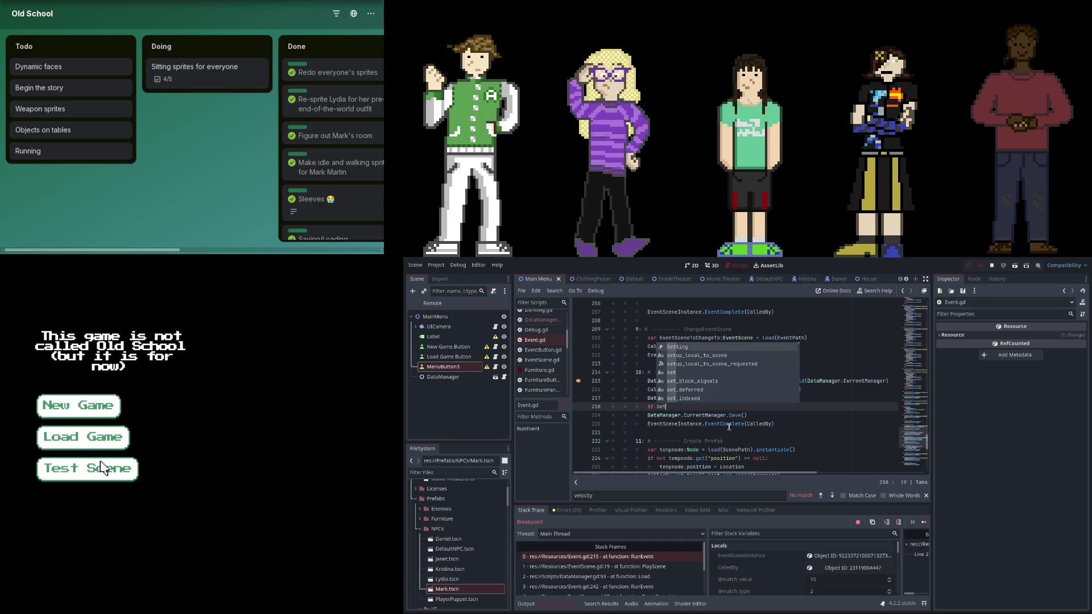
type("ting =")
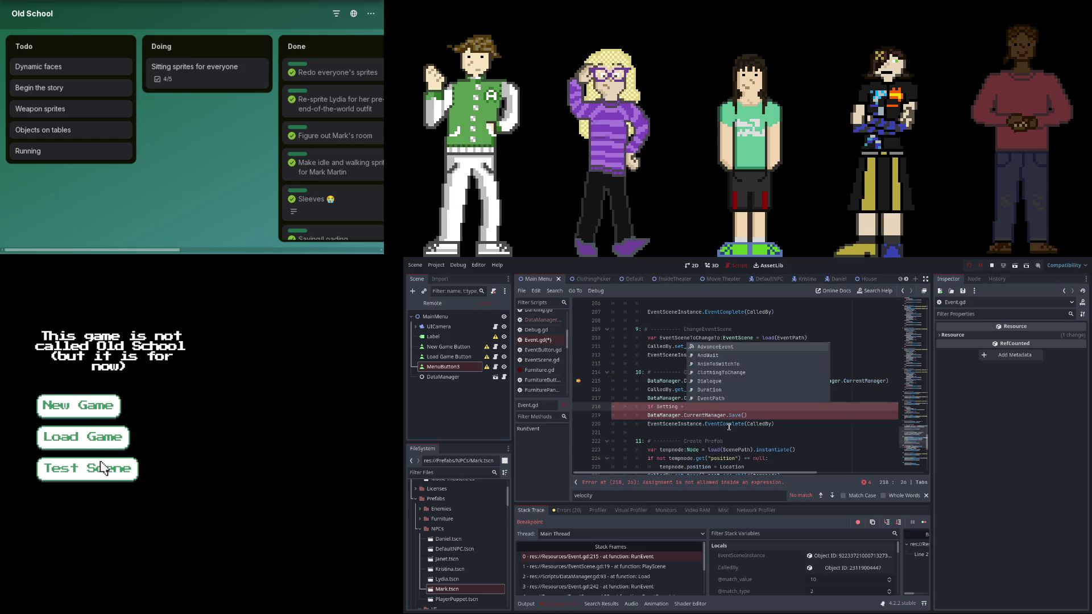
type(" 0")
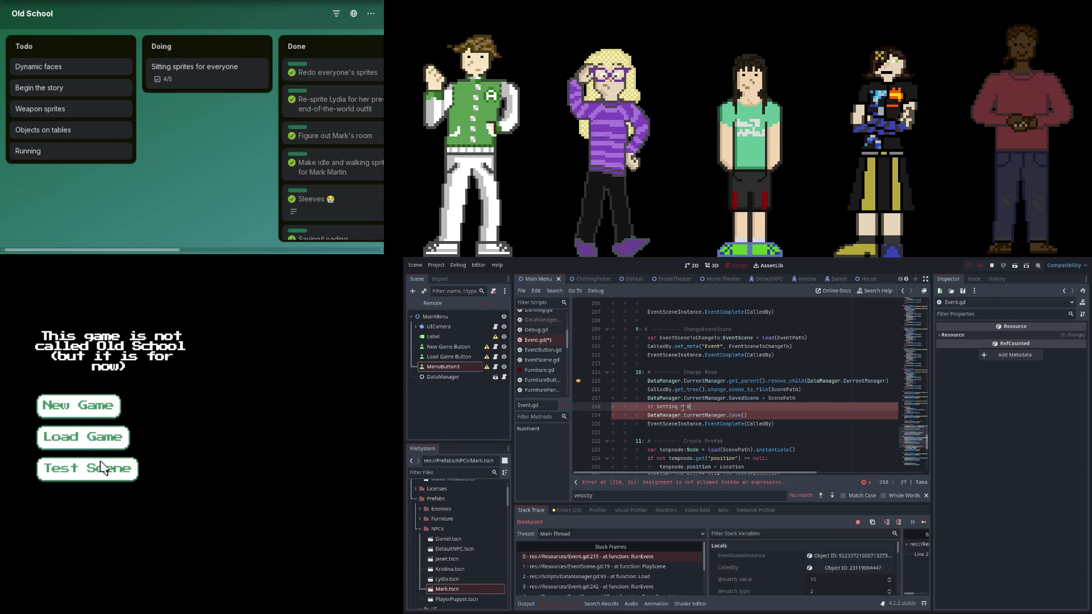
type("=")
- Open DataManager.gd at its Load(LoadScene: bool) function
scroll(546, 359, "down", 4)
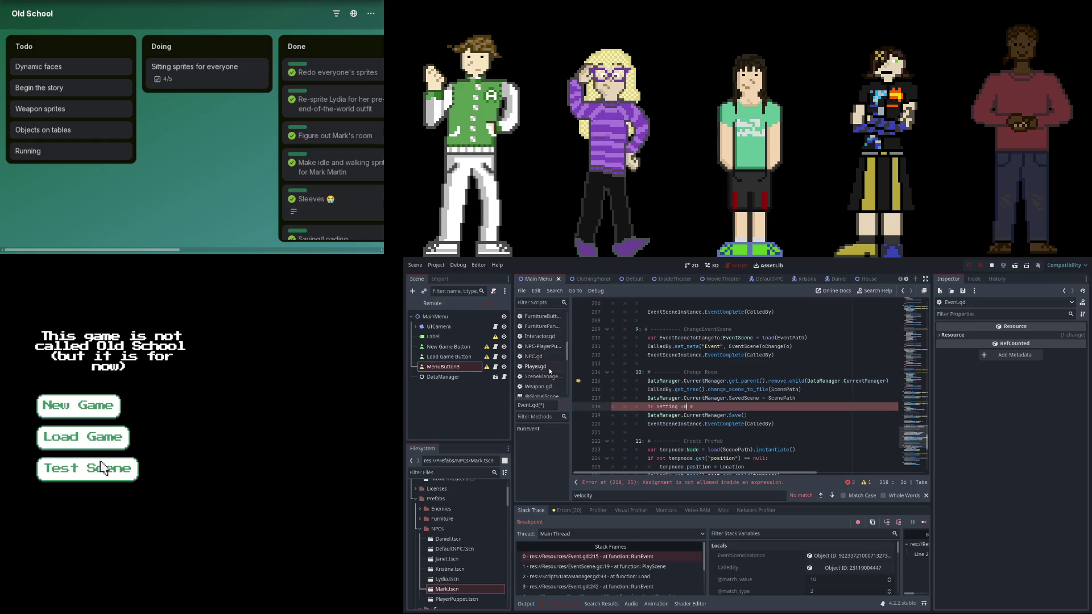
scroll(549, 380, "up", 3)
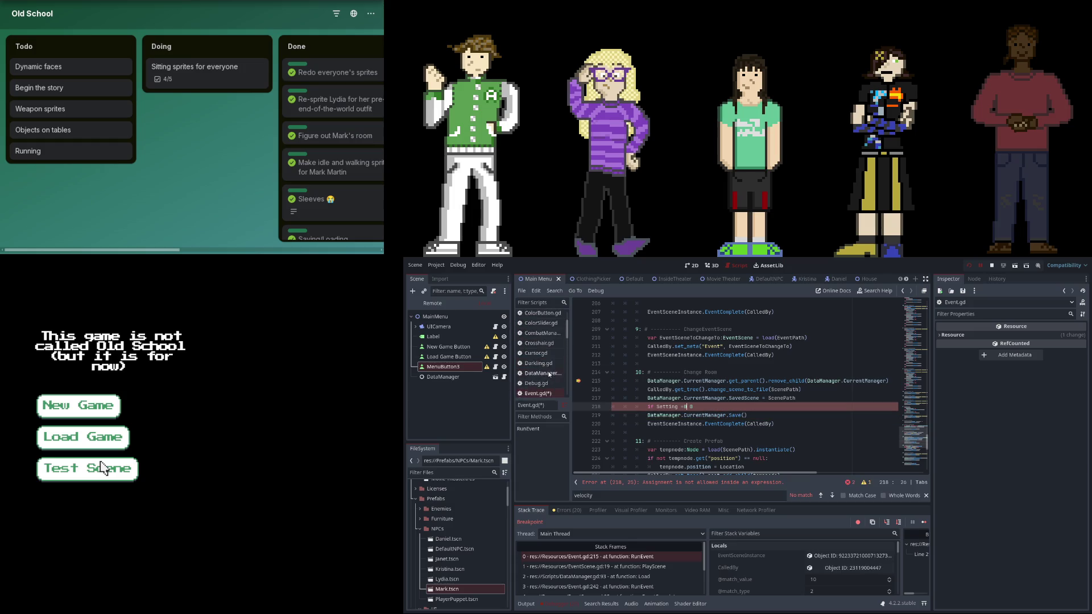
left_click(550, 373)
scroll(694, 415, "up", 2)
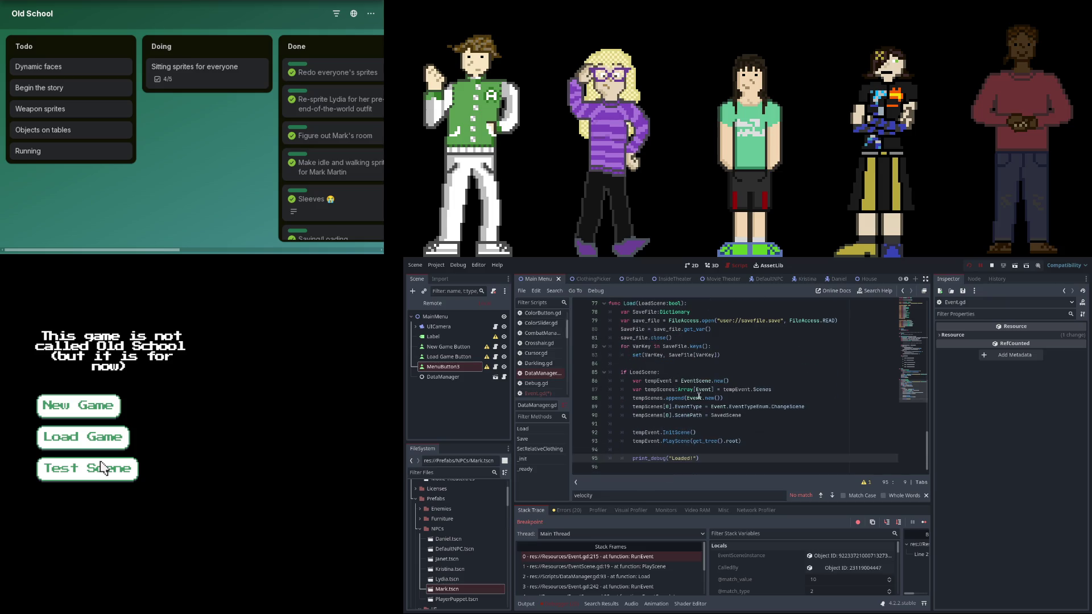
- Change Load's LoadScene parameter type from bool to int on line 77
scroll(549, 376, "down", 1)
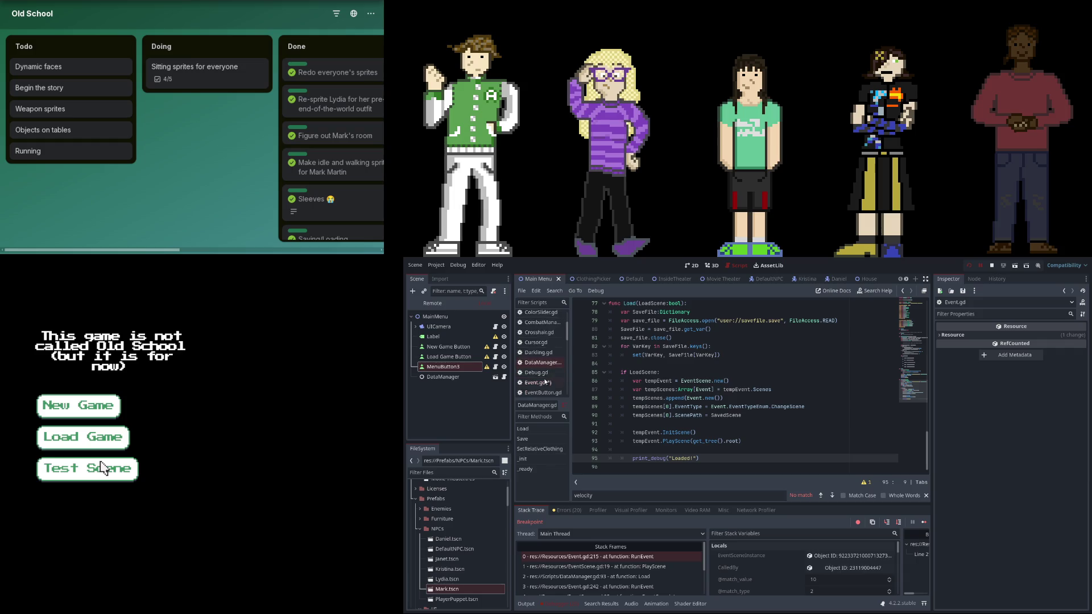
scroll(662, 419, "up", 1)
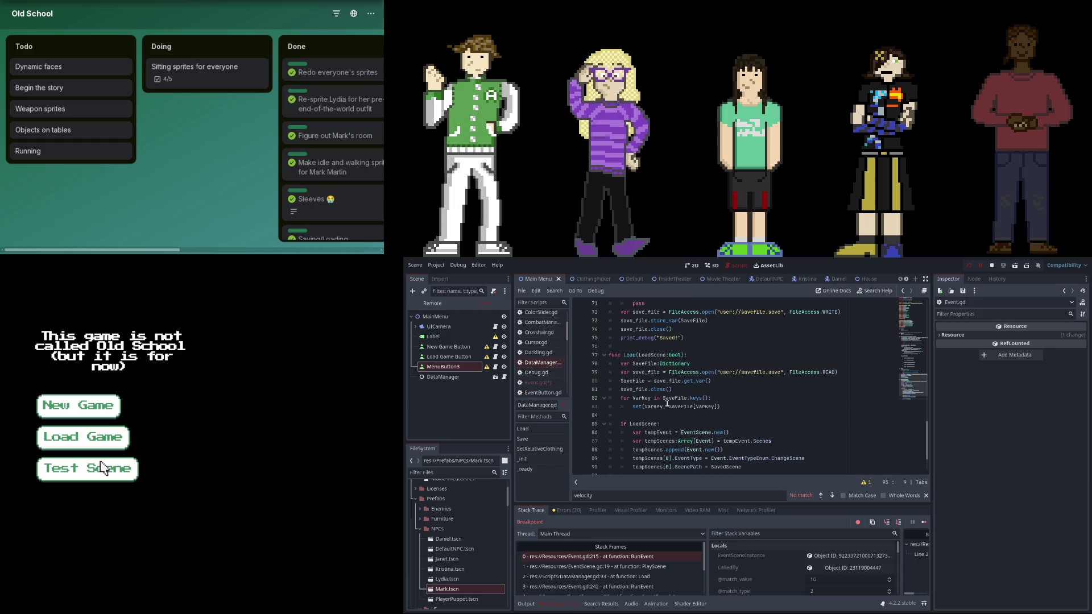
scroll(663, 419, "up", 1)
scroll(665, 385, "up", 1)
left_click(683, 354)
key("BackSpace")
key("BackSpace")
key("BackSpace")
type("int")
- Make the line 85 condition read 'LoadScene == 1'
double_click(638, 423)
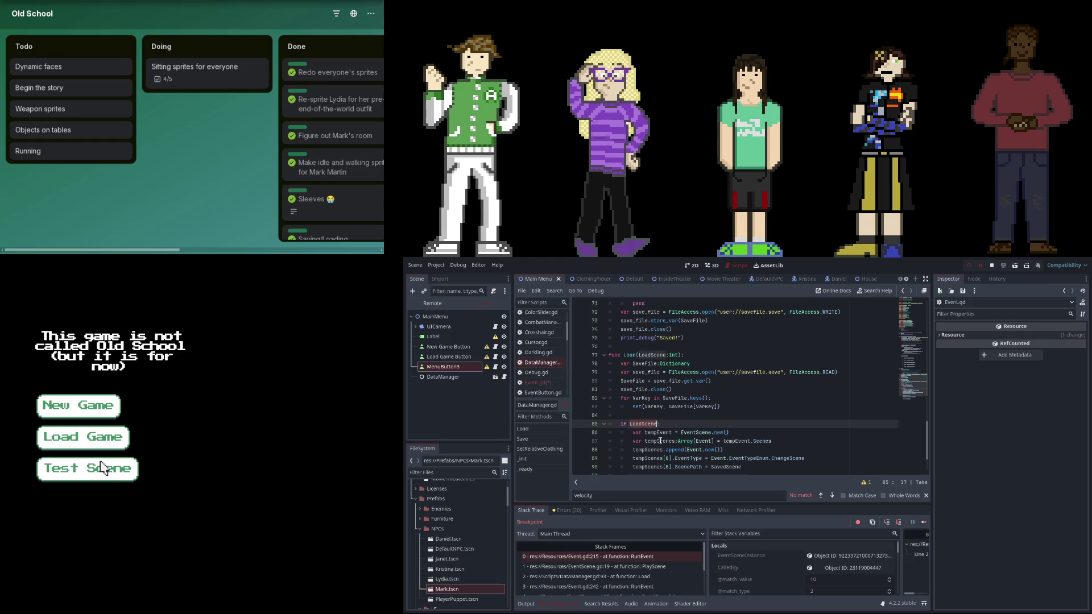
key("Right")
type("== 0")
scroll(660, 441, "down", 2)
key("BackSpace")
type("1")
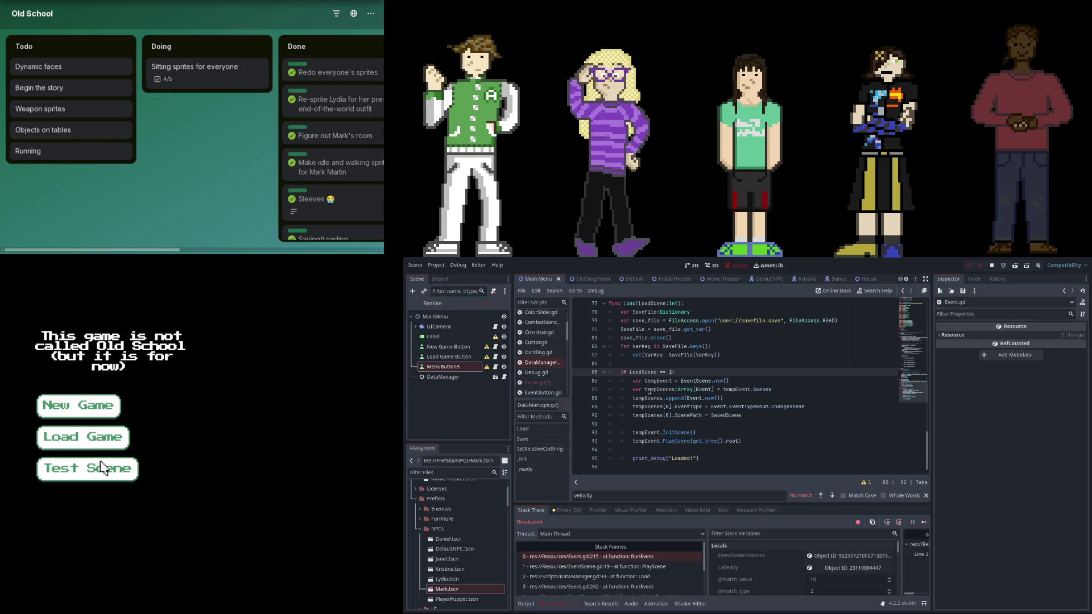
left_click(530, 383)
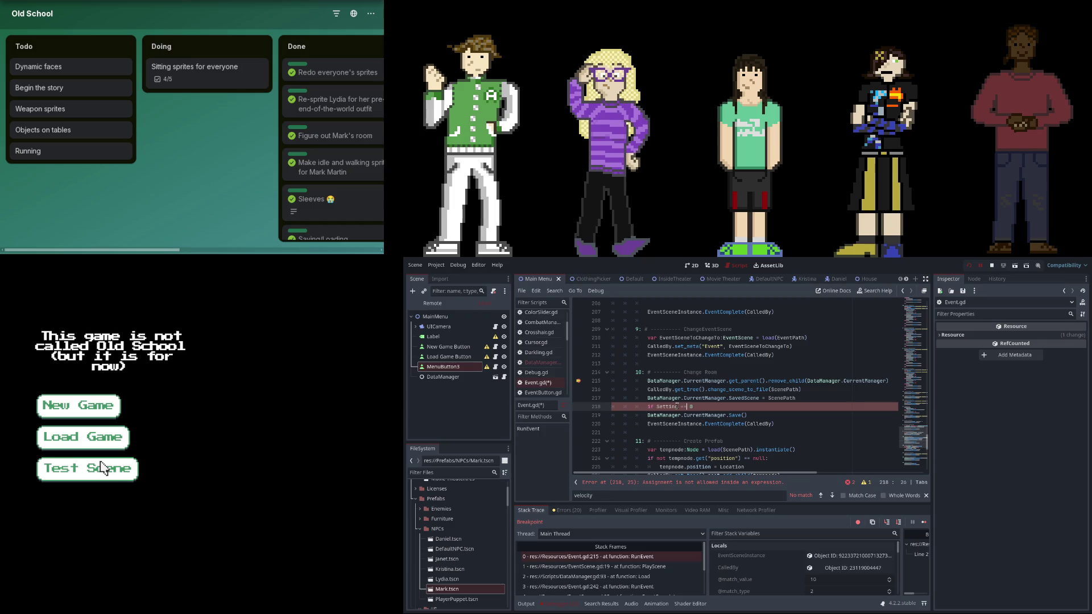
- Fix the 'if Setting == 1:' condition and indent the save call and SavedScene lines
key("ctrl+space")
key("BackSpace")
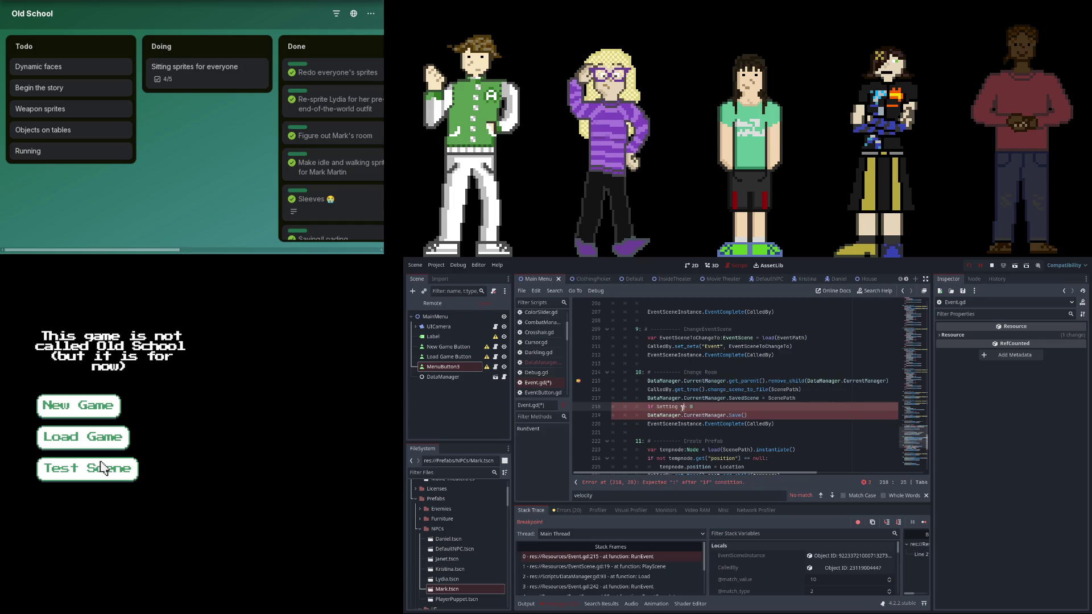
left_click(649, 417)
key("Tab")
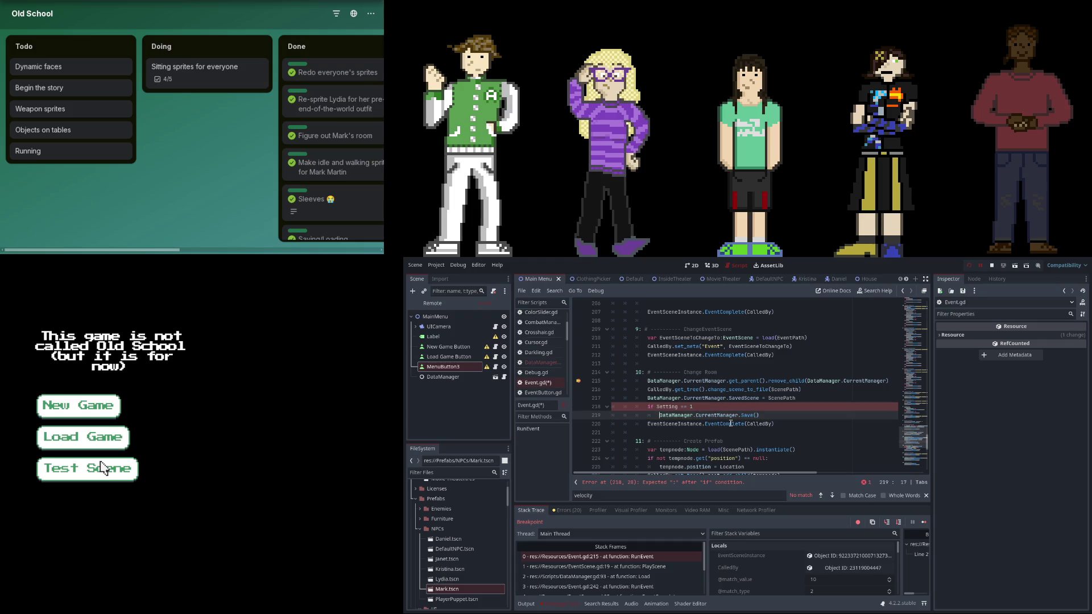
left_click(707, 407)
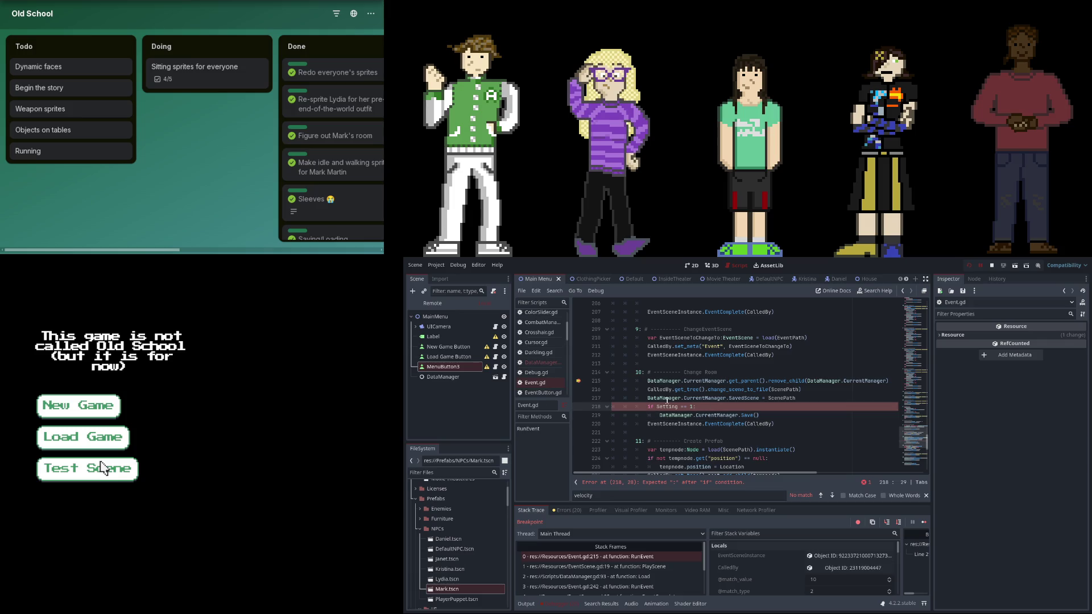
left_click_drag(695, 407, 646, 409)
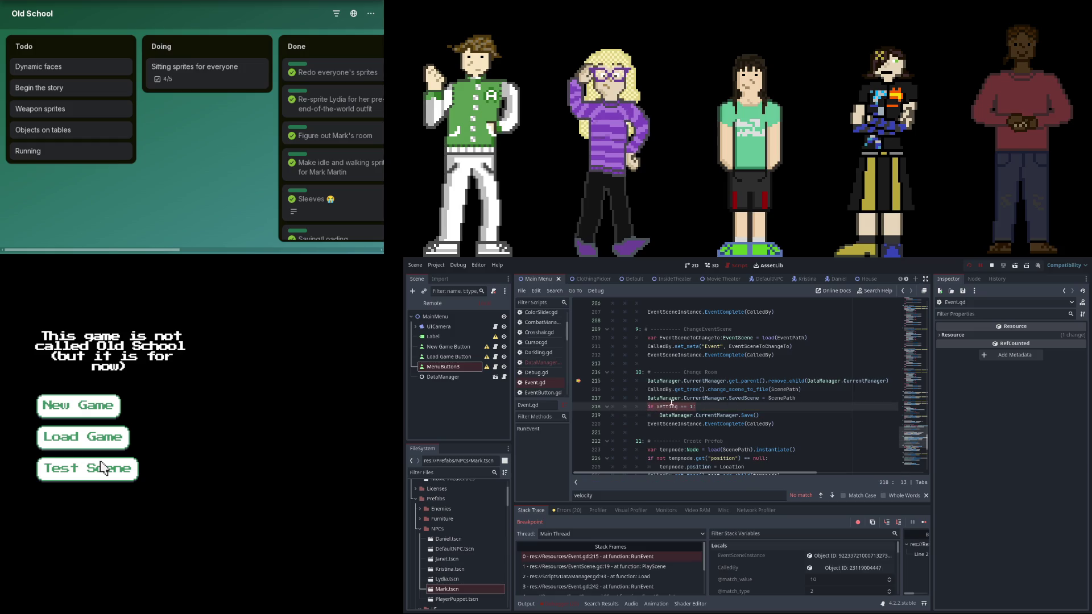
left_click(648, 396)
key("Tab")
- Move the 'if Setting == 1:' condition above the SavedScene line
left_click_drag(648, 406, 697, 406)
key("ctrl+c")
key("BackSpace")
key("alt+Up")
key("Tab")
key("ctrl+v")
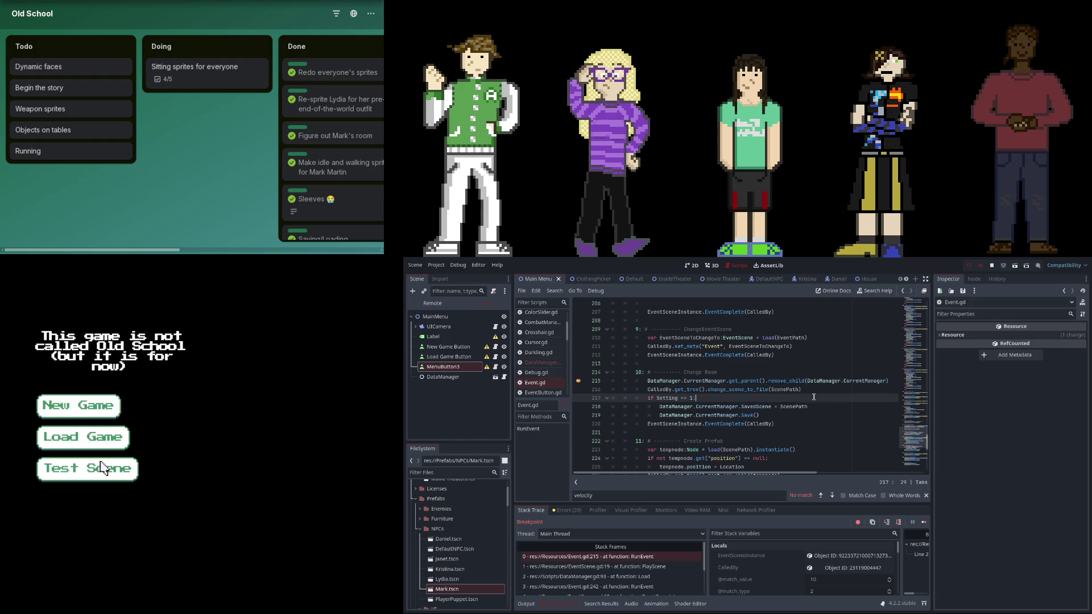
- Resume the game with F12 and add a breakpoint on DataManager.gd line 85
left_click(967, 265)
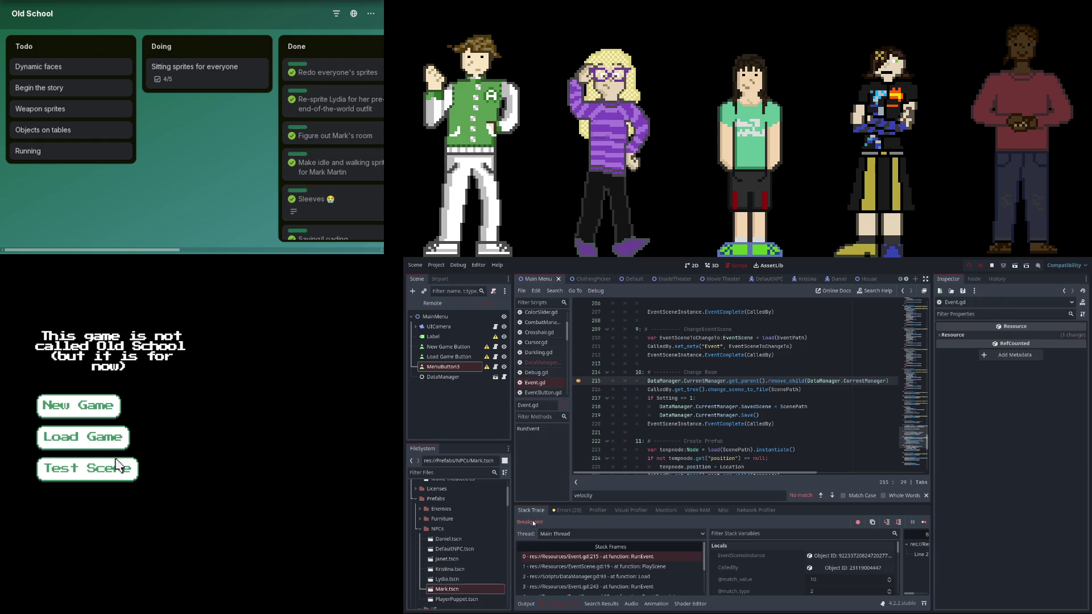
key("F12")
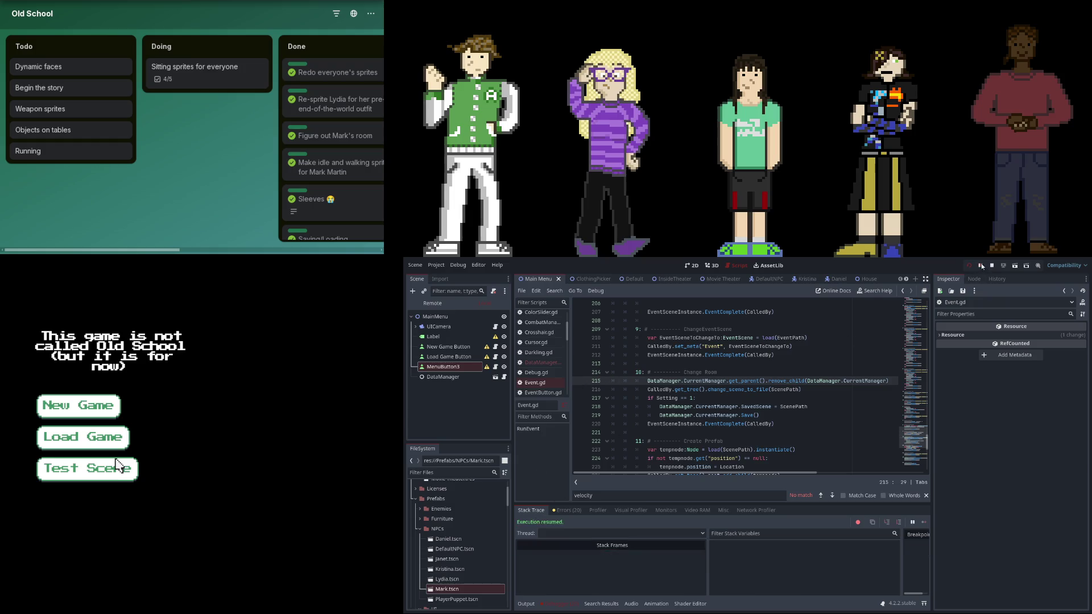
left_click(554, 364)
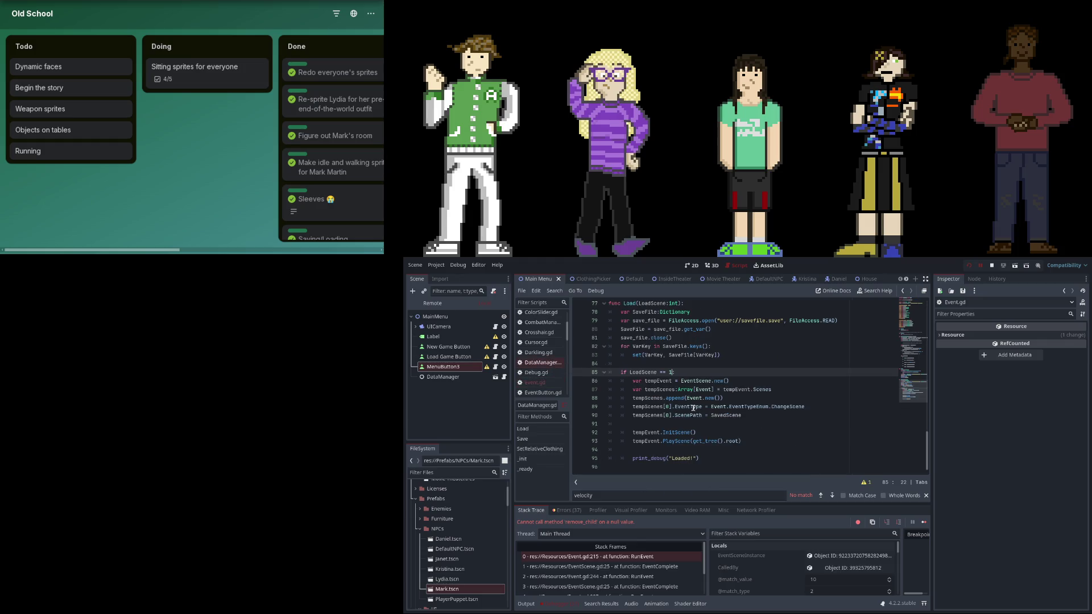
left_click(579, 372)
- Inspect MenuButton3's third Scenes event: Change Scene with Setting True to Main House
left_click(443, 367)
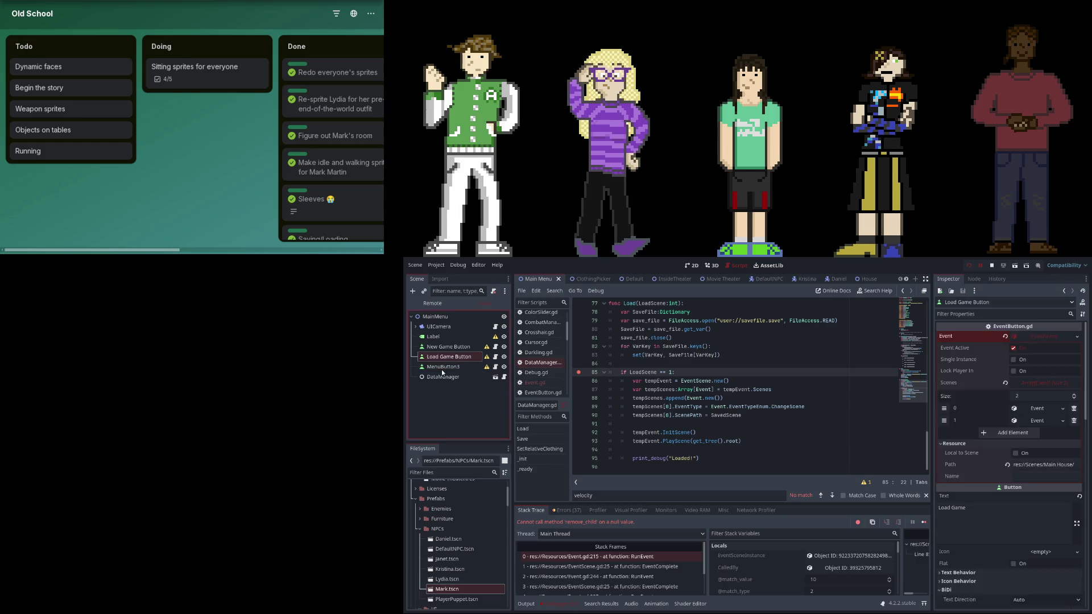
scroll(1042, 397, "down", 5)
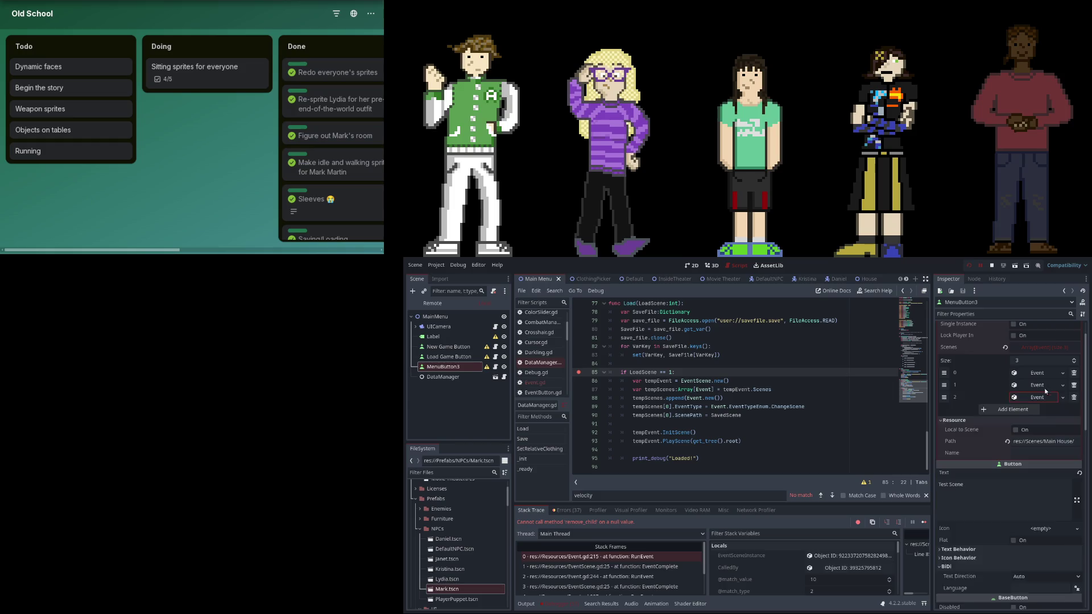
scroll(1008, 499, "down", 5)
left_click(1037, 413)
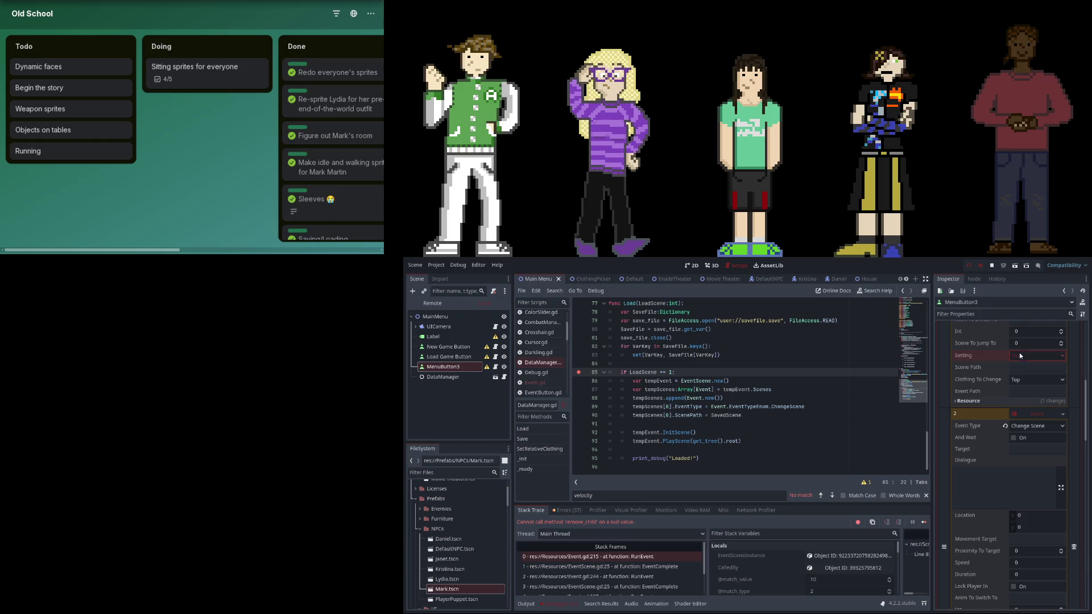
scroll(1023, 483, "down", 5)
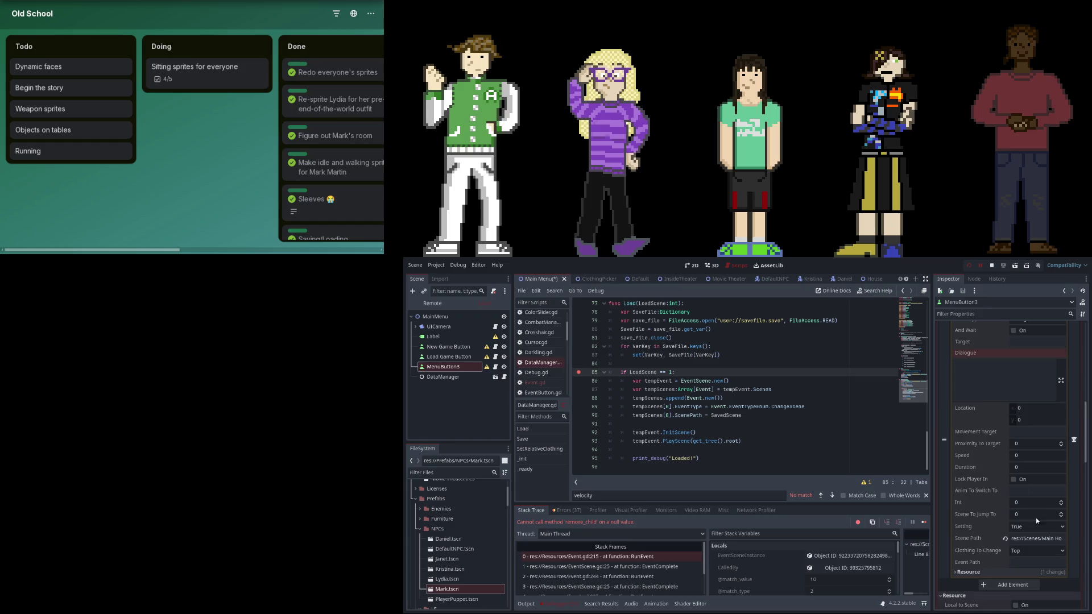
scroll(1020, 530, "up", 3)
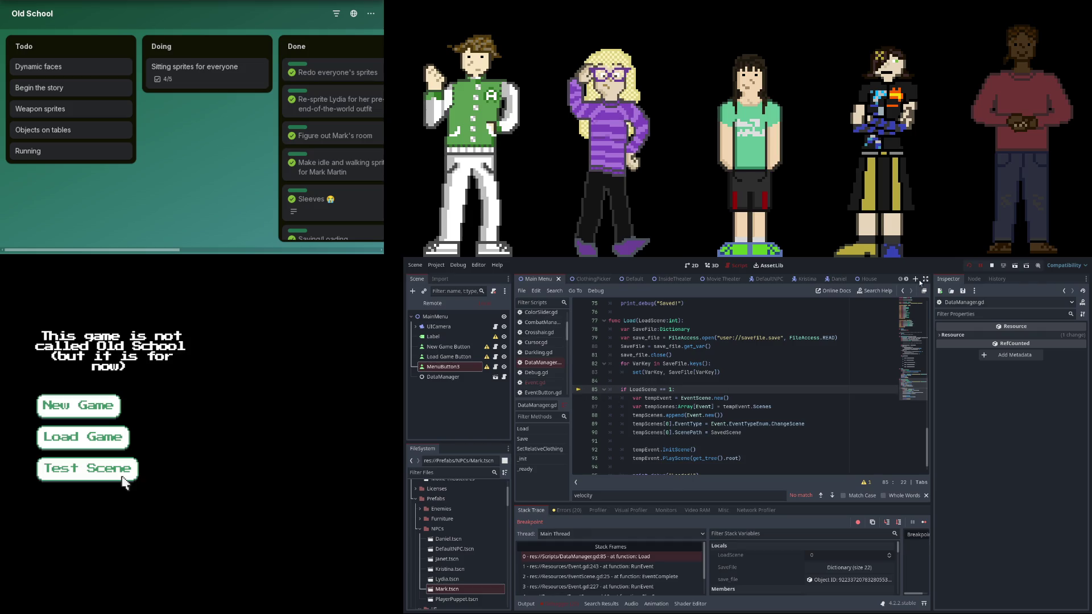
- Resume execution past the breakpoint and reselect MenuButton3 in the scene tree
left_click(981, 267)
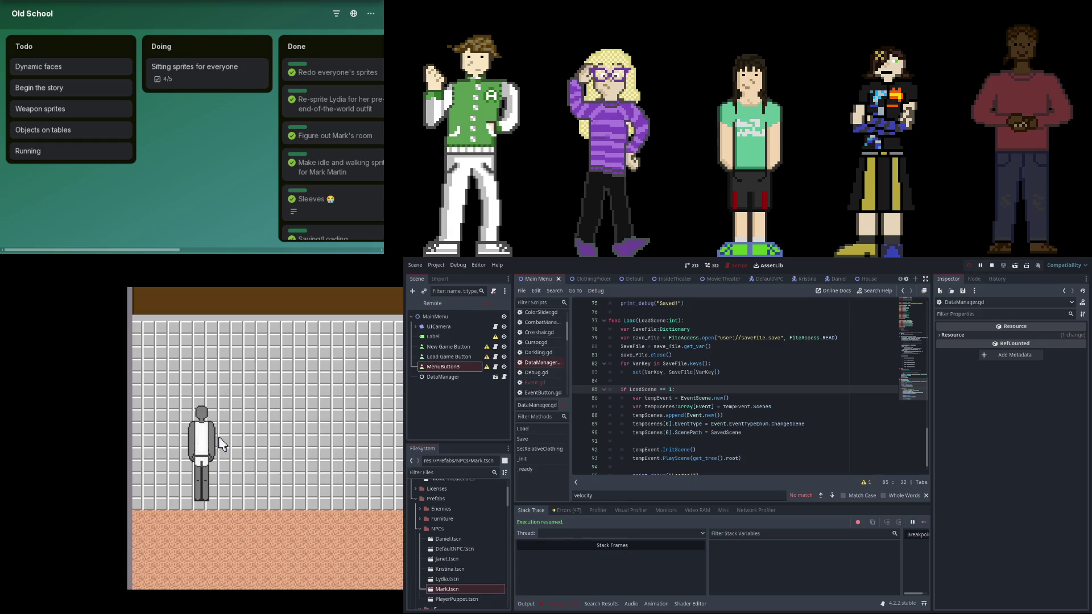
left_click(446, 318)
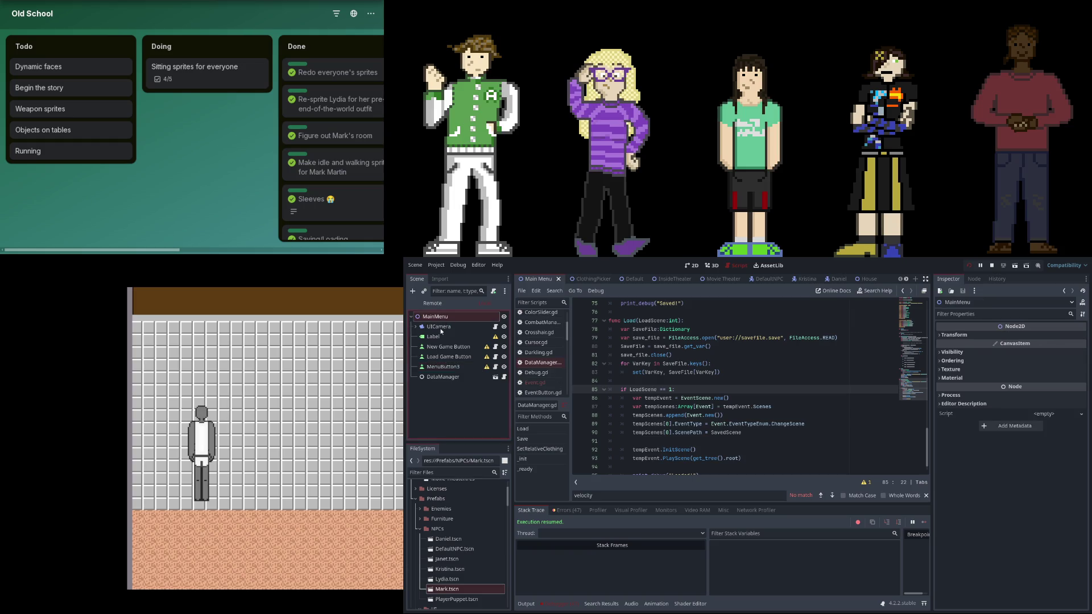
left_click(476, 367)
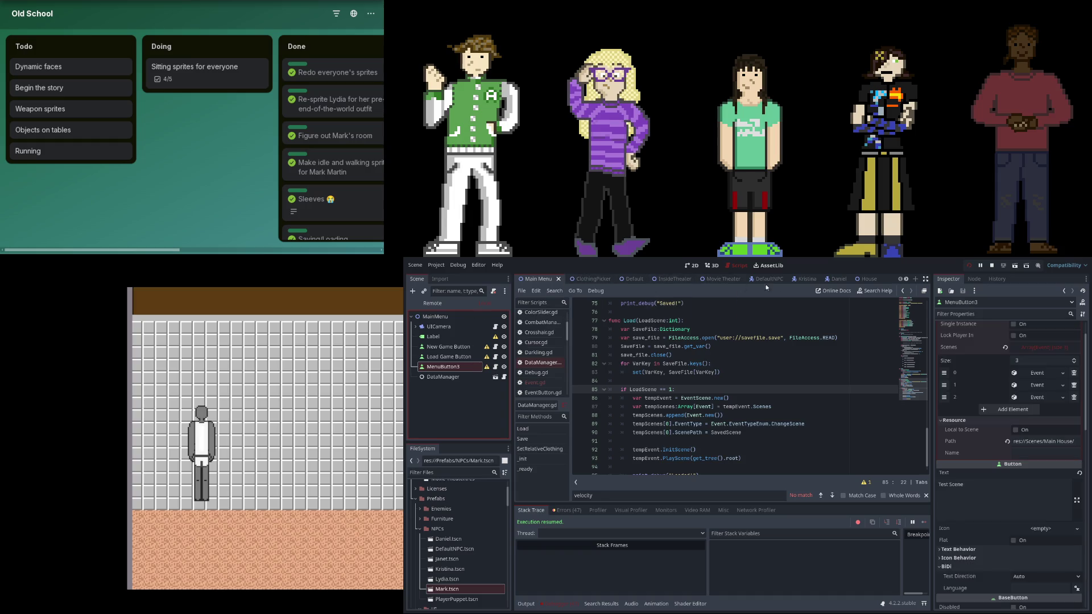
- Open Player.tscn from the Prefabs folder in the FileSystem dock
mouse_move(839, 280)
scroll(844, 280, "down", 2)
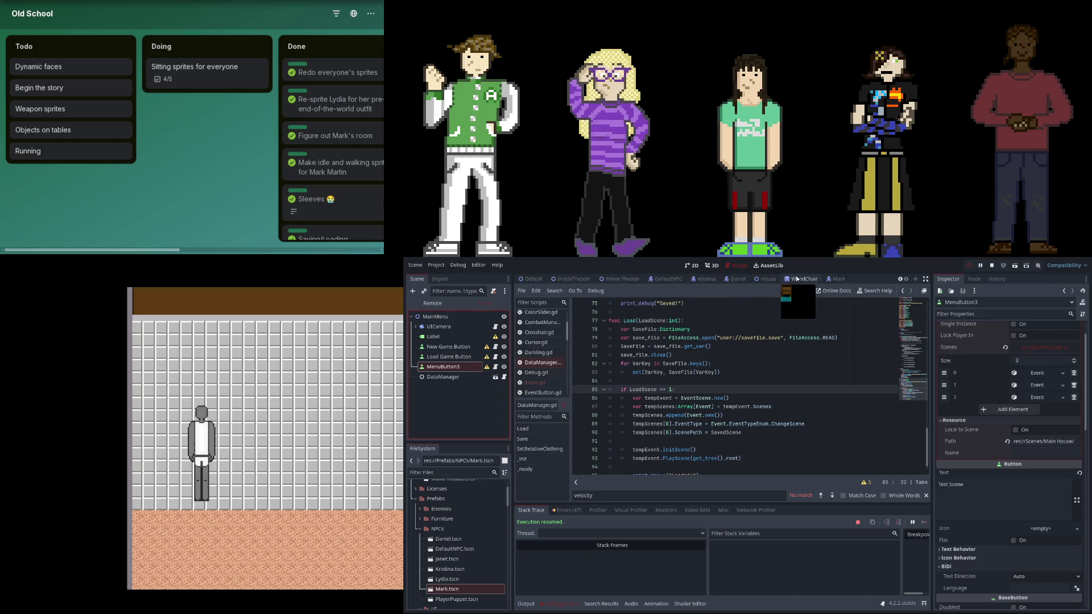
scroll(462, 529, "down", 2)
scroll(462, 529, "down", 4)
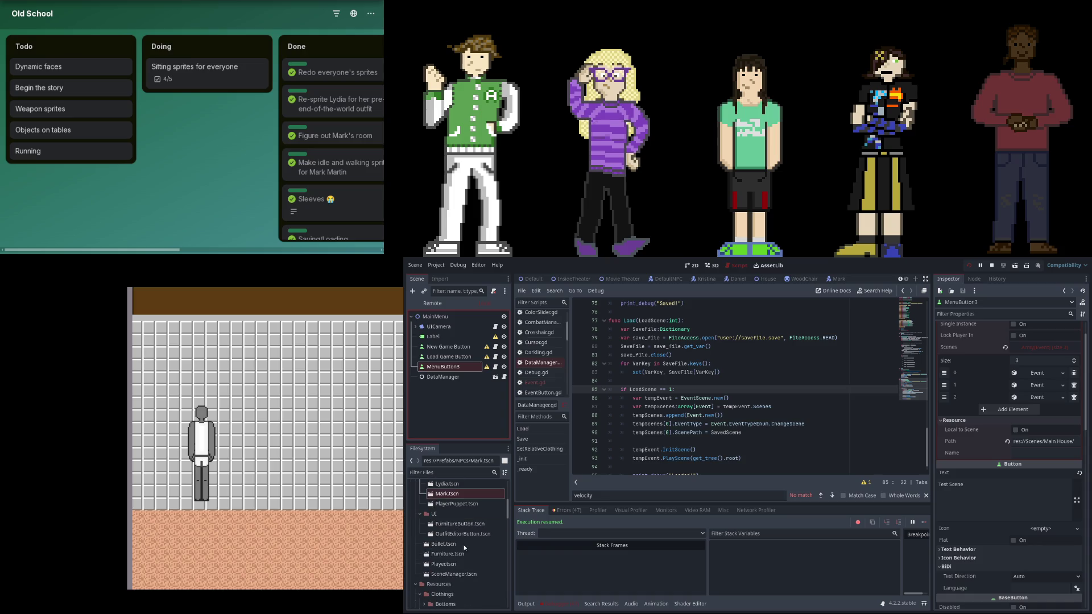
left_click(449, 563)
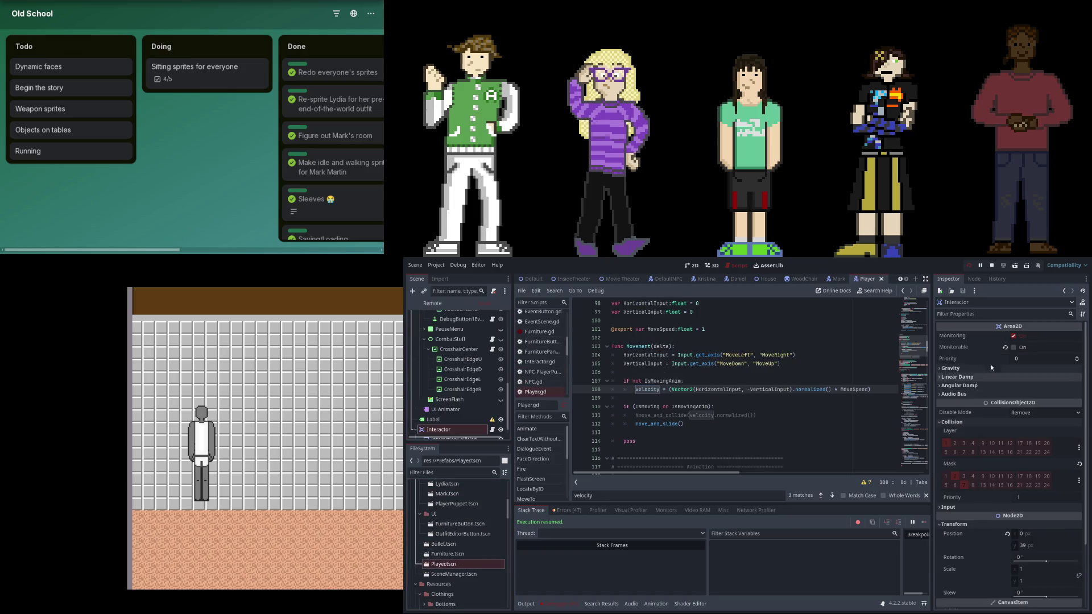
- Set the Player root node's Move Speed to 50
scroll(472, 341, "up", 10)
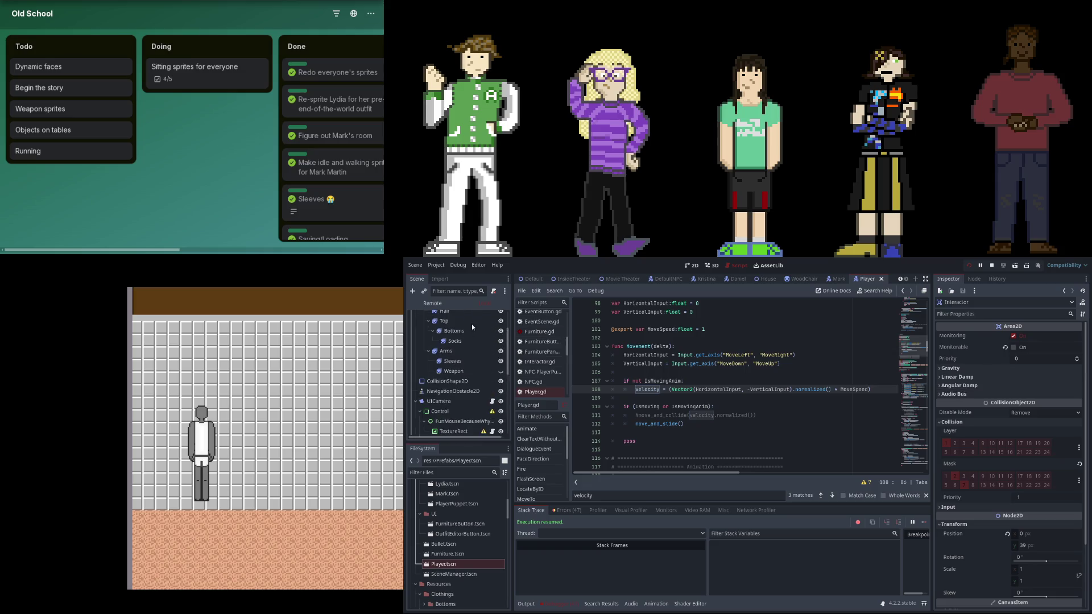
left_click(468, 317)
left_click(1036, 408)
type("50")
key("Return")
- Walk the player right and down in the running game to test the speed
left_click(297, 437)
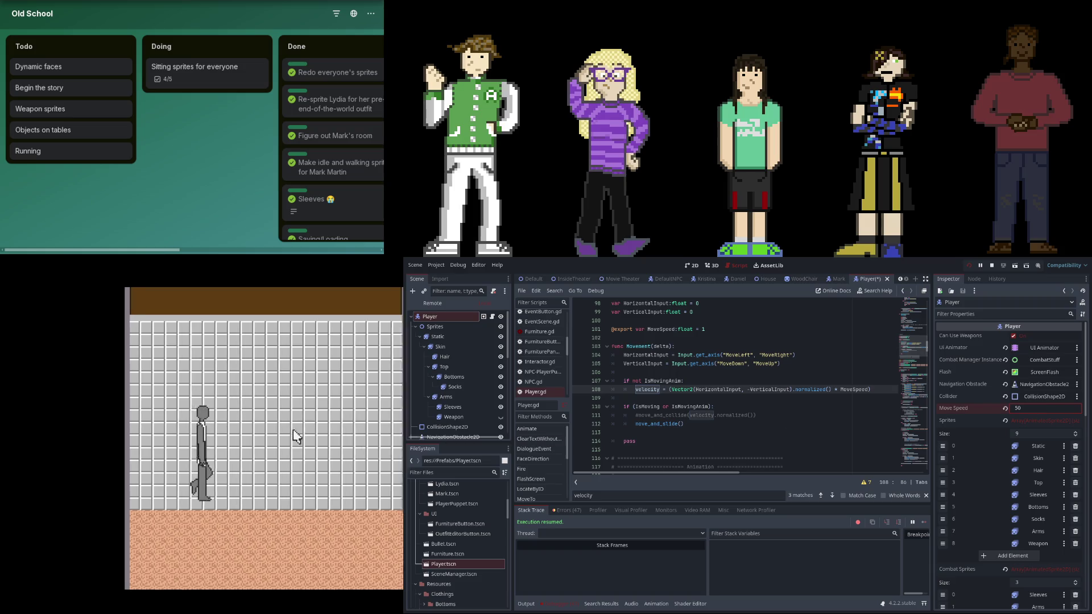
key("Right")
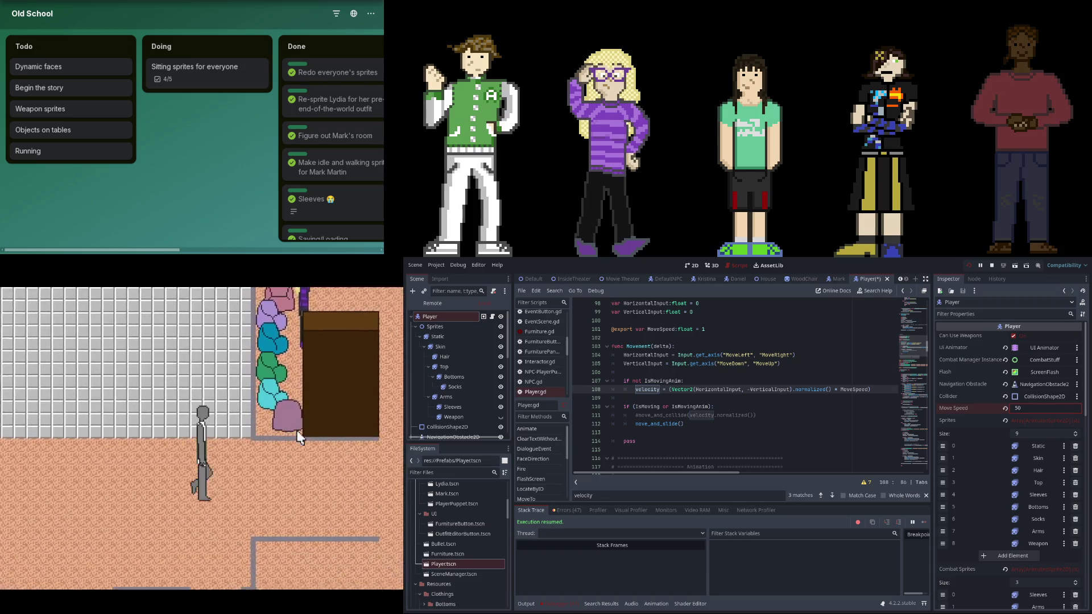
key("Right")
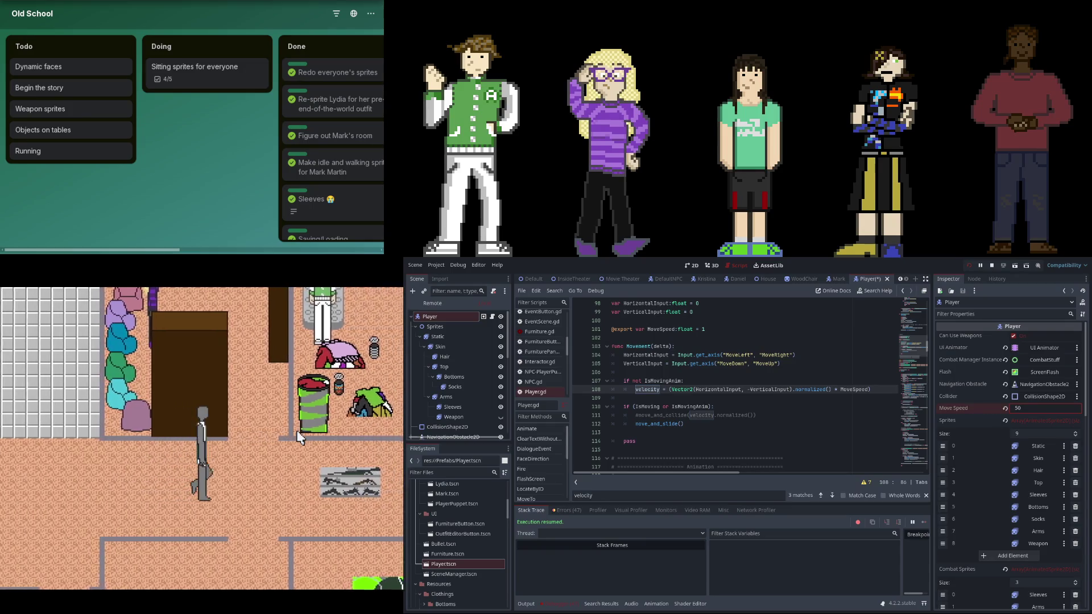
key("Right")
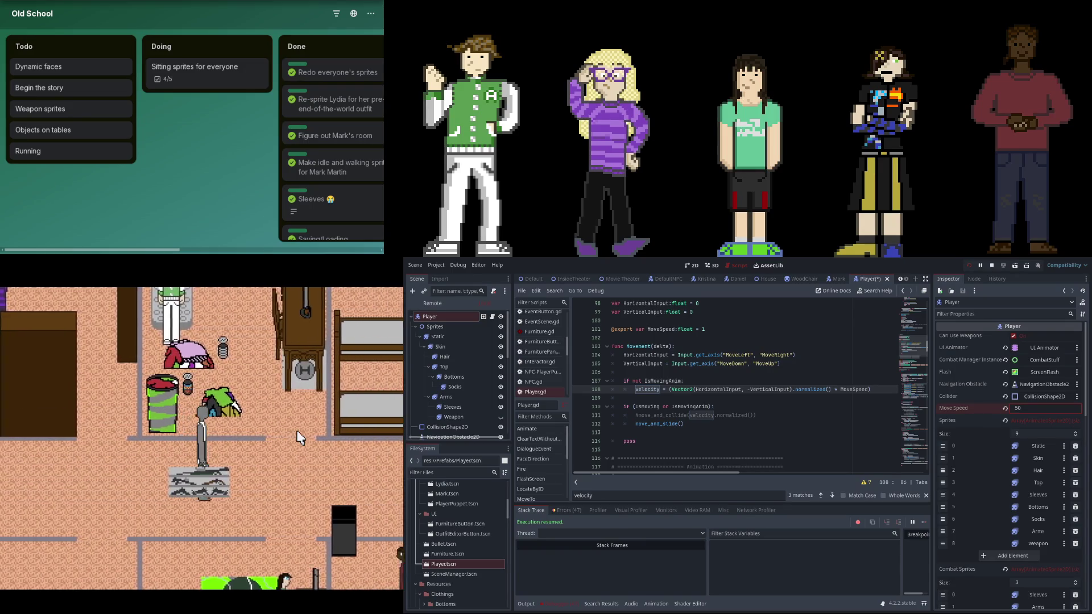
key("Right")
key("Down")
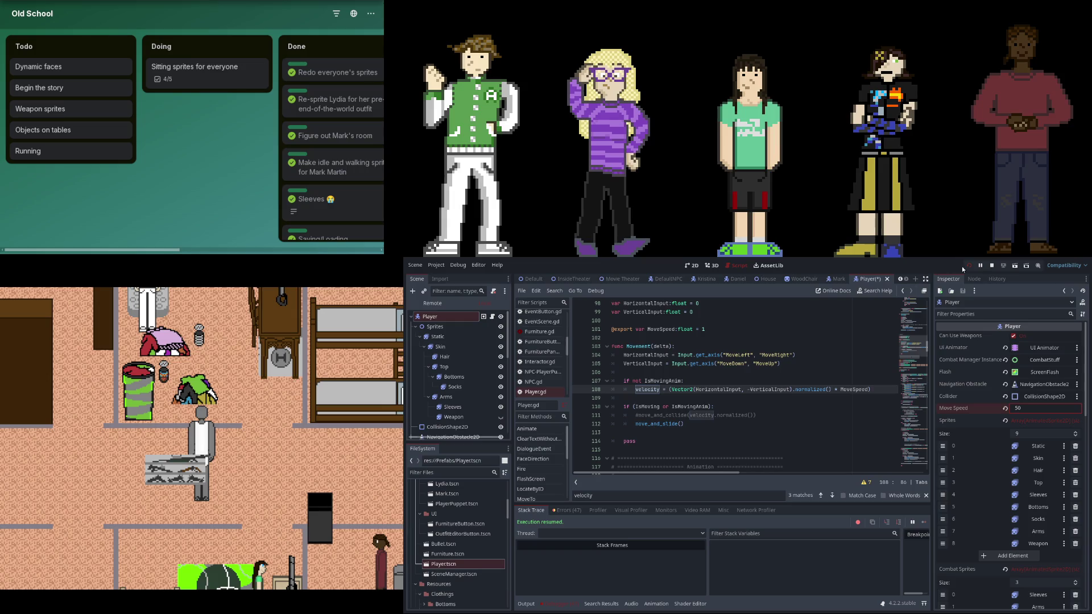
- Save the Player scene and restart the game
left_click(853, 345)
key("ctrl+s")
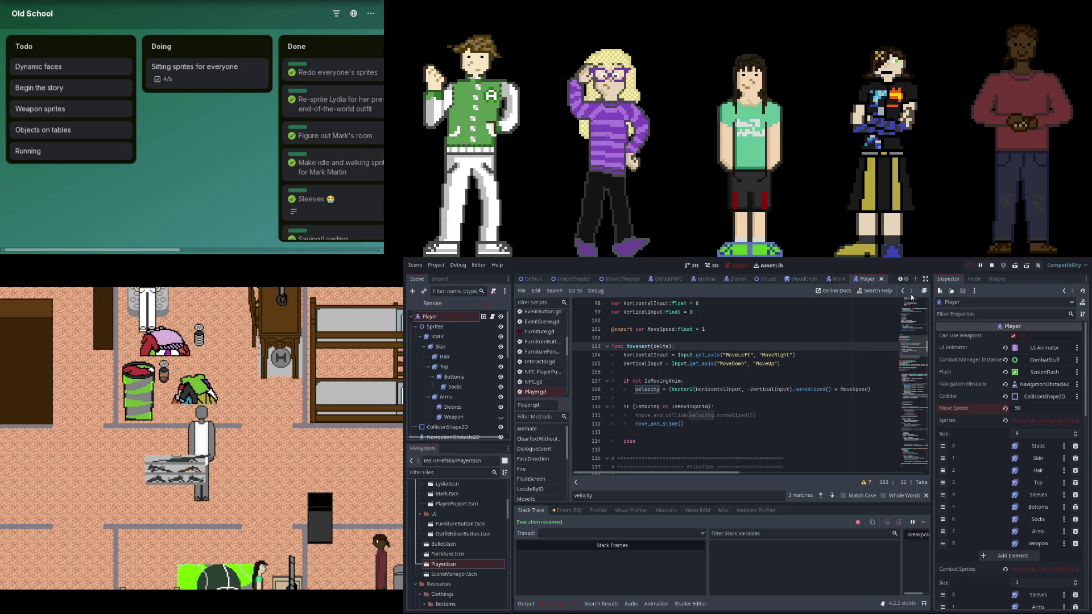
left_click(969, 266)
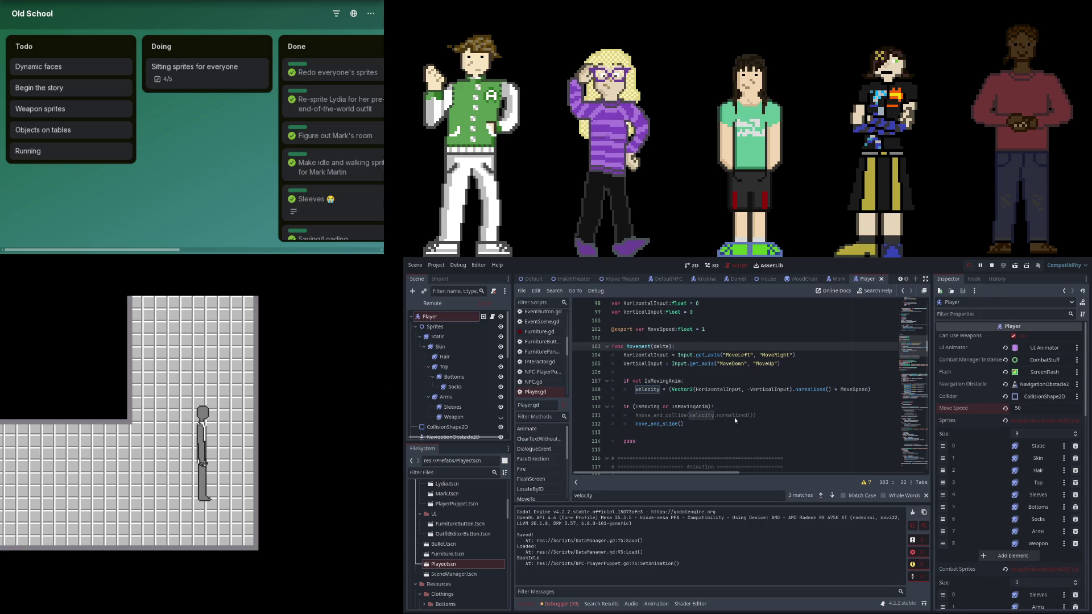
- Open the InsideTheater scene and expand event 24 on page 2 of Scenes
scroll(975, 478, "down", 10)
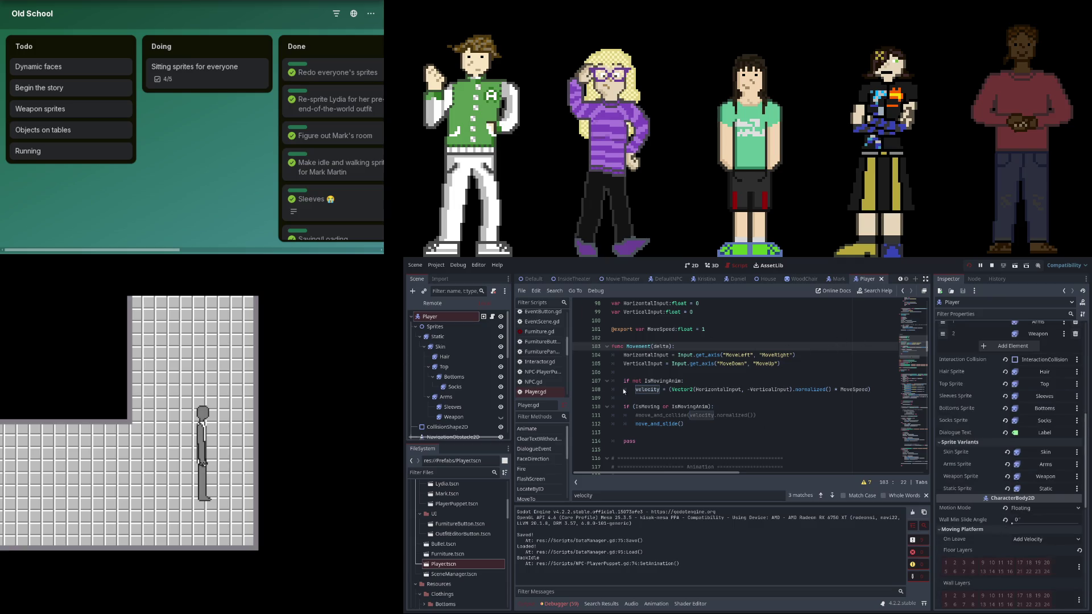
left_click(571, 277)
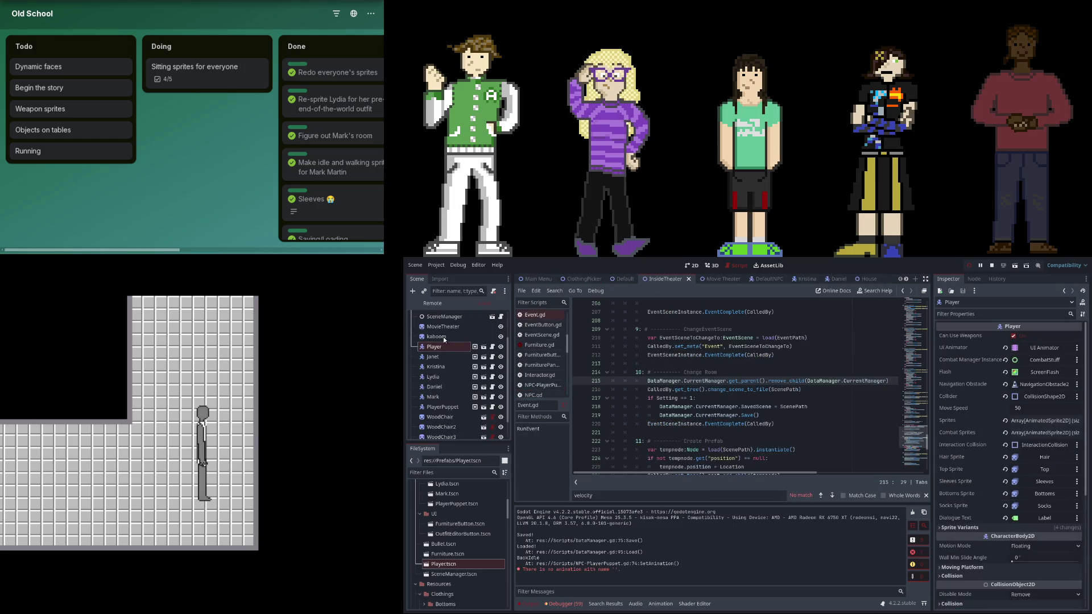
scroll(1012, 455, "down", 5)
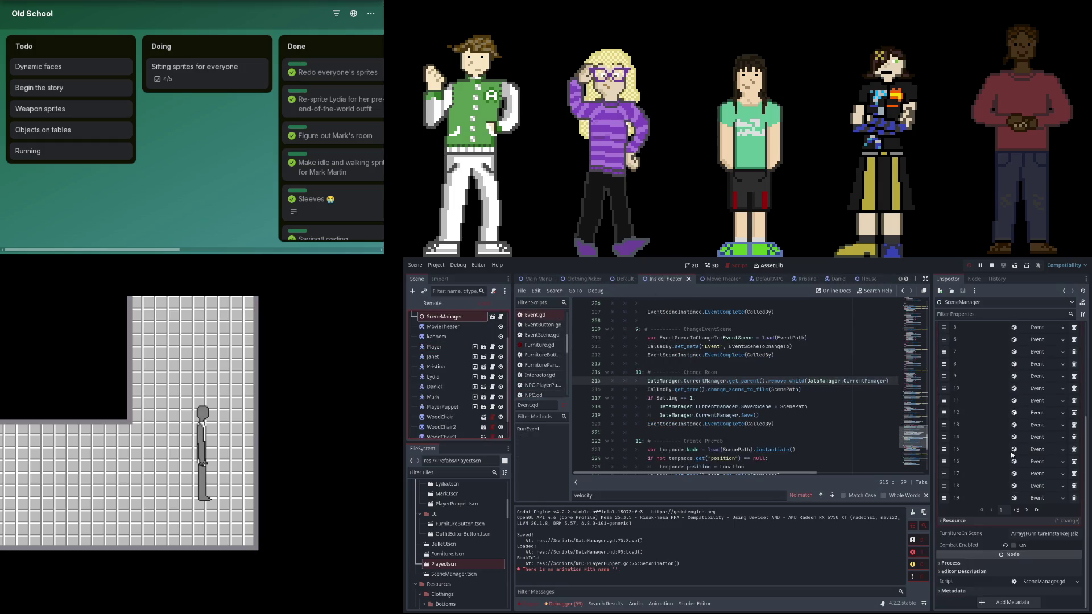
left_click(1027, 509)
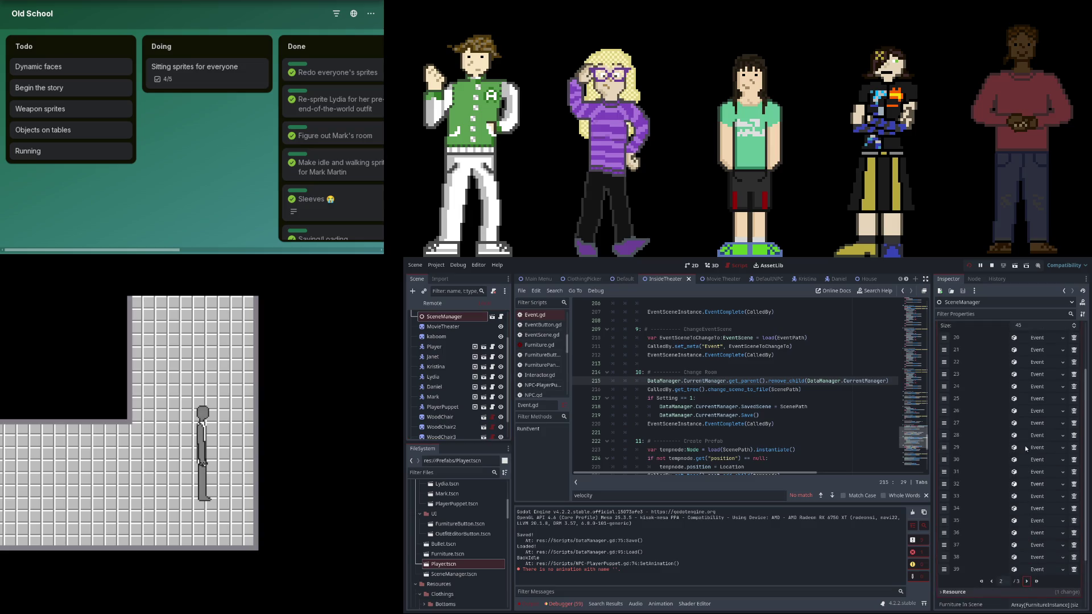
key("Up")
key("Up")
left_click(1031, 463)
left_click(1037, 387)
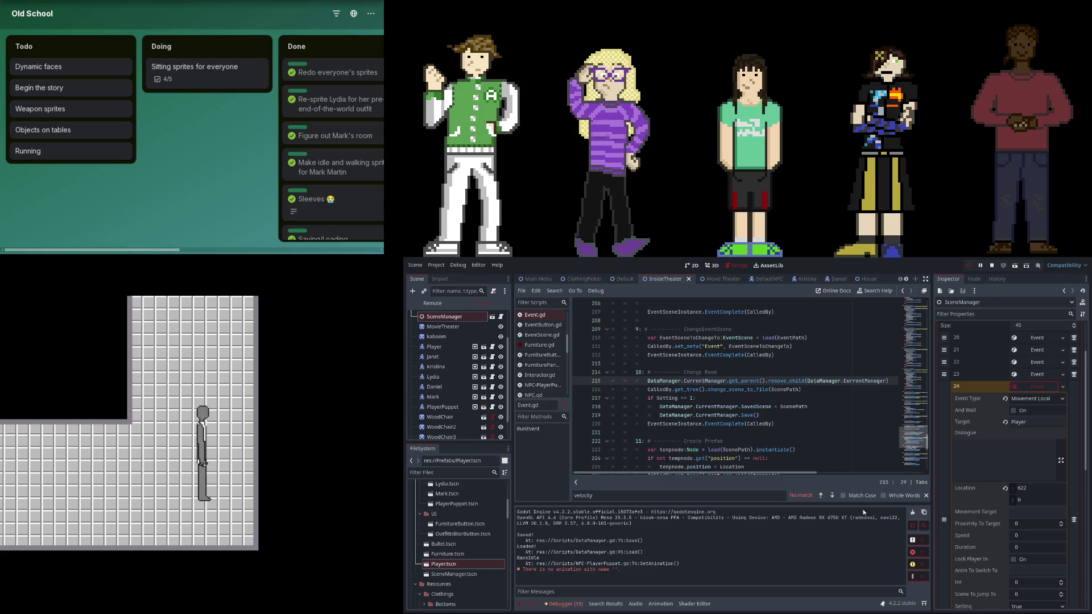
- Set event 24's Speed to 24, save the scene and stop the game
scroll(1030, 514, "down", 2)
left_click(1029, 500)
type("24")
key("Return")
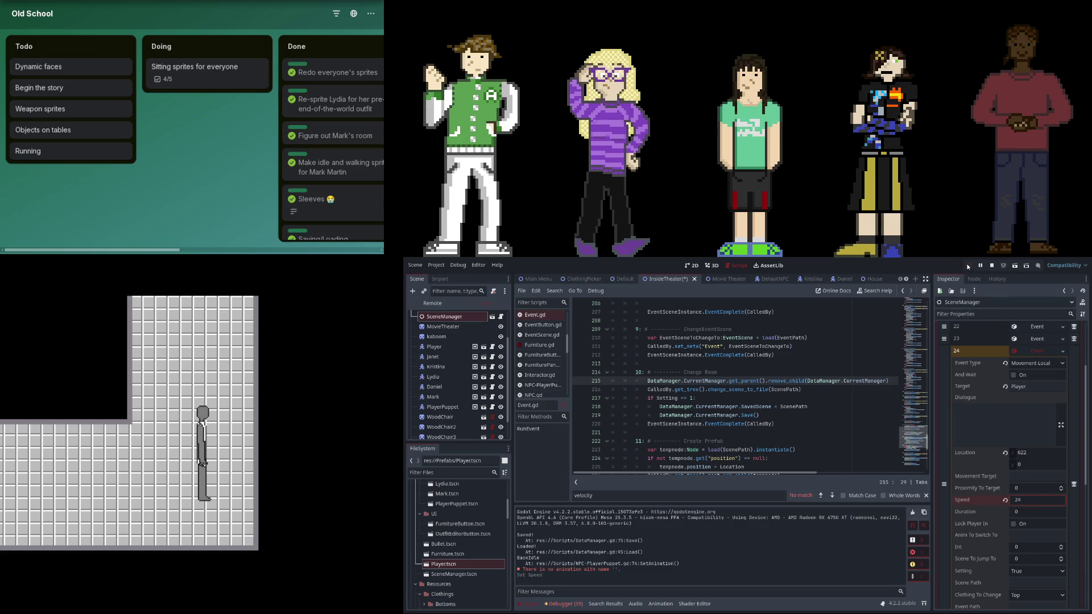
left_click(783, 362)
key("ctrl+s")
key("F8")
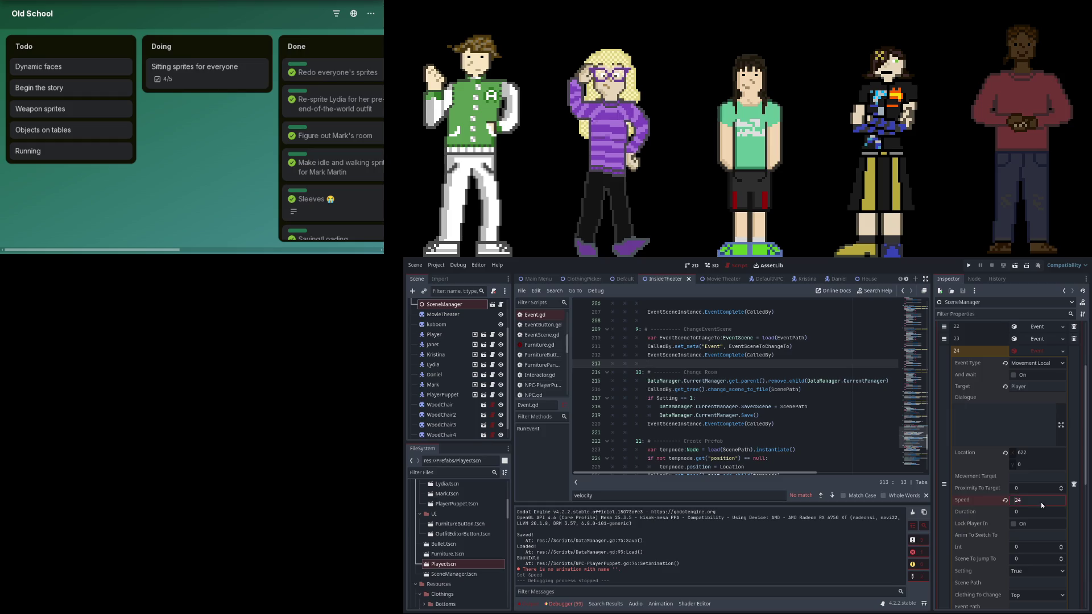
- Change event 24's Speed to 23.9, save, and relaunch the game
type("9")
key("Return")
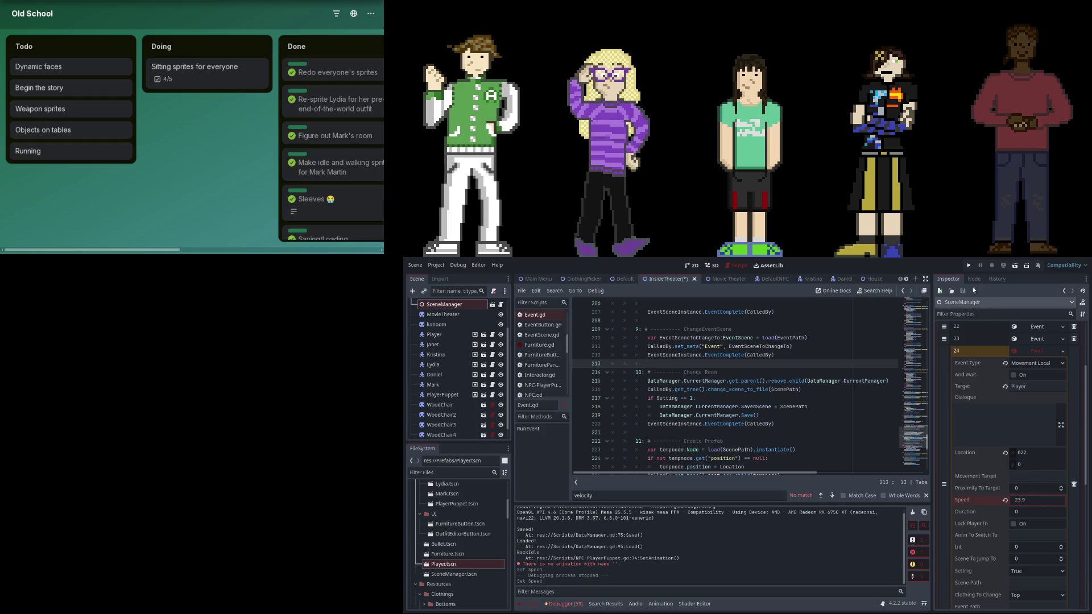
key("ctrl+s")
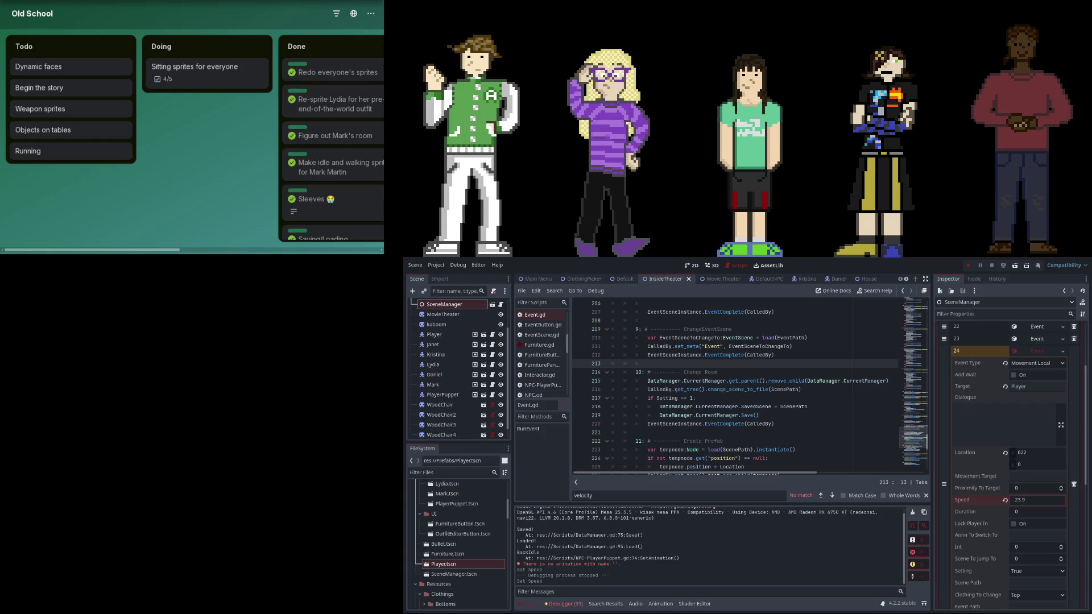
key("F5")
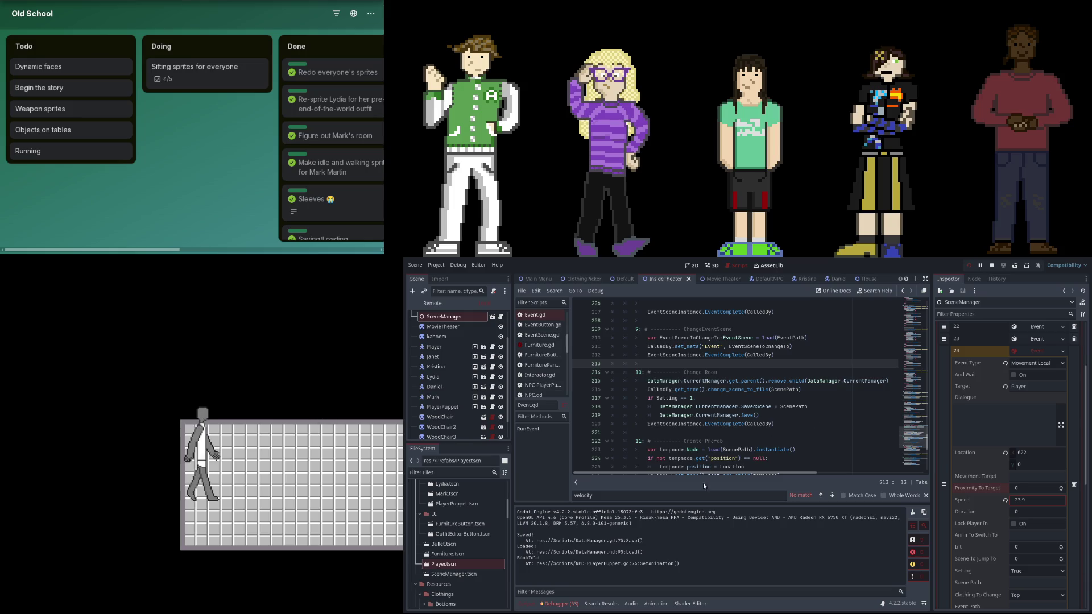
- Switch from Event.gd to Player.gd and scroll down to the MoveTo function near line 349
left_click(765, 416)
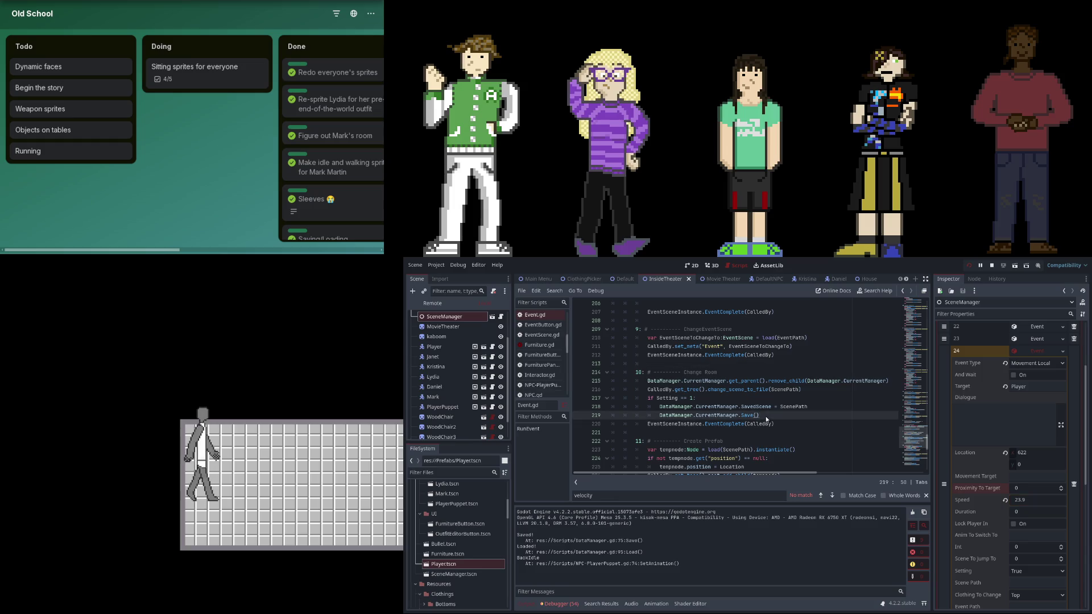
scroll(542, 344, "up", 1)
scroll(542, 344, "up", 2)
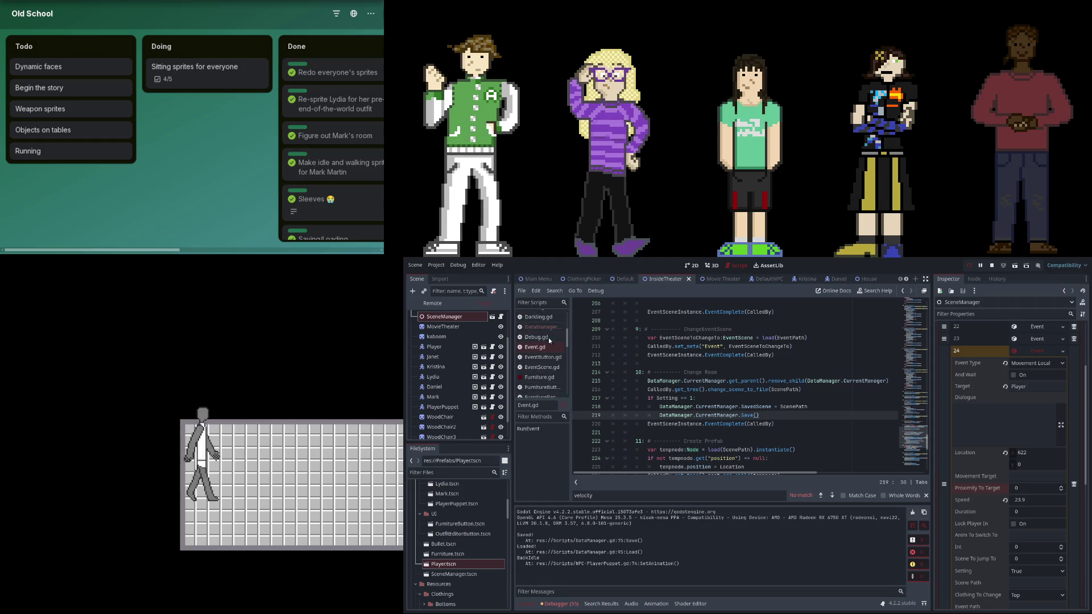
scroll(549, 366, "down", 4)
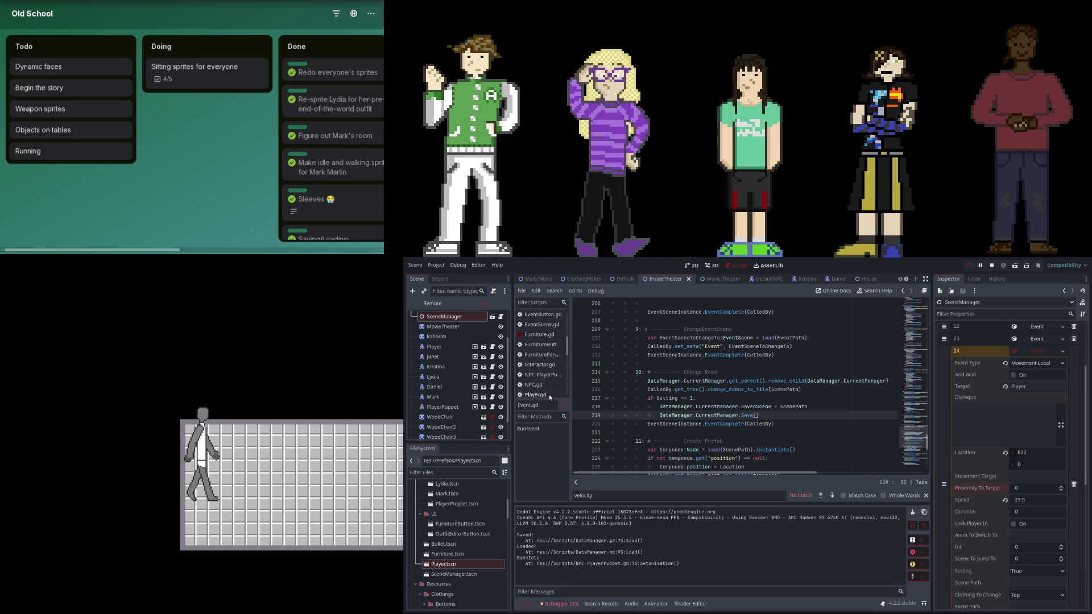
left_click(548, 394)
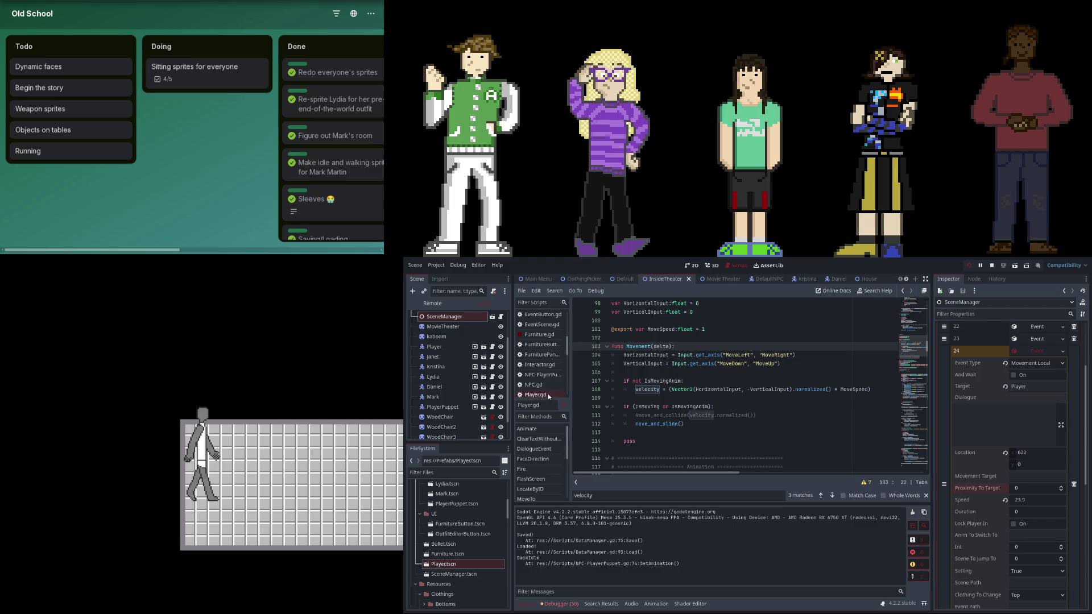
scroll(697, 388, "down", 3)
left_click(697, 389)
scroll(697, 389, "down", 4)
left_click_drag(916, 364, 914, 452)
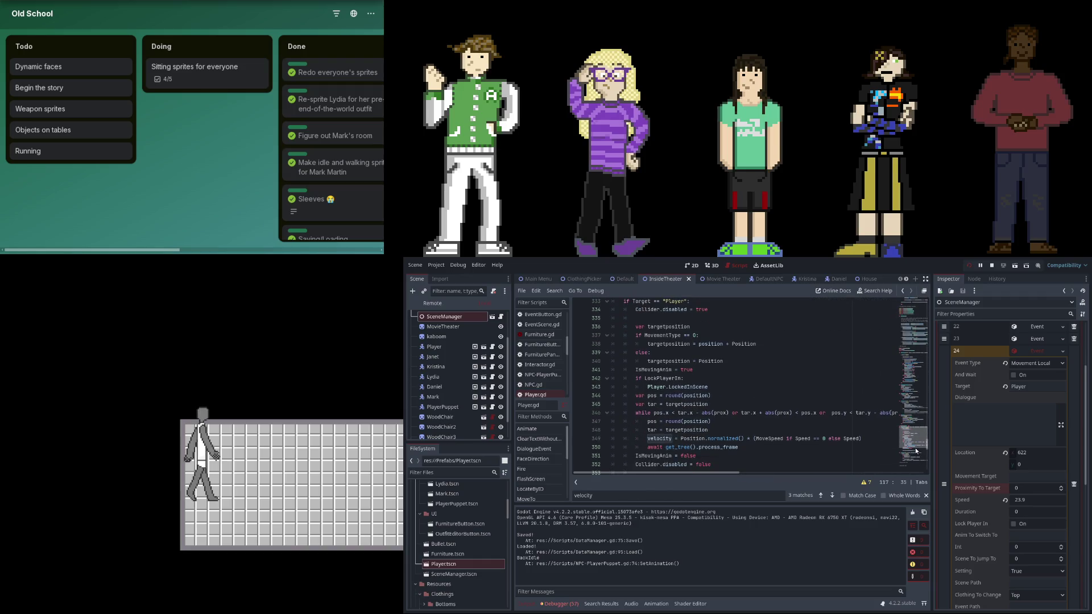
- Inspect the running Player's live properties in the Remote tree under MovieTheater, showing Move Speed 50
double_click(765, 438)
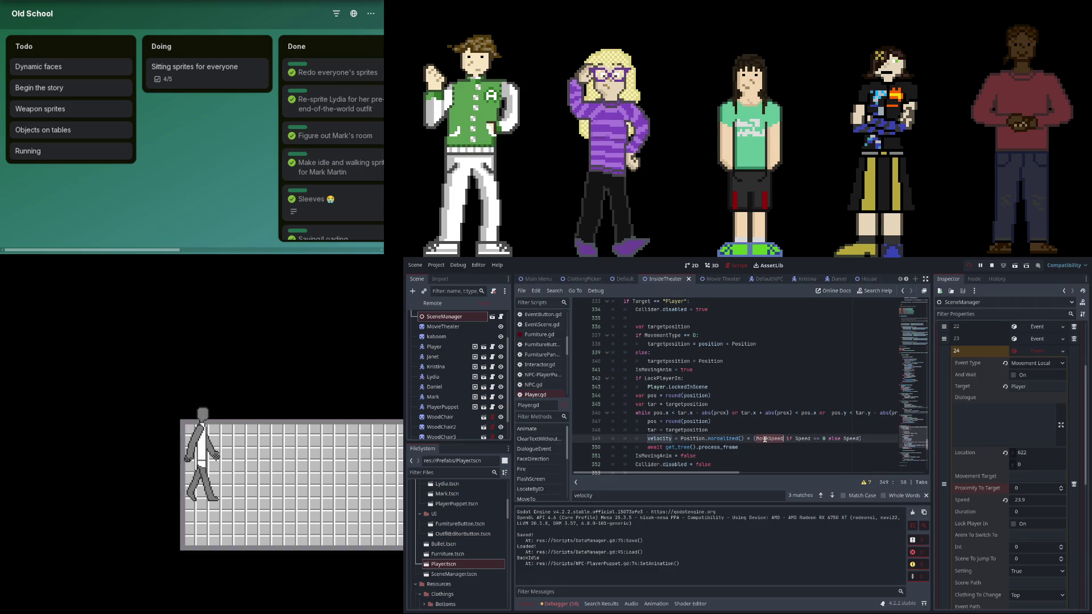
left_click(437, 303)
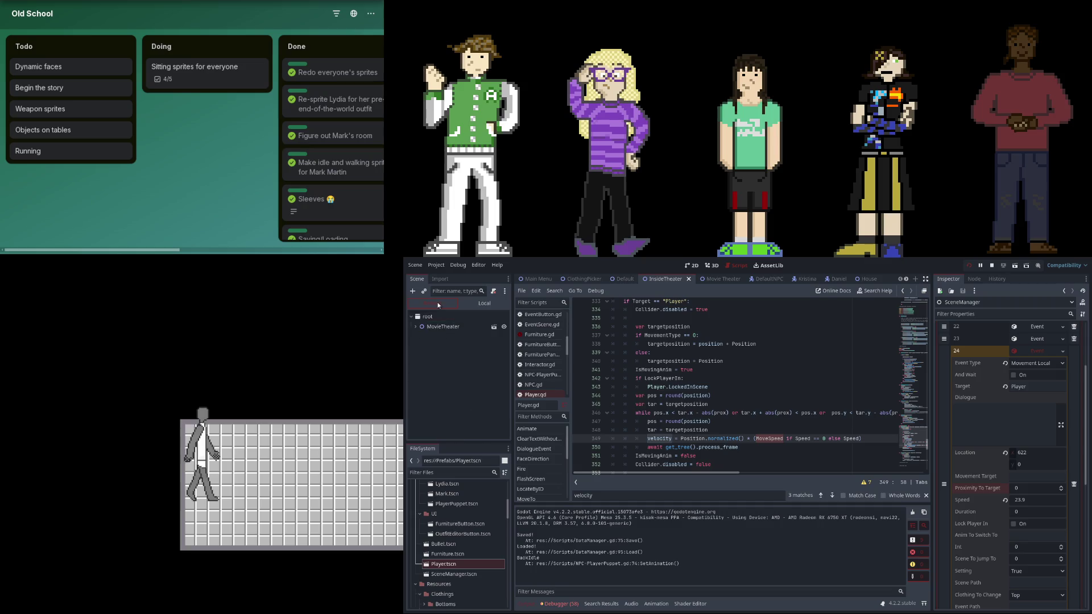
left_click(415, 326)
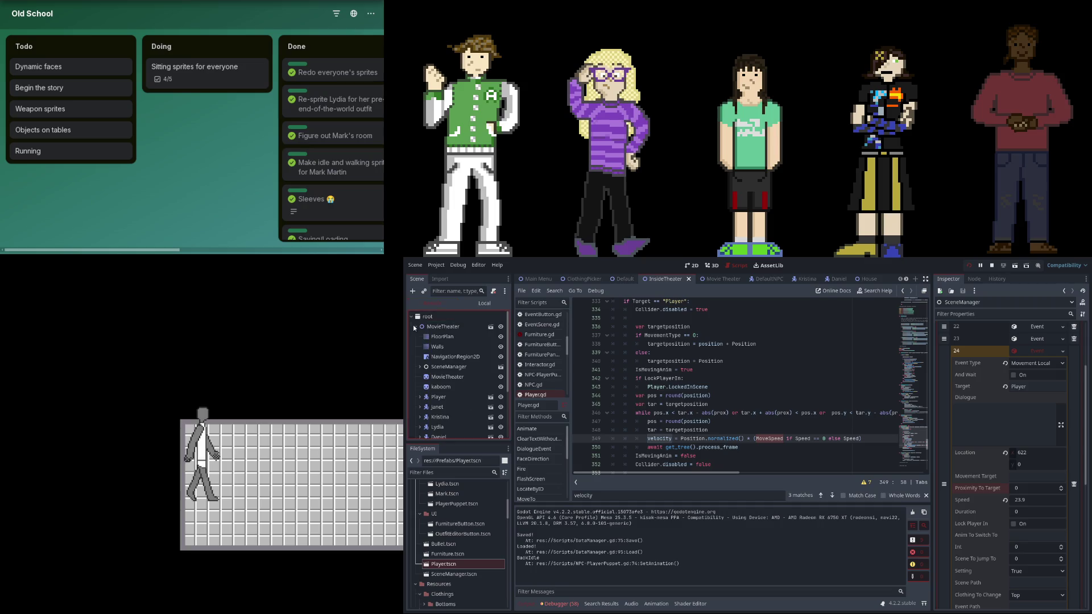
left_click(439, 396)
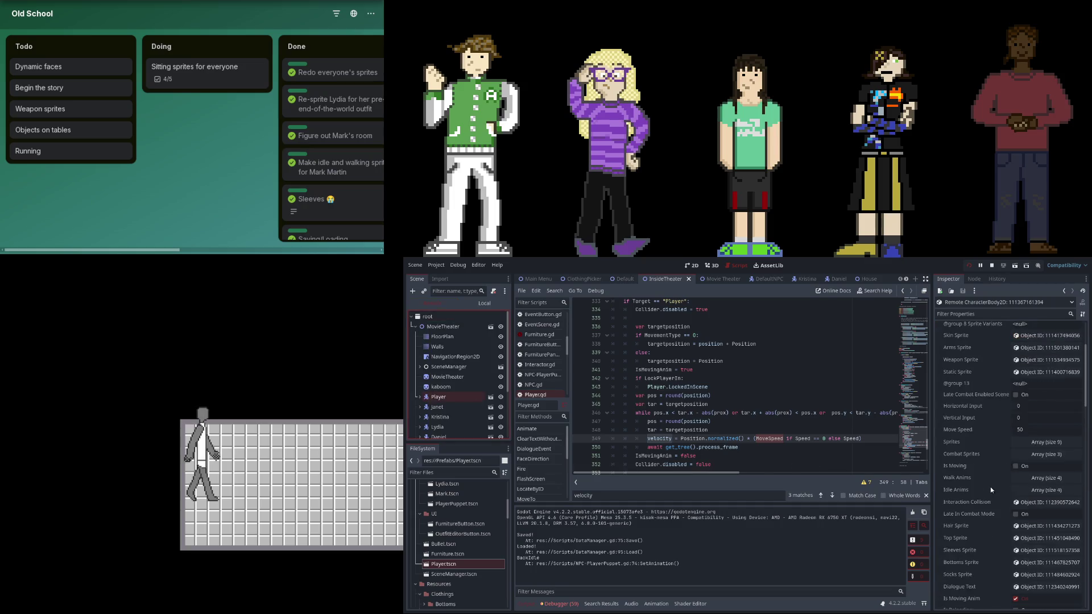
scroll(990, 490, "down", 3)
scroll(990, 487, "up", 5)
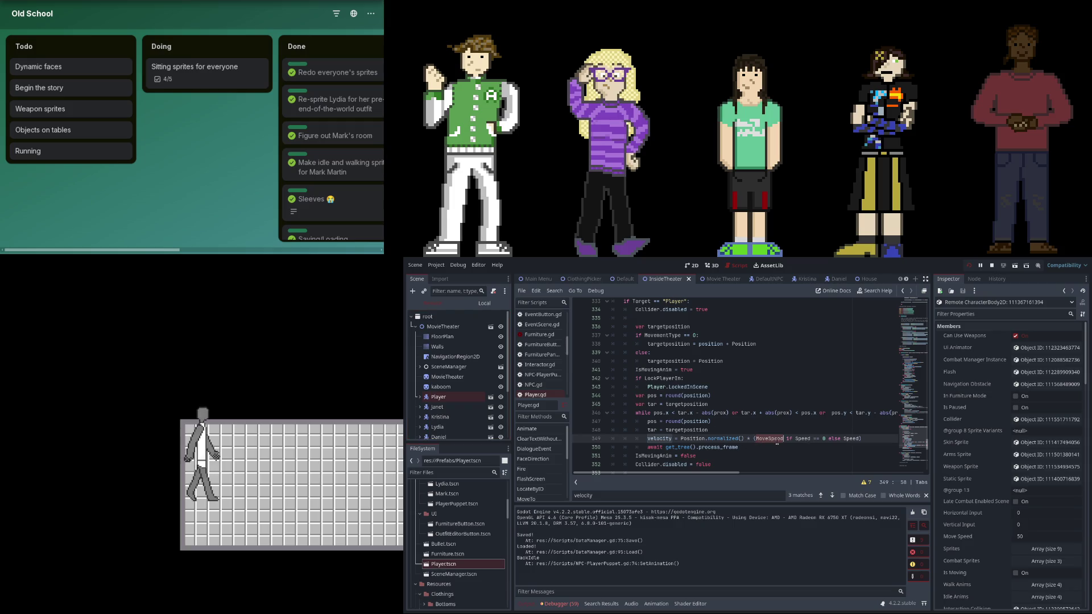
- Highlight normalized and MoveSpeed in the velocity calculation and scroll up to func Movement(delta)
double_click(715, 439)
double_click(765, 439)
left_click_drag(916, 436, 925, 353)
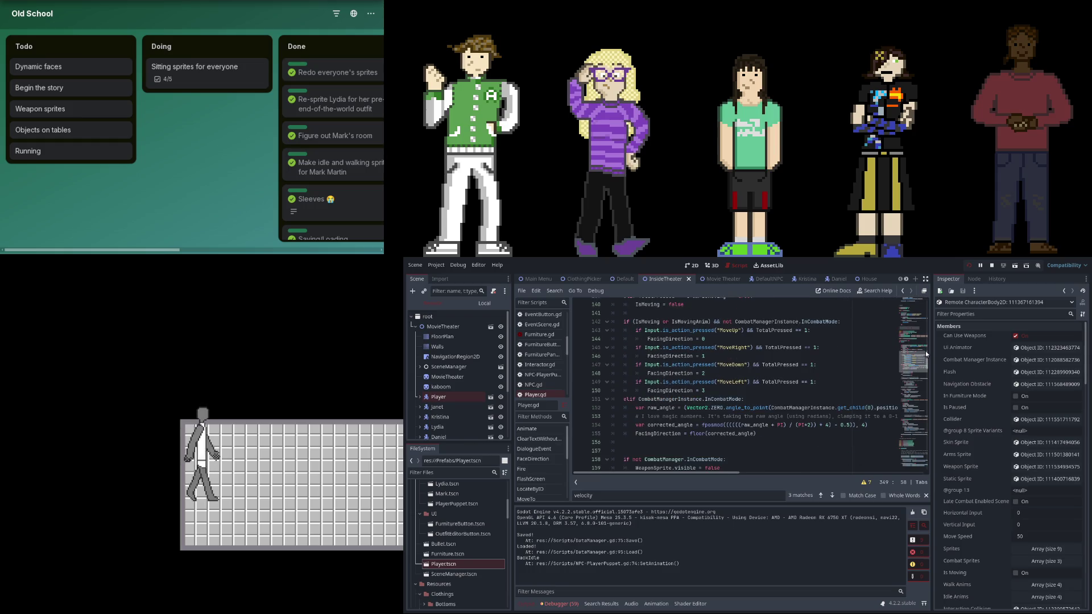
left_click_drag(925, 353, 931, 334)
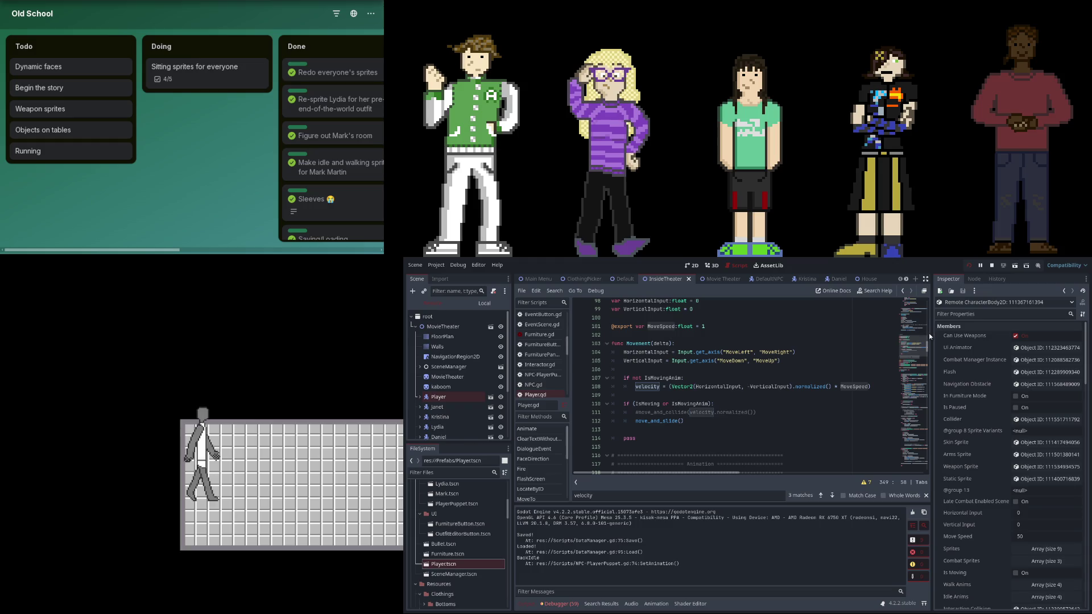
- Search the script for MoveSpeed from its use on line 108
double_click(848, 385)
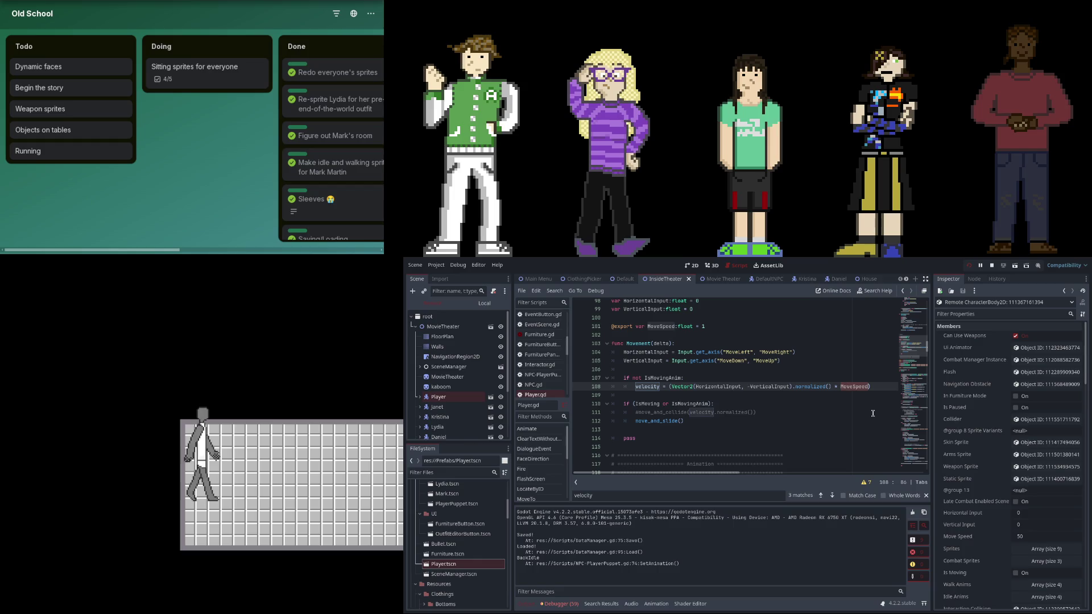
key("ctrl+f")
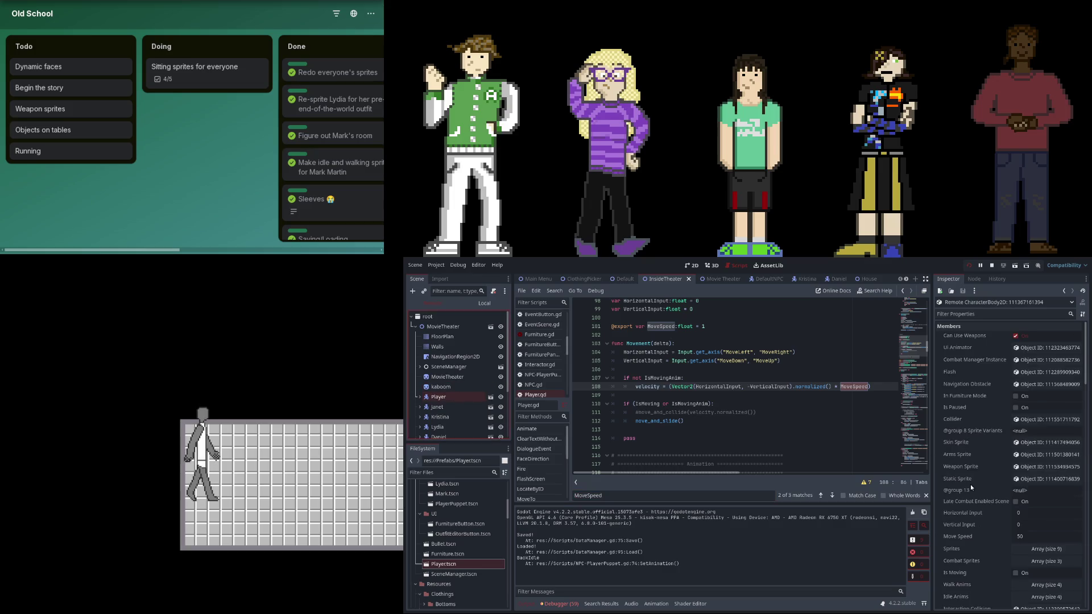
scroll(1005, 486, "down", 5)
scroll(1006, 485, "down", 5)
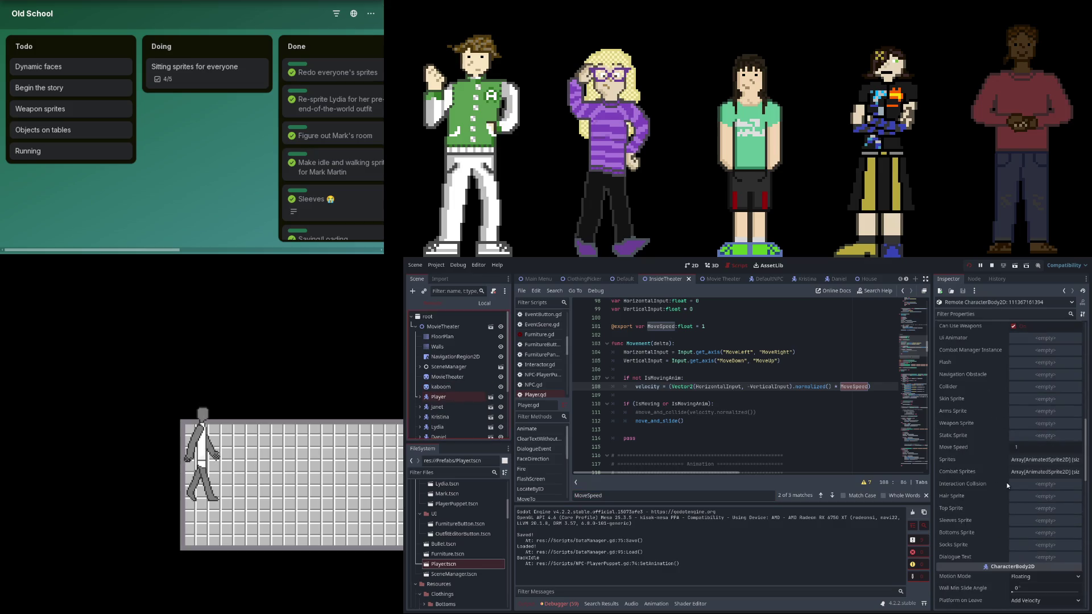
scroll(961, 423, "up", 5)
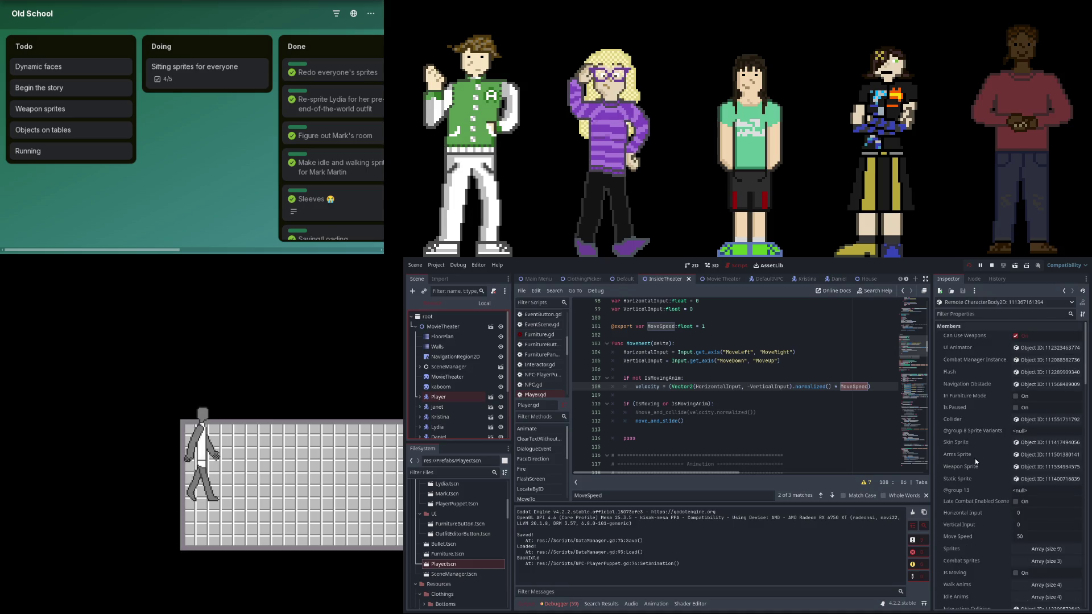
scroll(728, 448, "down", 2)
- Set a breakpoint on move_and_slide at line 112, move the player, and inspect the paused stack variables
left_click(676, 381)
key("F9")
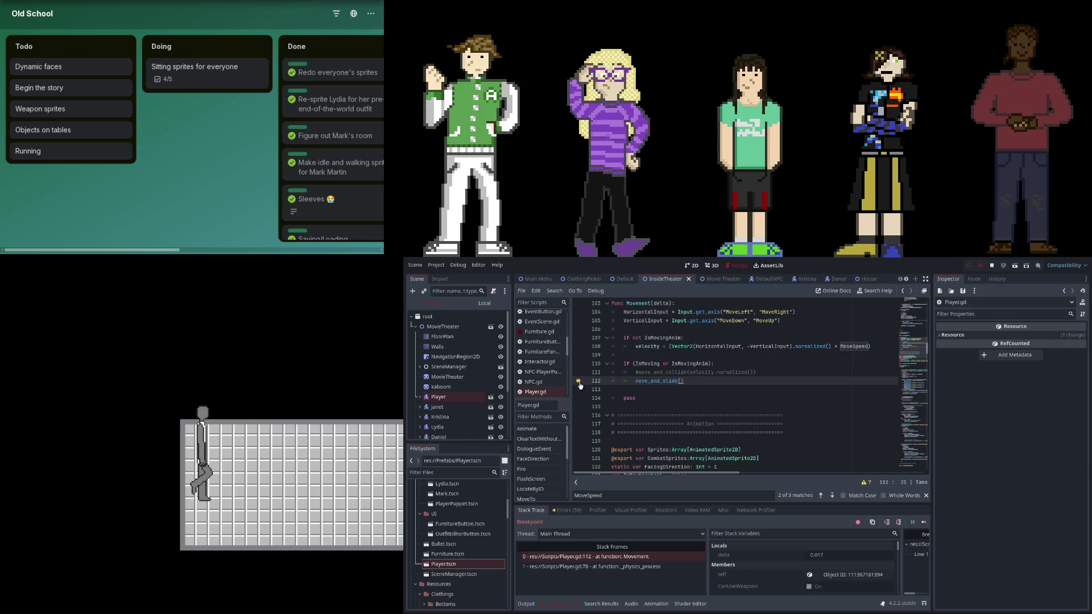
scroll(789, 564, "down", 5)
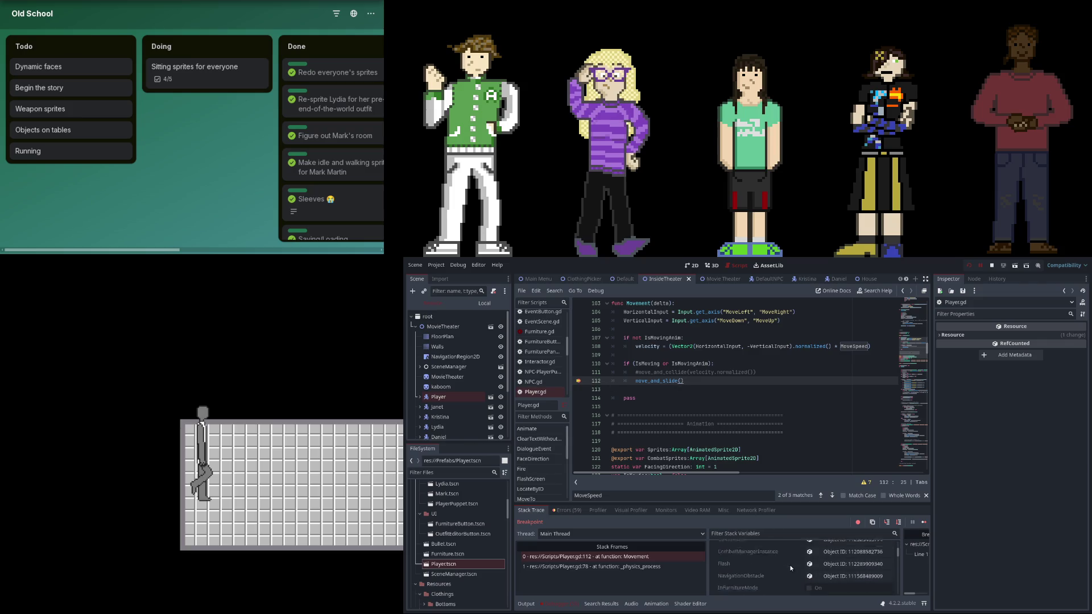
scroll(791, 560, "up", 5)
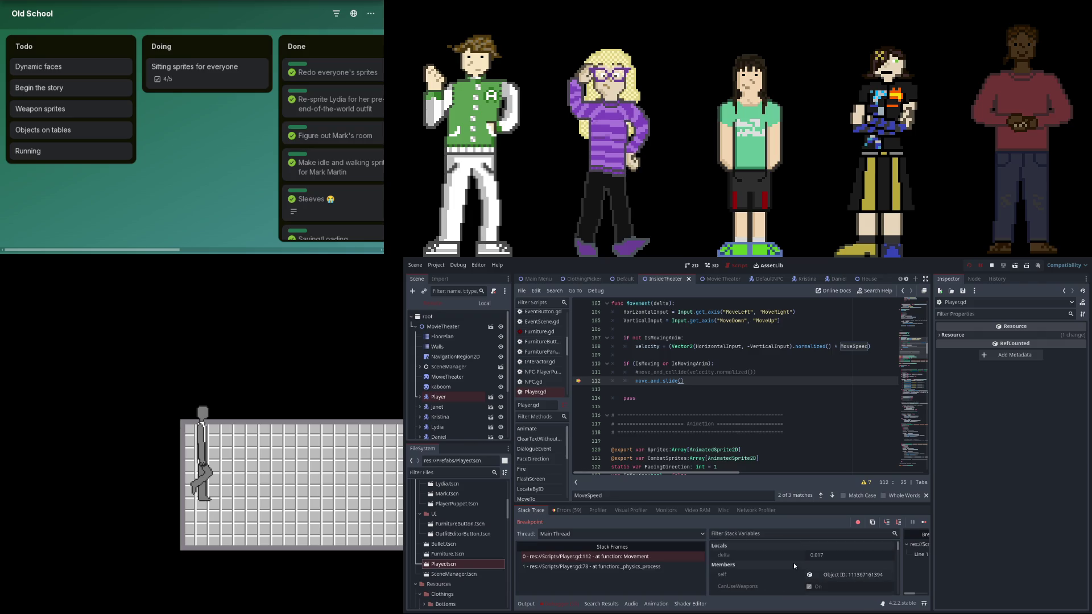
scroll(793, 564, "down", 6)
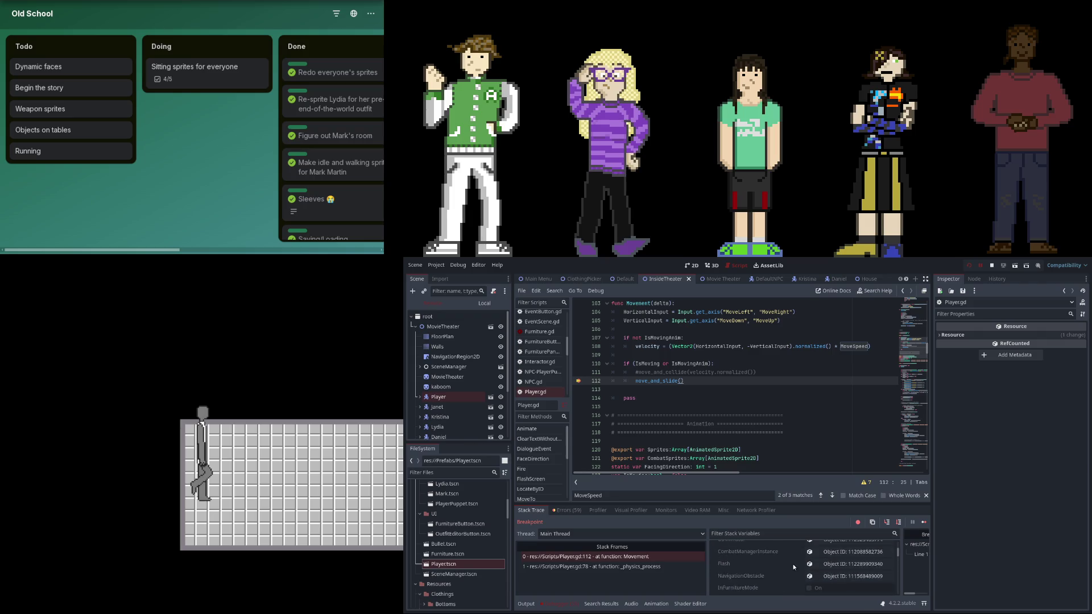
scroll(791, 563, "down", 3)
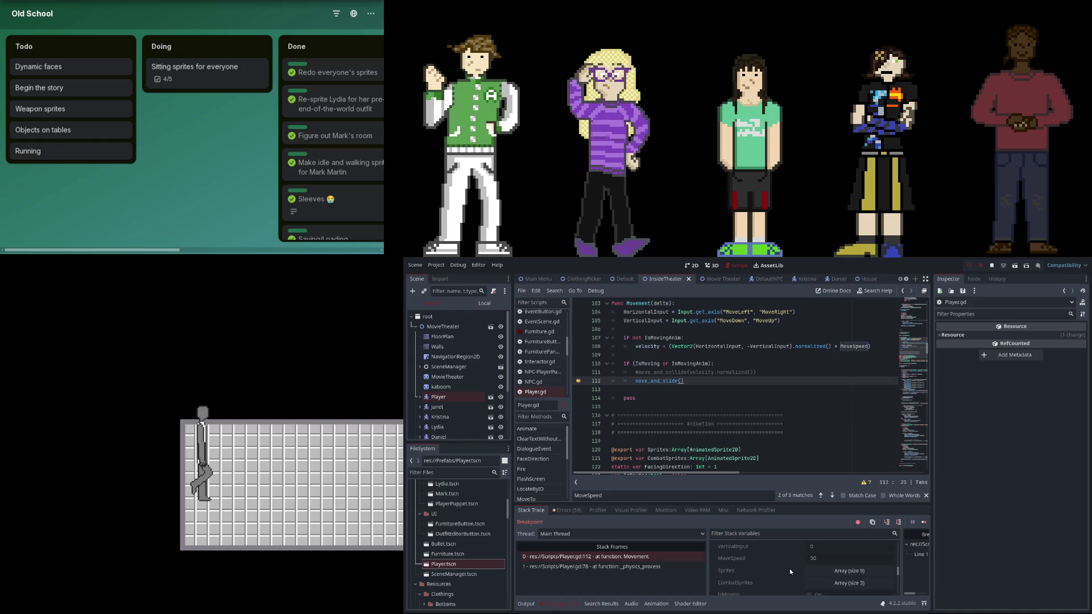
scroll(789, 566, "down", 5)
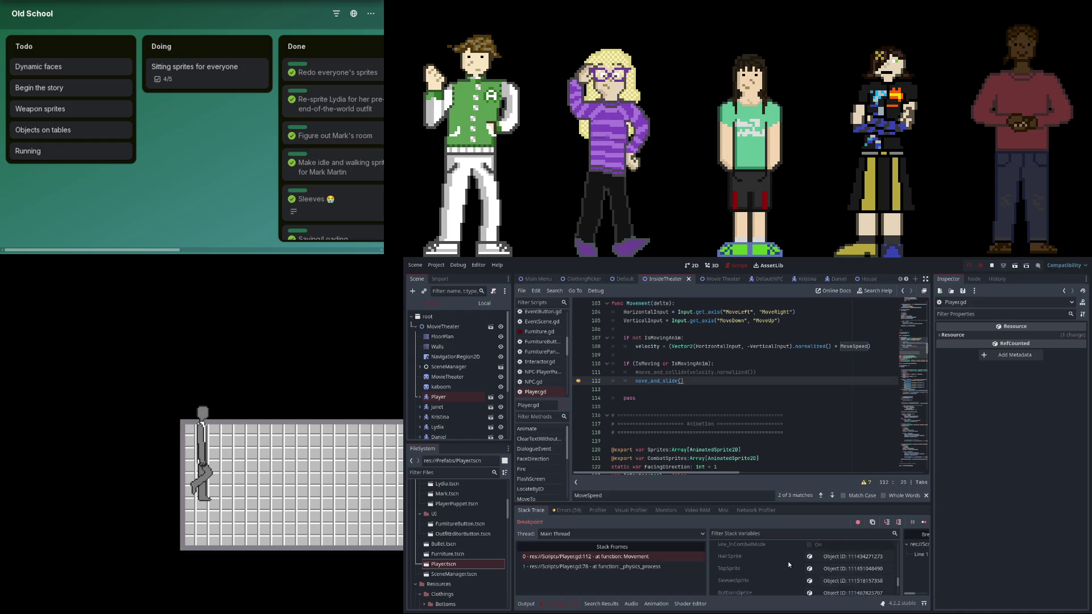
scroll(789, 565, "down", 1)
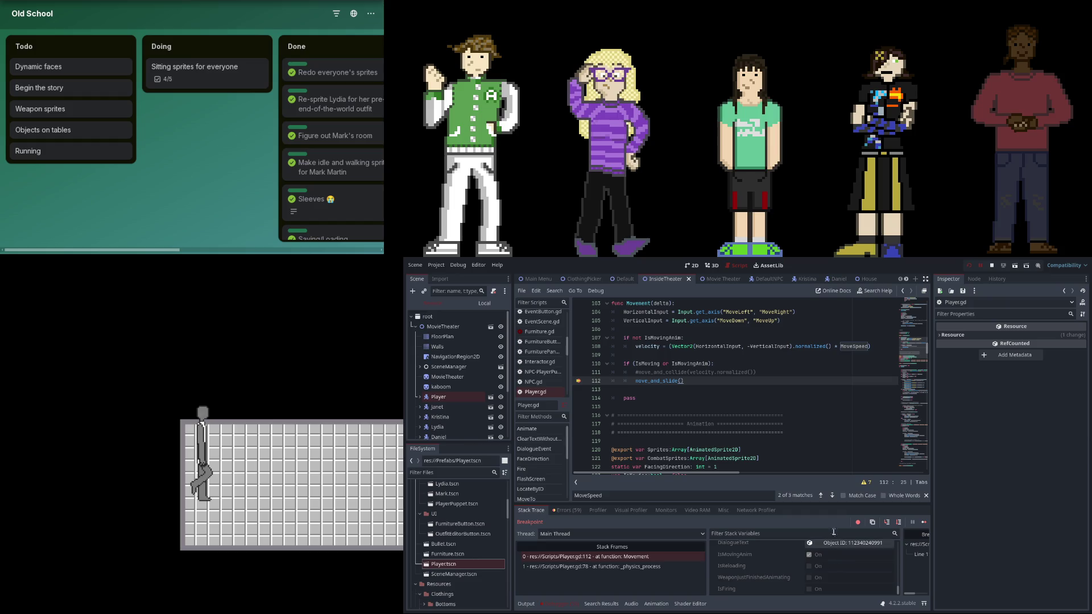
left_click(779, 373)
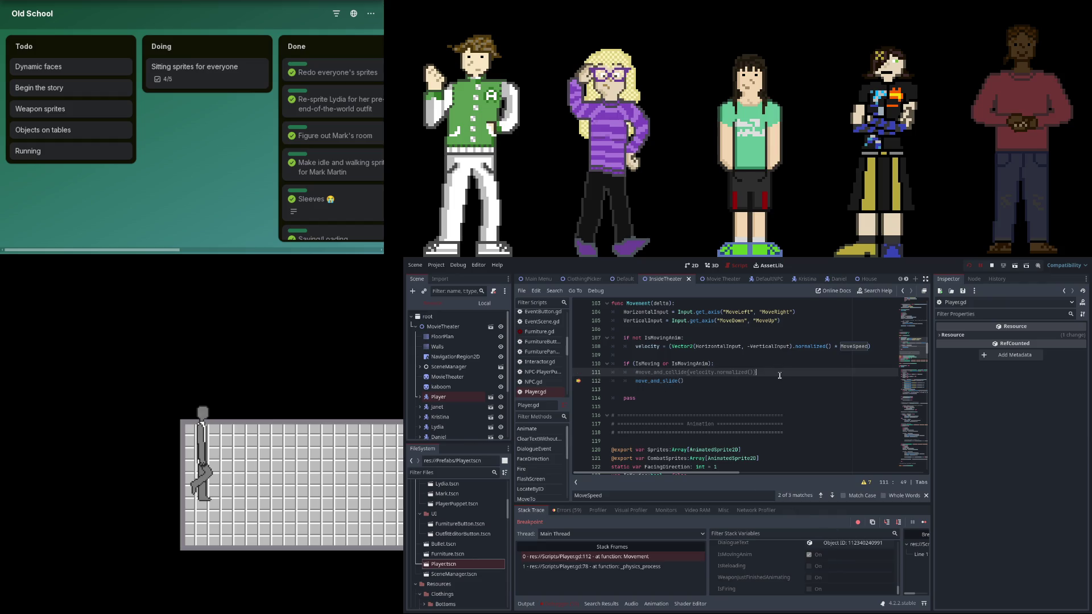
- Insert print_debug(velocity) on a new line before move_and_slide and relaunch the game
key("Return")
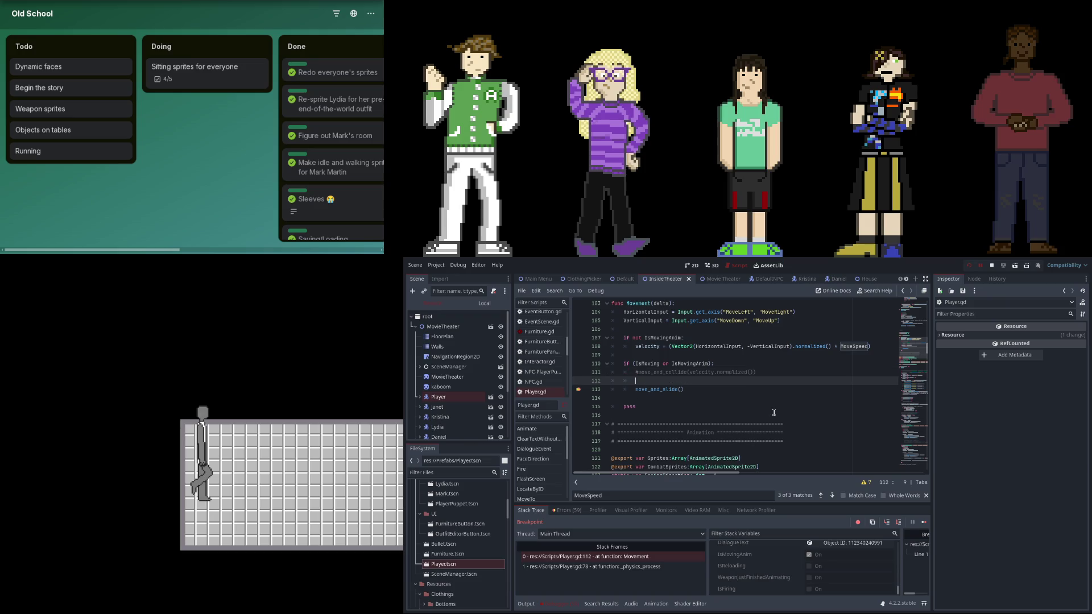
type("prin")
key("Return")
type("ve")
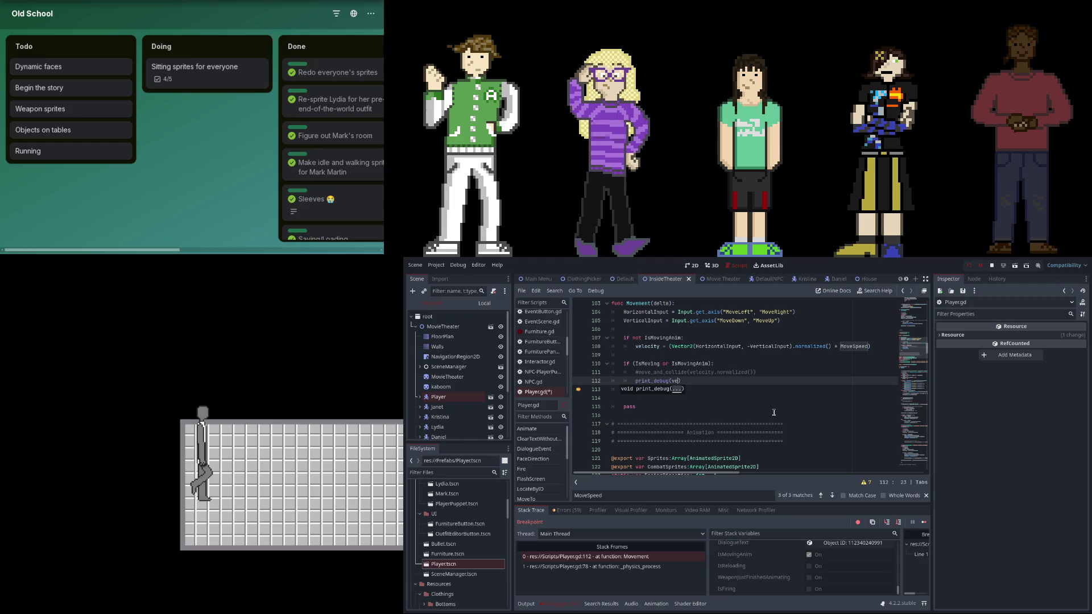
type("lo")
key("Return")
left_click(969, 266)
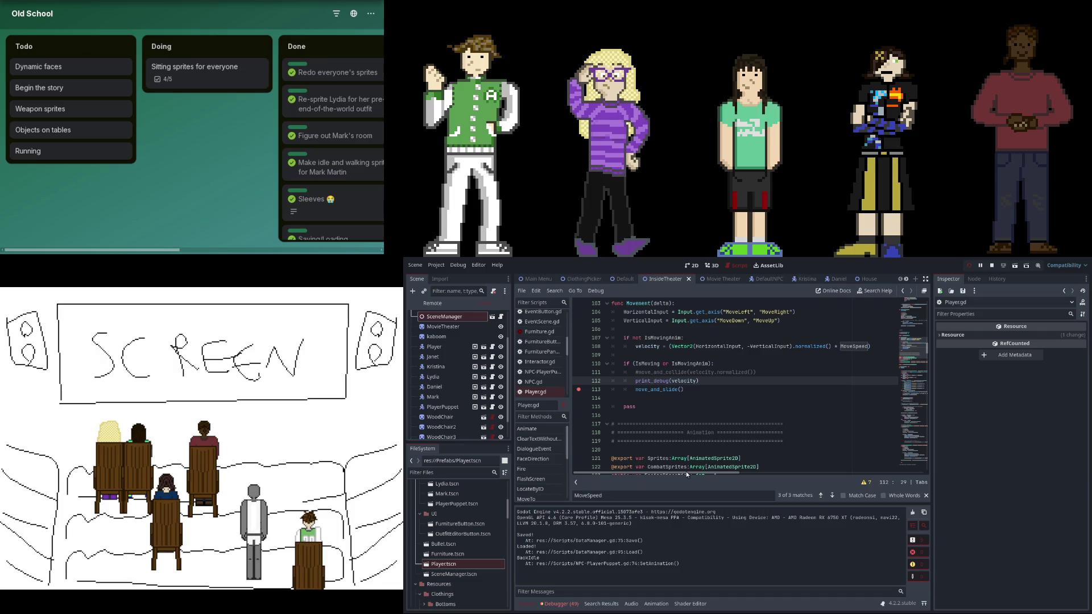
- Review the debugger's 49 errors and the Stack Trace, then return to the Output log
left_click(560, 603)
left_click(568, 510)
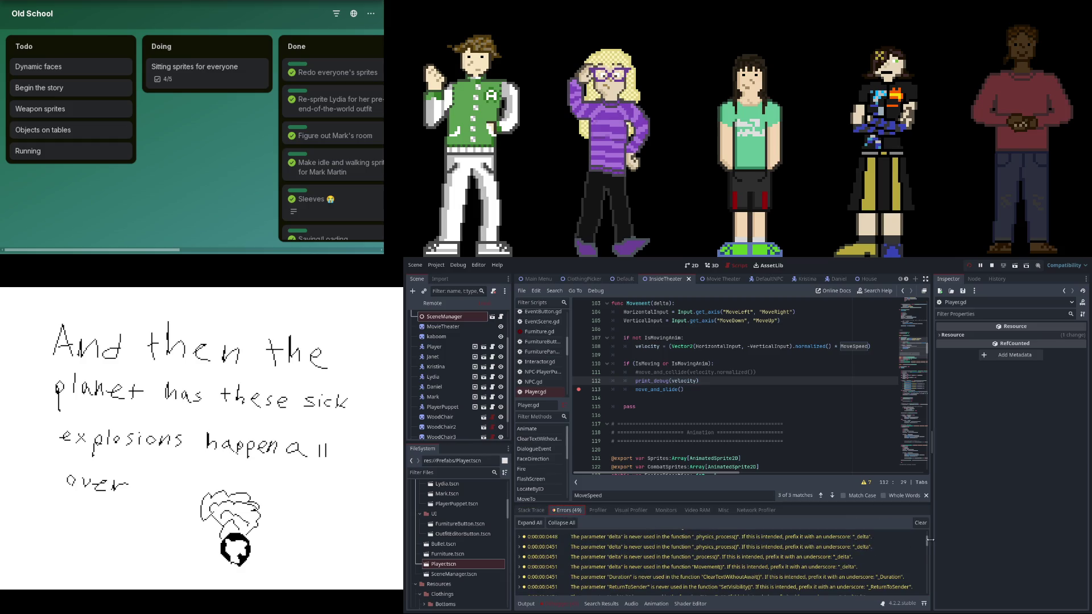
left_click_drag(927, 540, 915, 607)
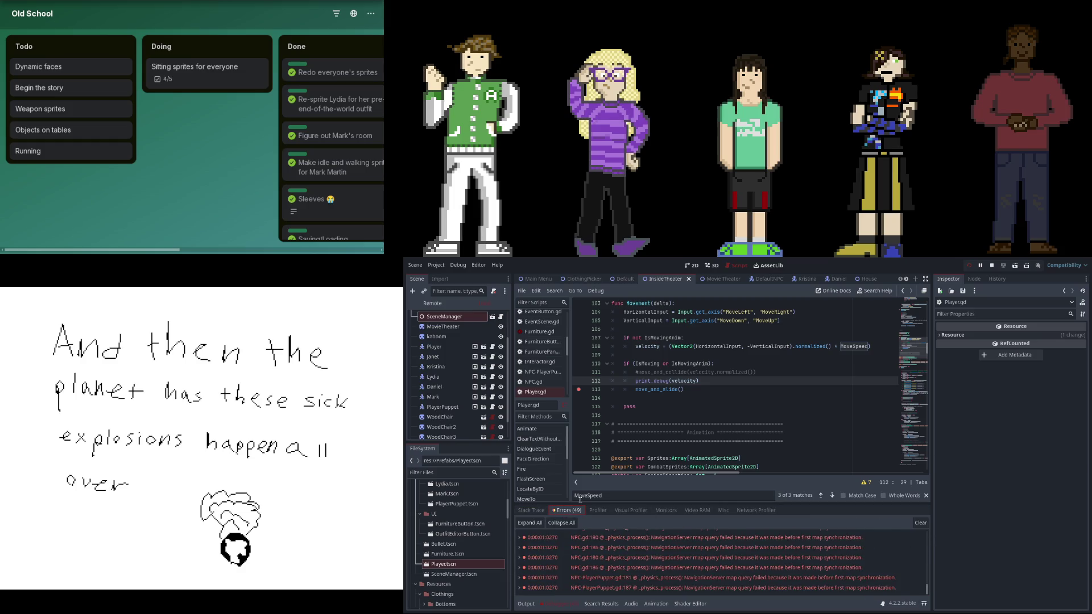
left_click(535, 511)
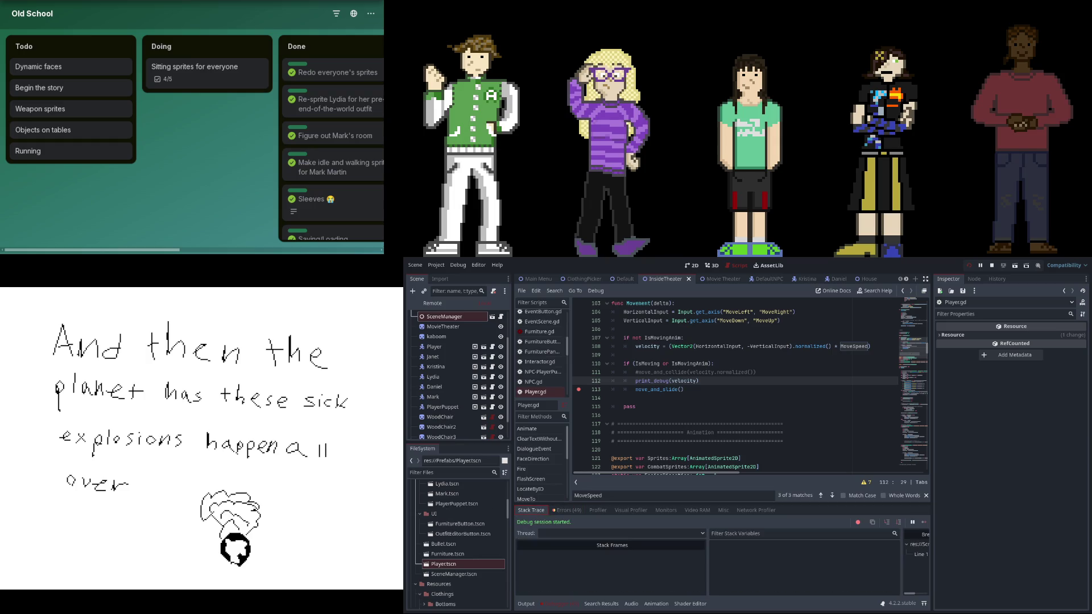
left_click(529, 603)
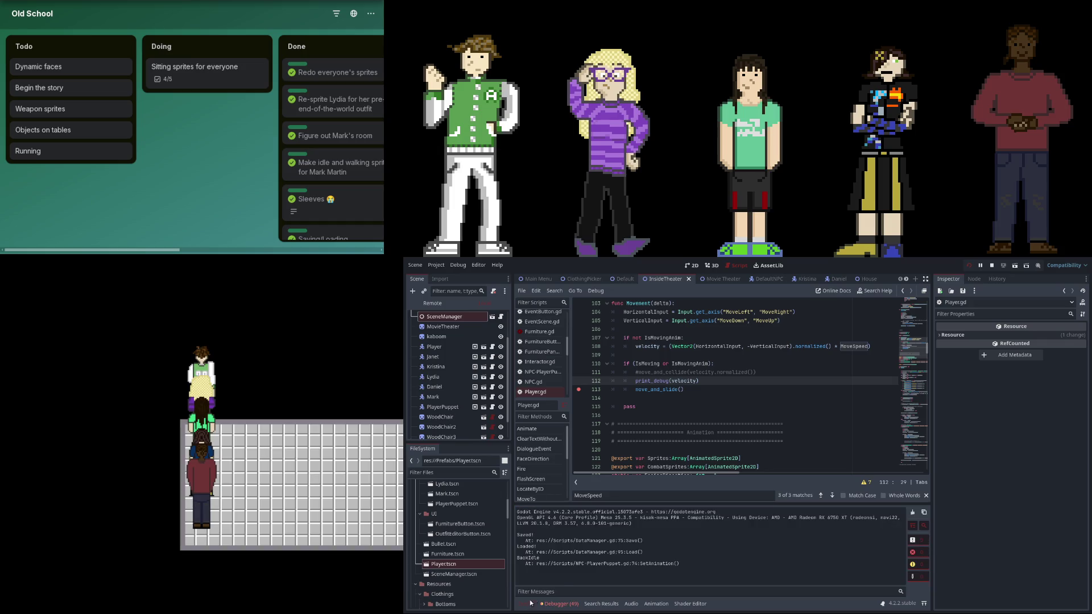
- Walk the player right to hit the breakpoint, continue, and read the printed (23.9, 0) velocities
left_click(162, 465)
key("d")
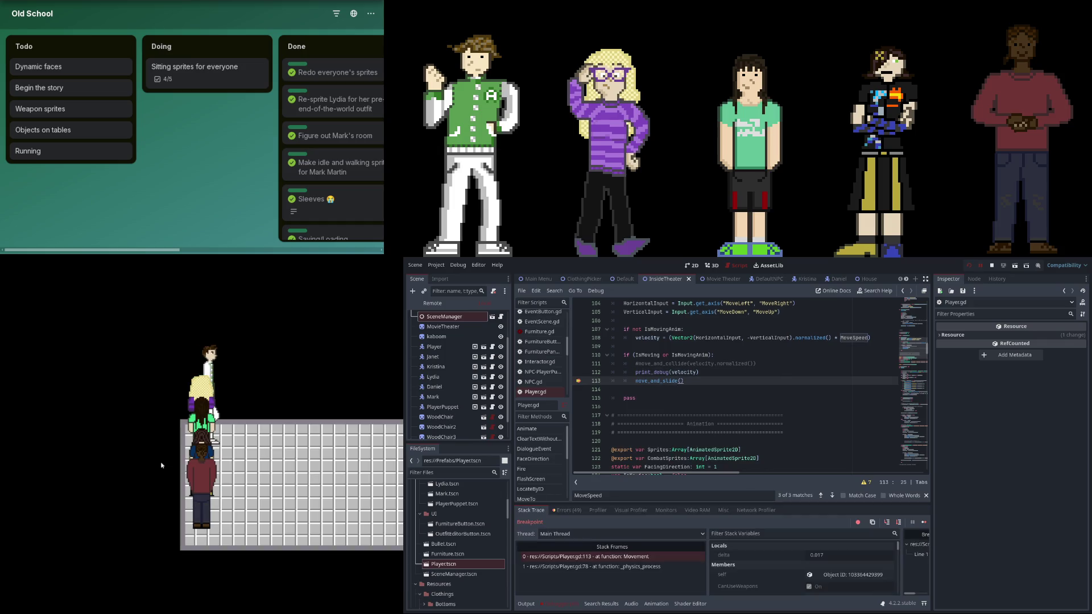
left_click(579, 387)
left_click(980, 266)
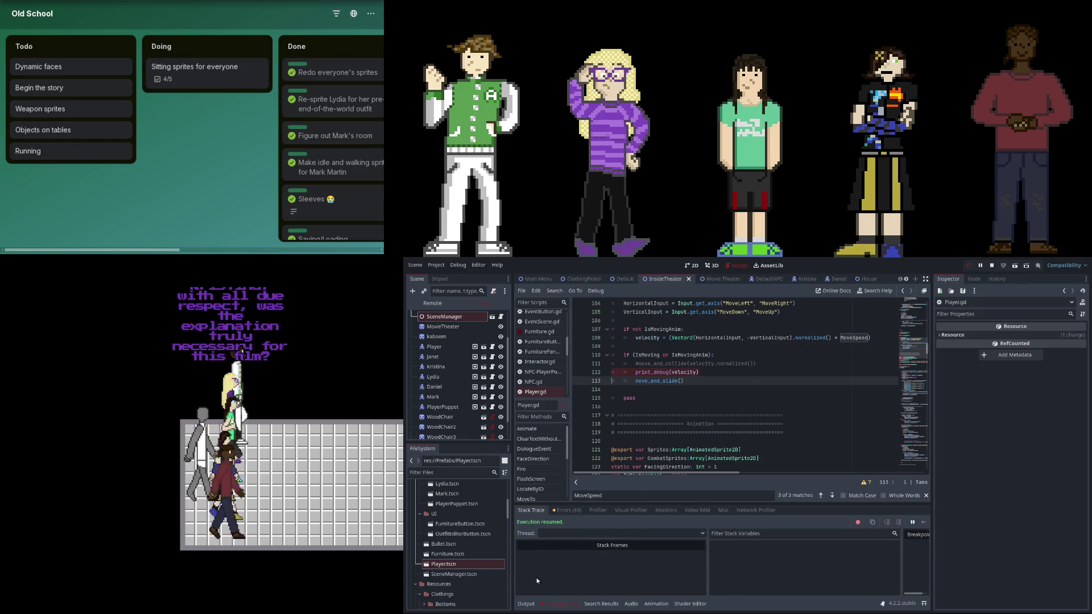
left_click(526, 604)
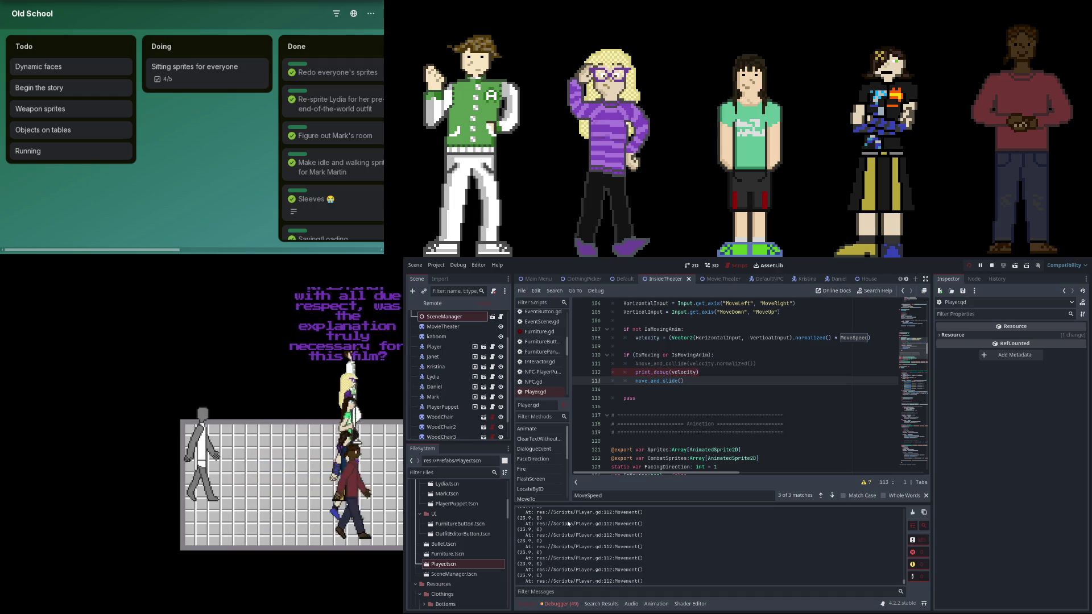
left_click(692, 382)
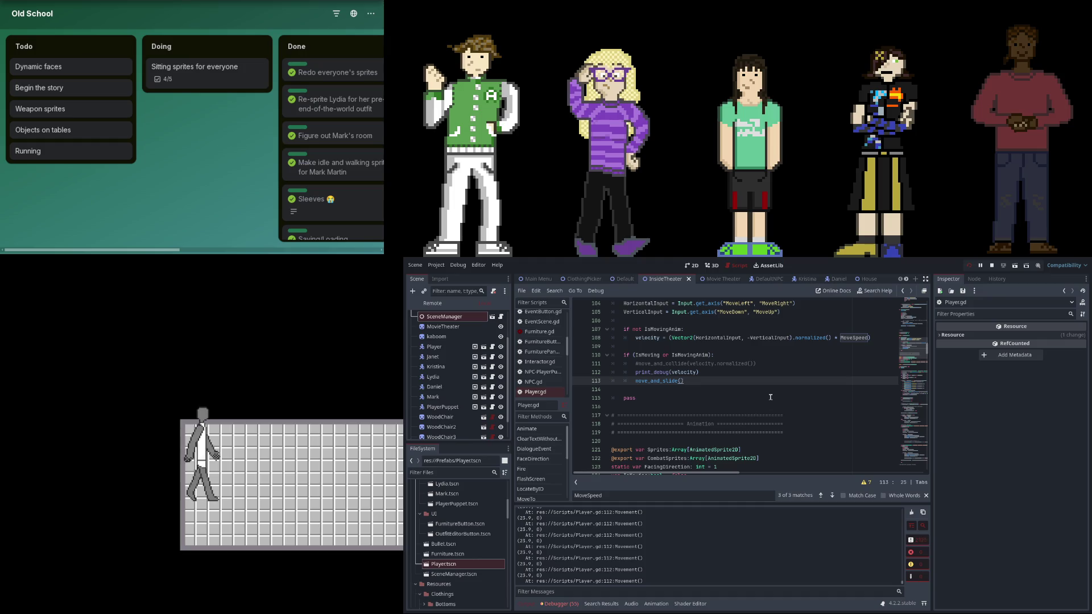
- Add a breakpoint at line 113, resume until it hits again, then remove it
left_click(915, 333)
scroll(915, 333, "up", 8)
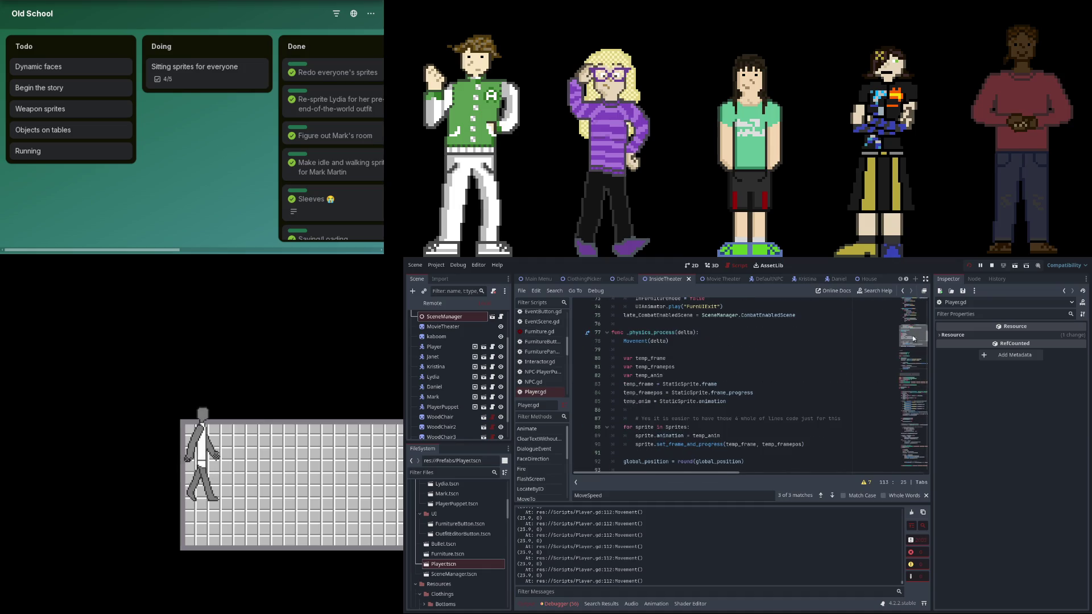
scroll(905, 340, "down", 11)
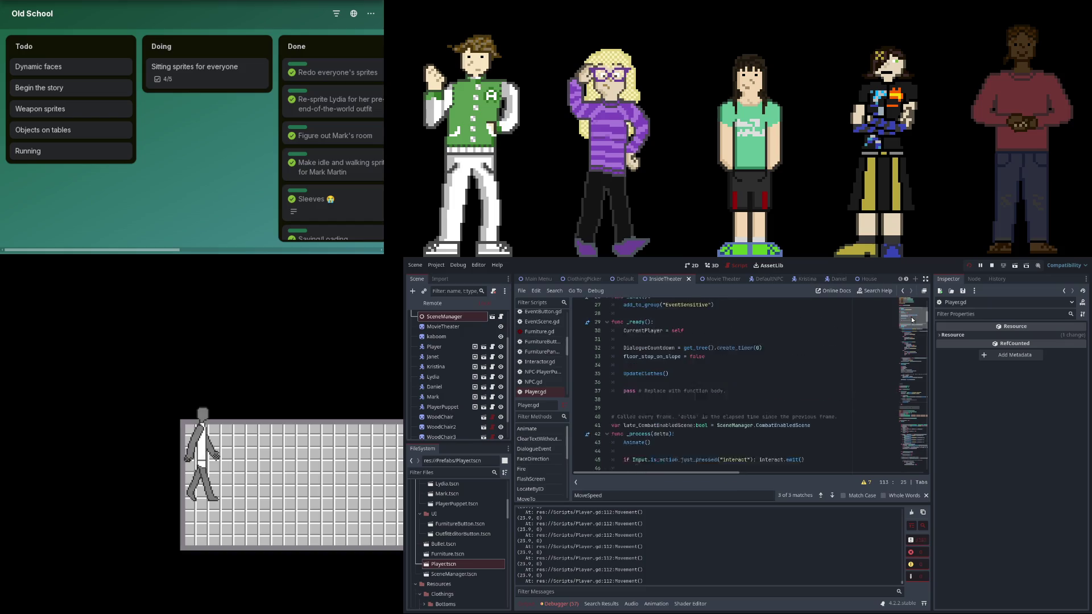
scroll(905, 341, "down", 10)
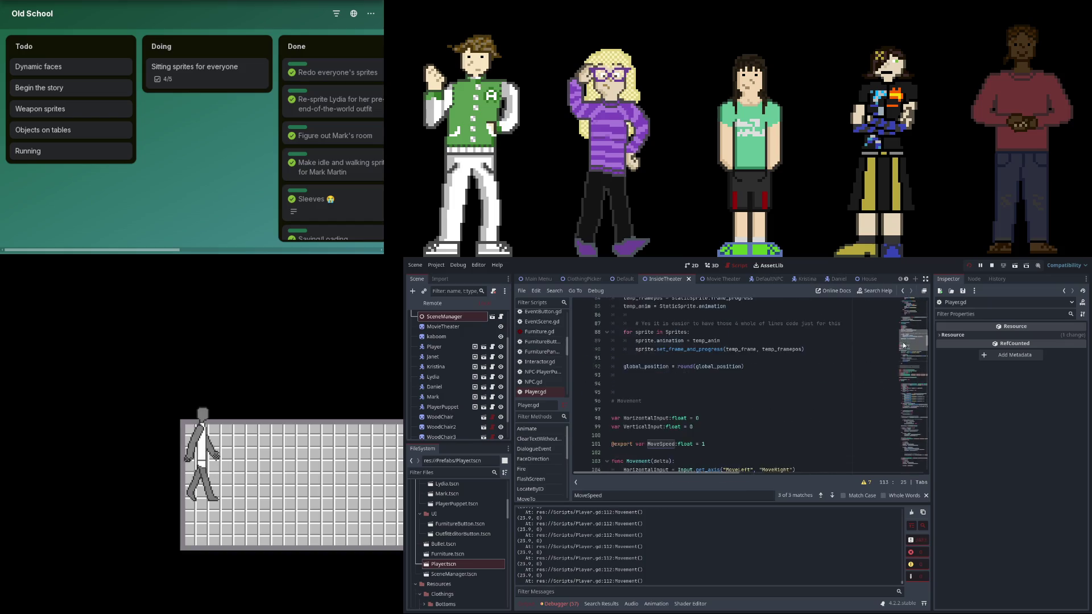
left_click(579, 401)
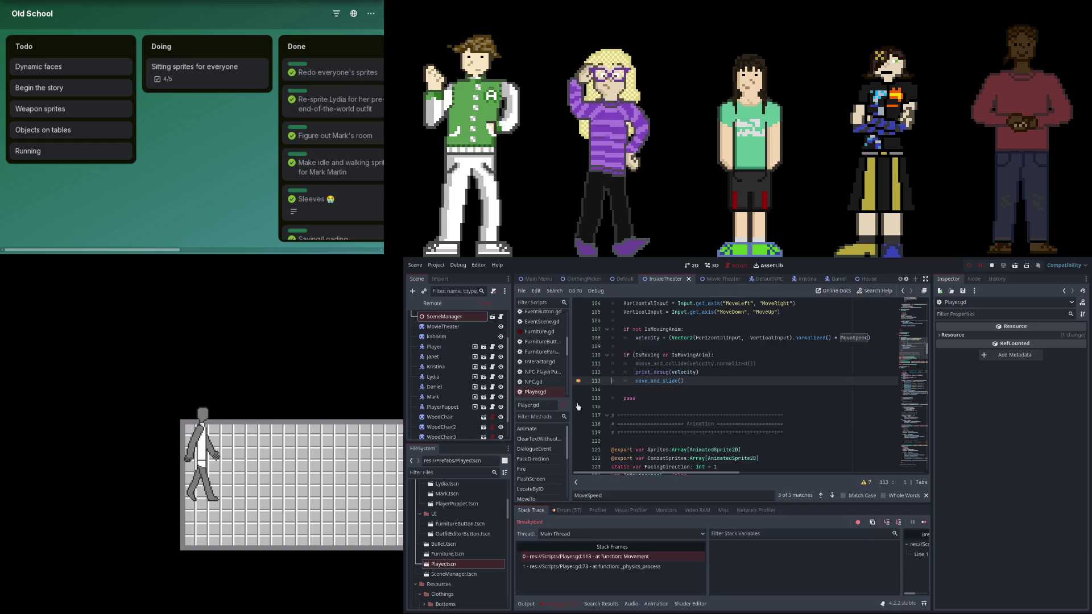
left_click(980, 264)
left_click(578, 380)
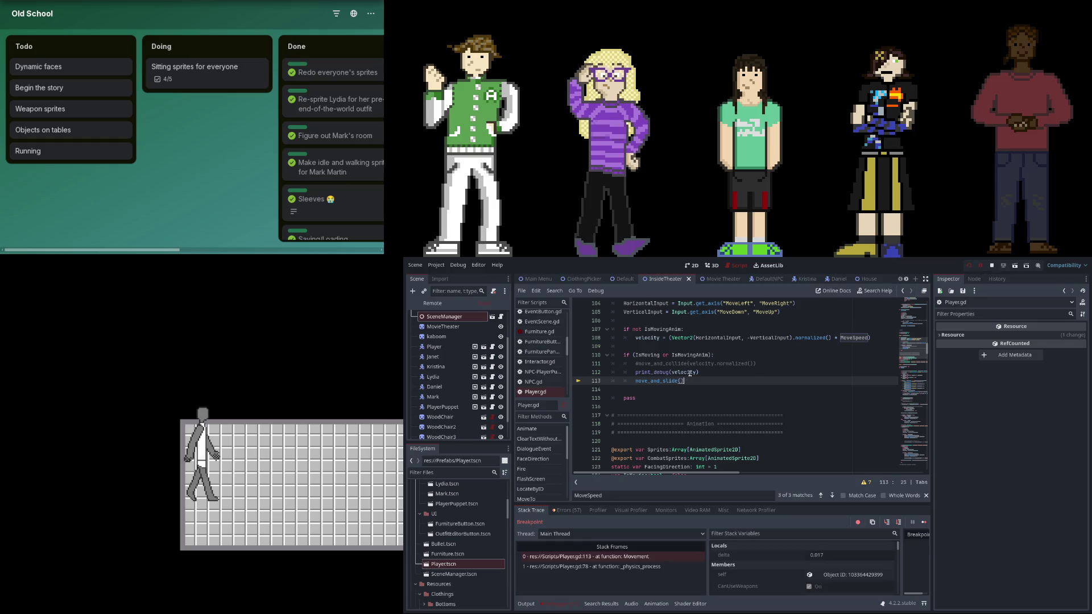
- Review velocity and MoveSpeed on lines 108 and 112, then stop and relaunch the game
left_click(650, 338)
double_click(650, 337)
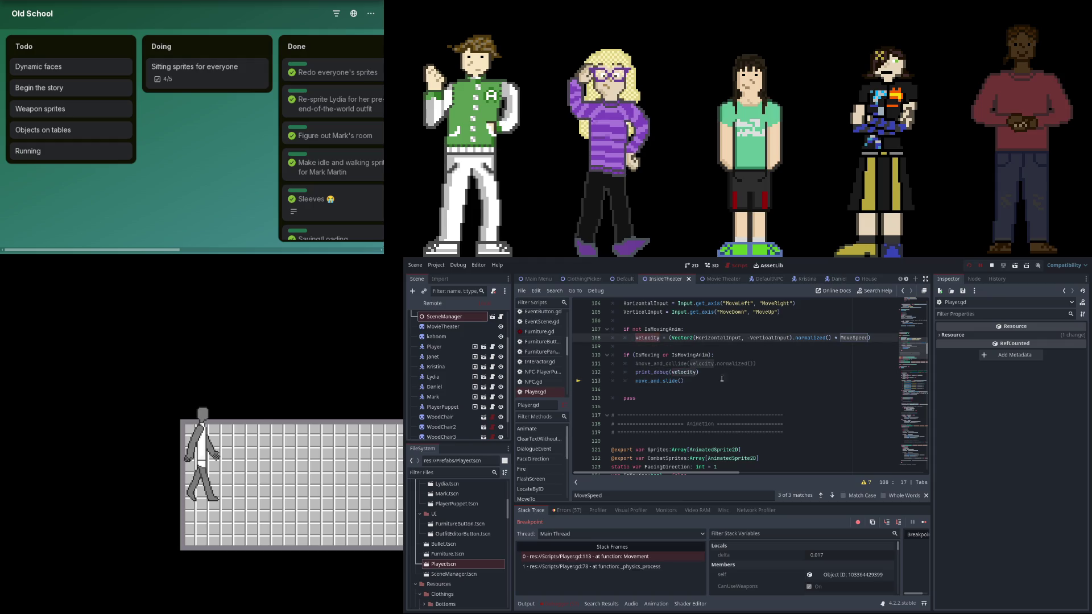
left_click(691, 373)
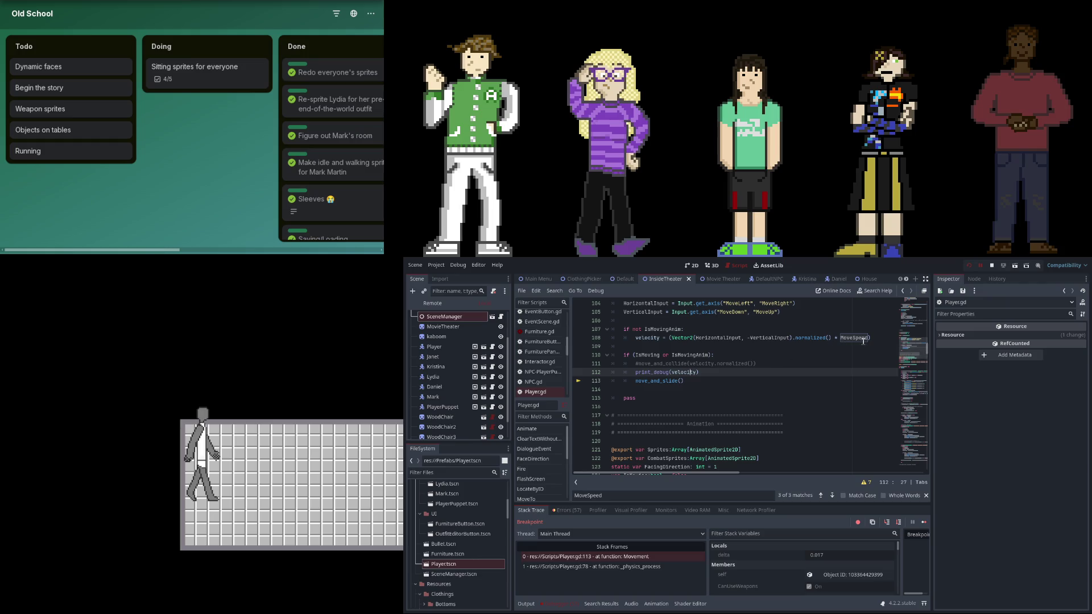
left_click(846, 337)
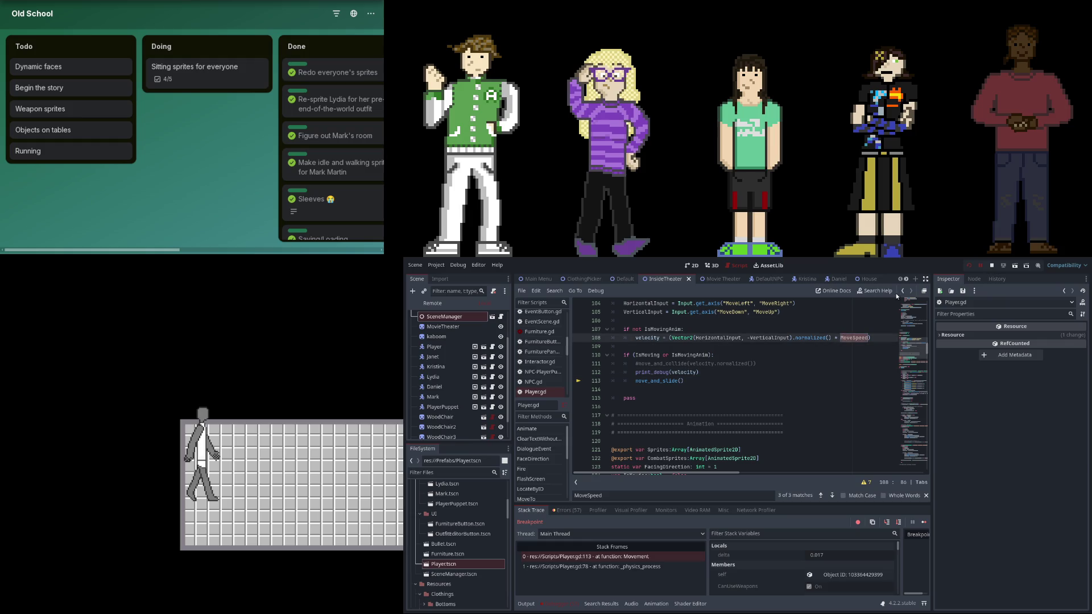
left_click(967, 268)
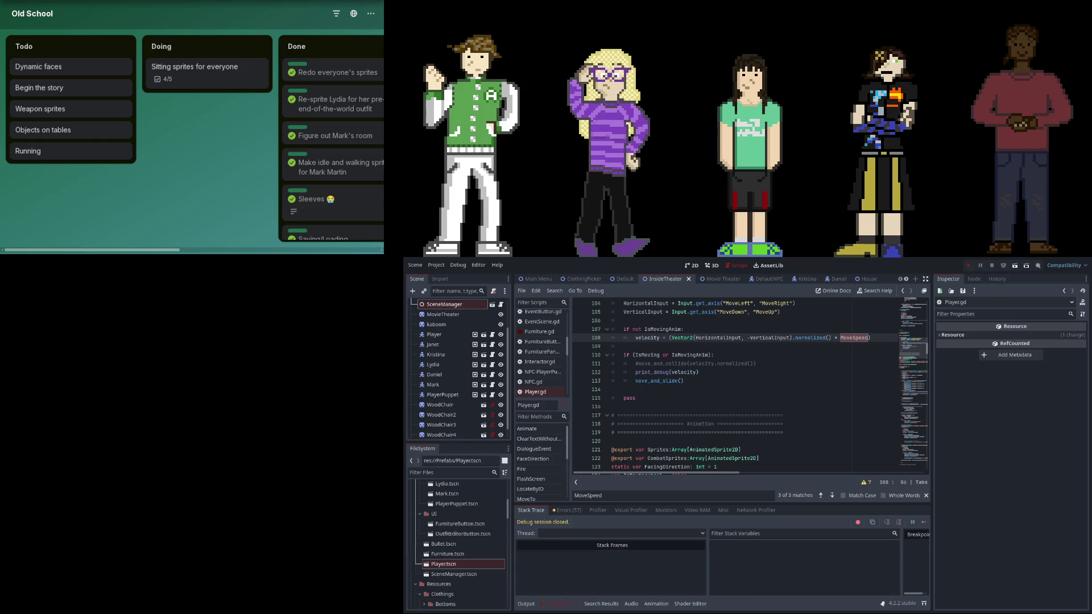
key("F5")
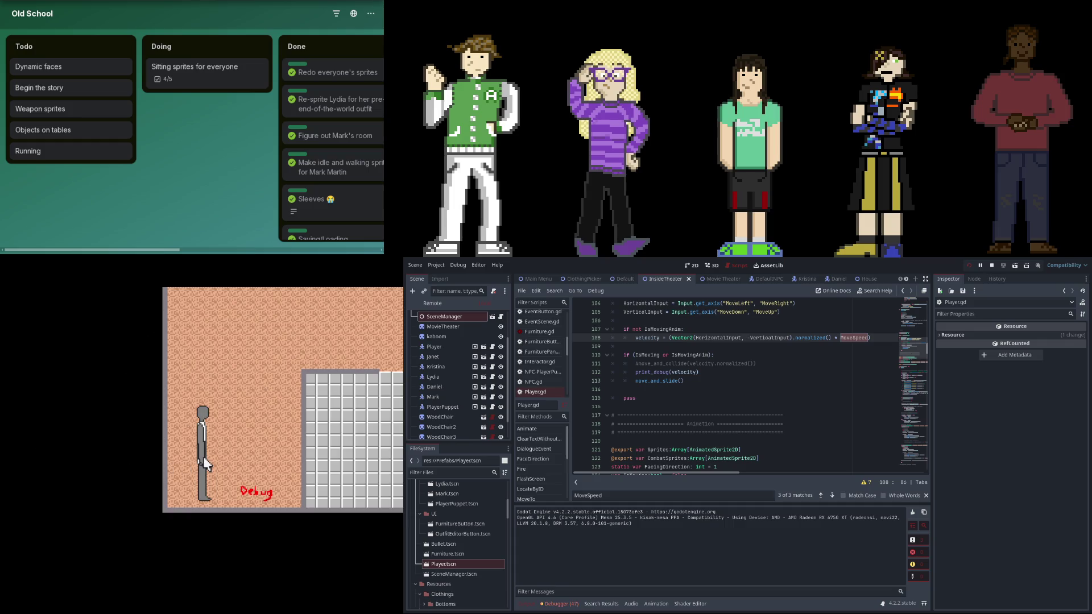
- Walk the player up and right so velocities like (0, -50) print to the output
key("Up")
key("Right")
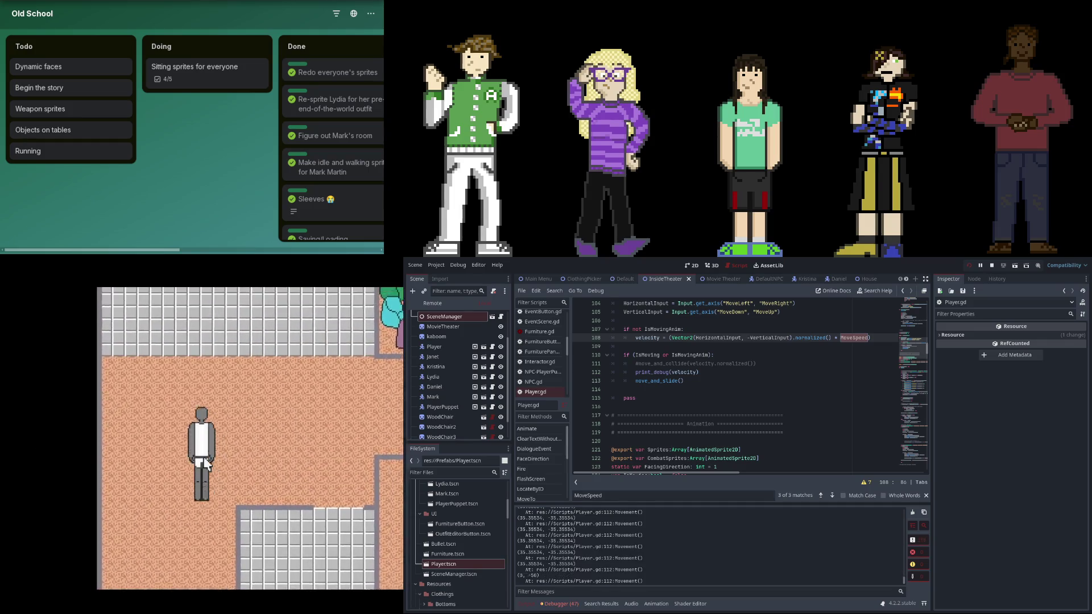
key("Up")
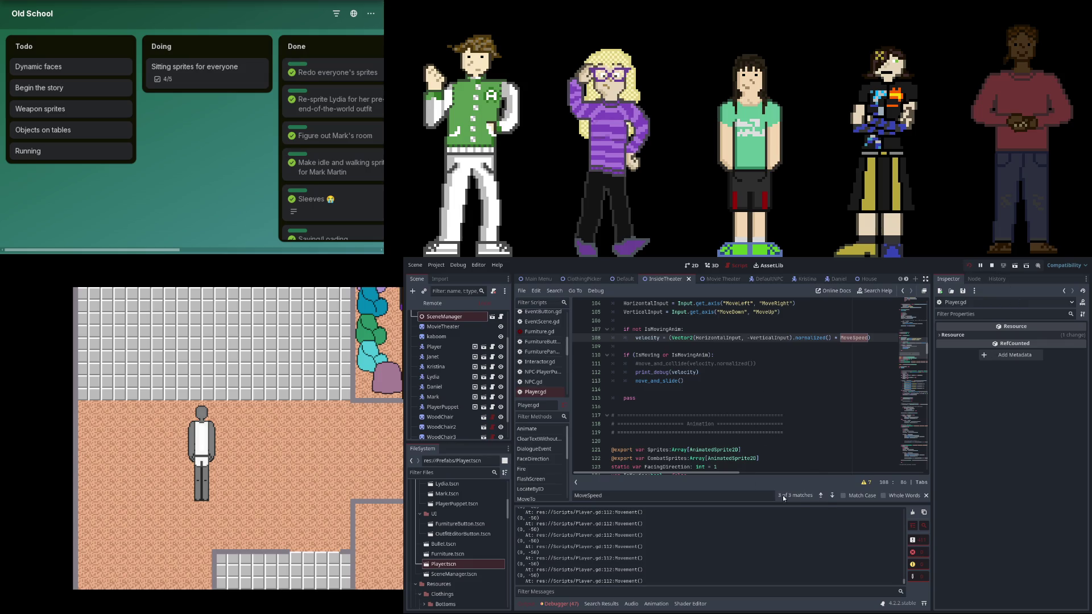
left_click(831, 495)
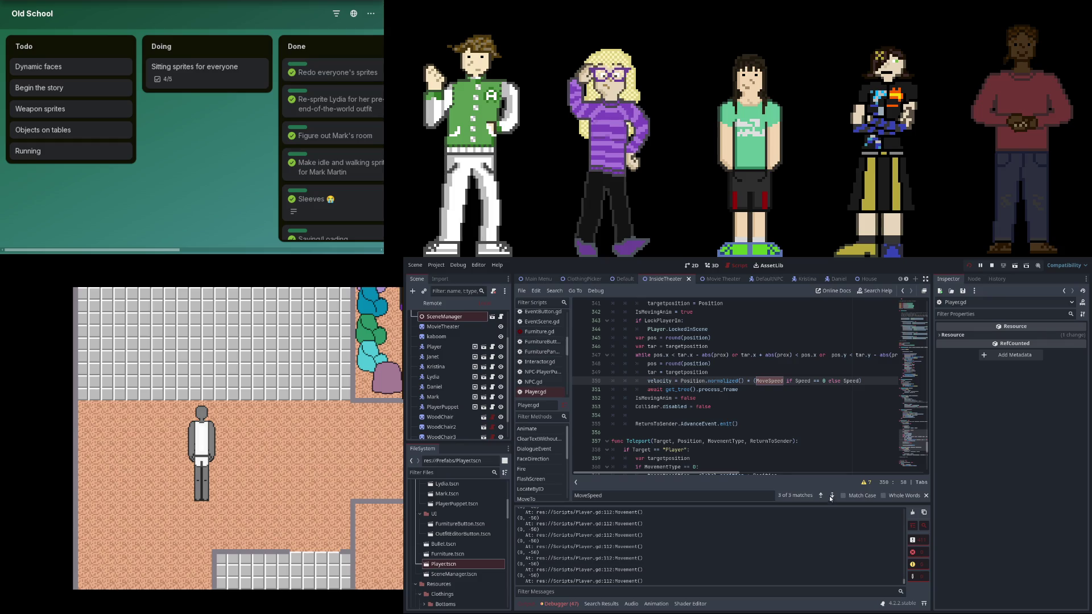
- Step through the MoveSpeed matches on lines 101 and 350 and highlight Position's uses
left_click(831, 498)
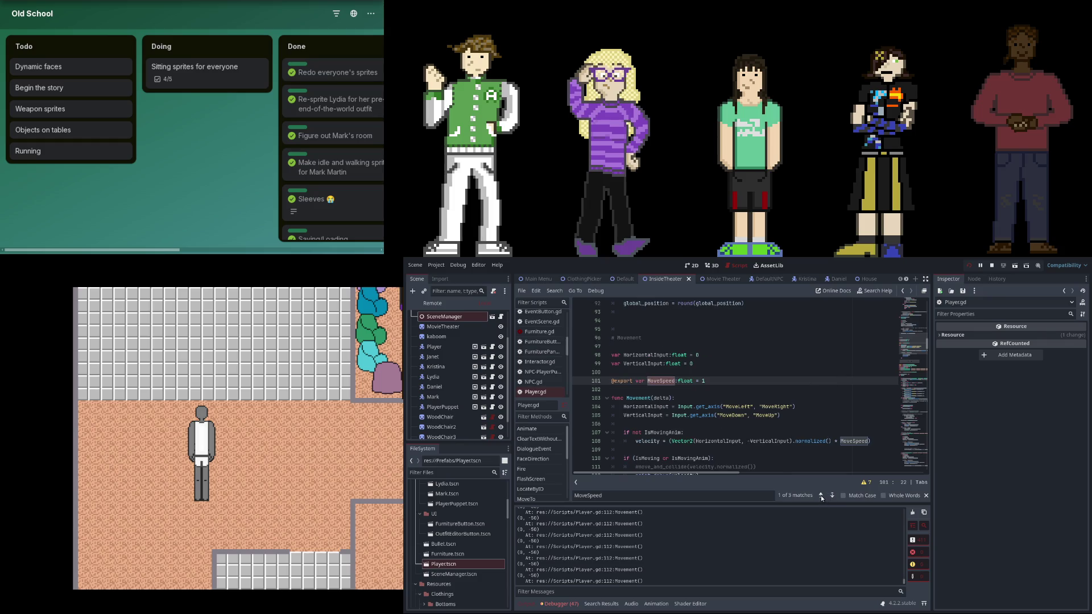
left_click(821, 497)
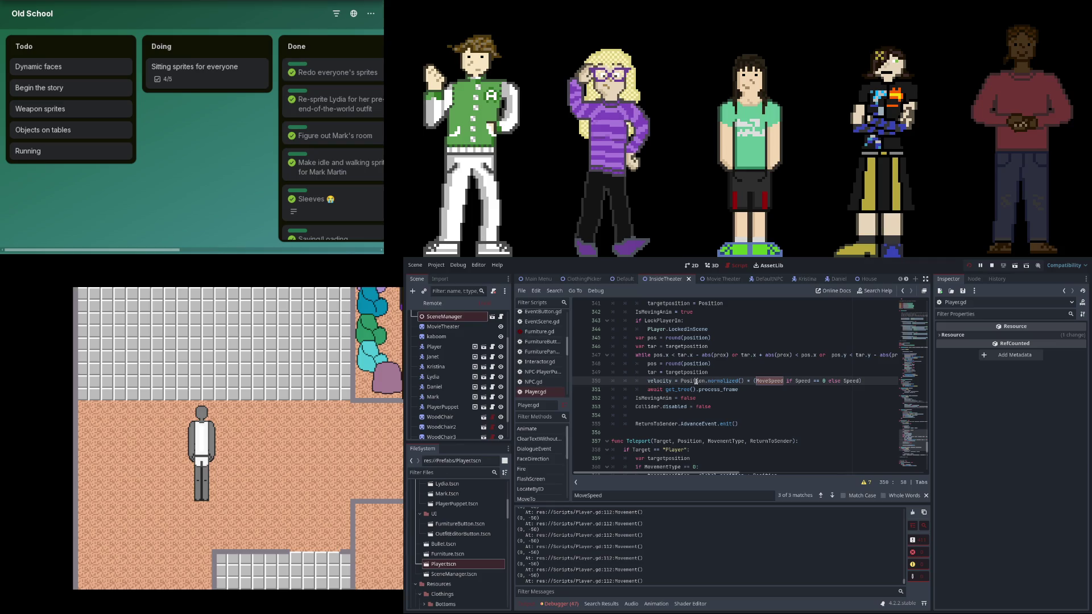
double_click(697, 381)
scroll(708, 378, "up", 3)
scroll(711, 375, "up", 2)
- Replace Position with Location in MoveTo's signature and on lines 339 and 350
double_click(687, 364)
type("Location")
double_click(737, 415)
scroll(739, 415, "down", 2)
type("Location")
key("Down")
key("Down")
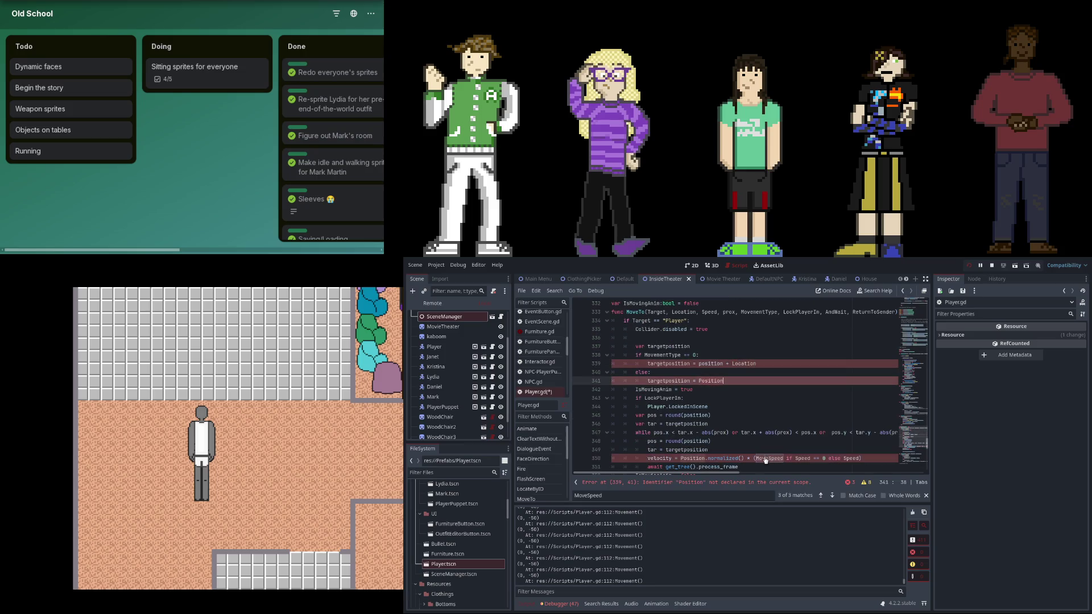
double_click(682, 458)
type("Location")
scroll(708, 419, "down", 3)
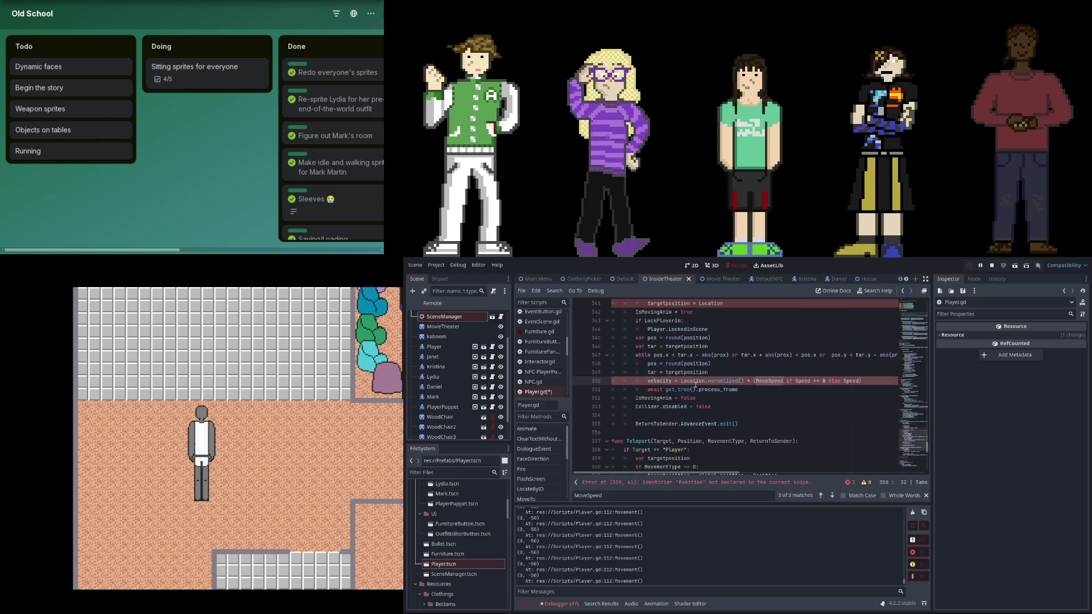
scroll(752, 407, "up", 2)
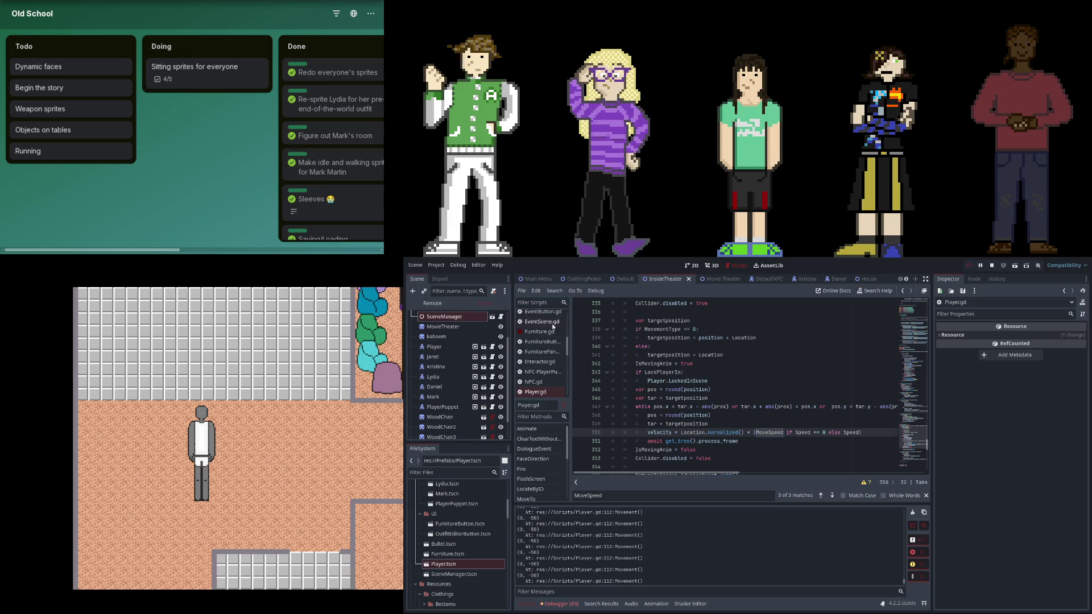
- Show SceneManager's events 20–39 in the Inspector and restart the running game
left_click(464, 316)
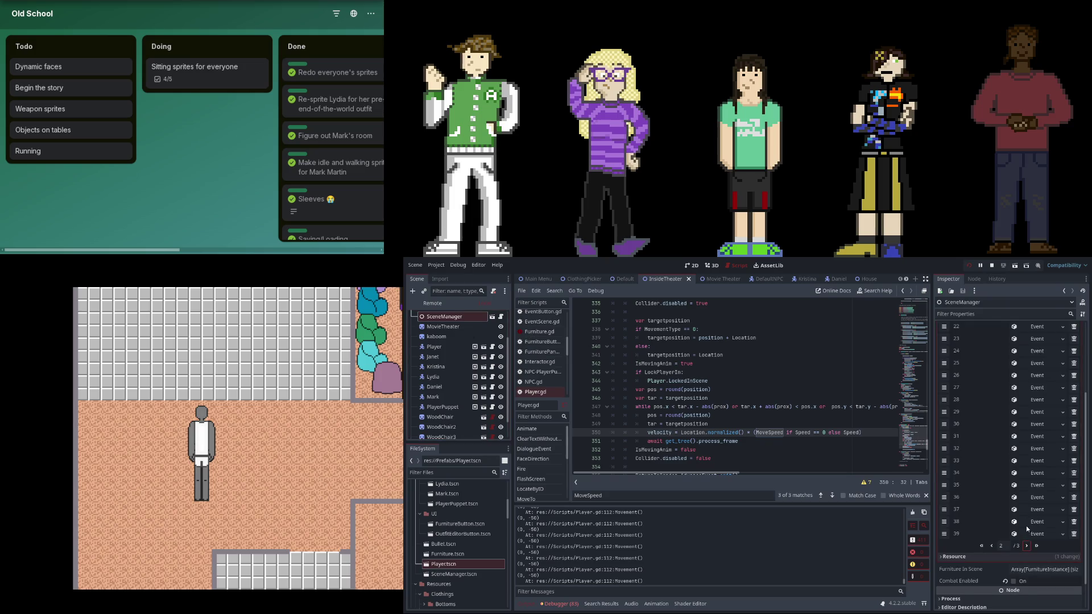
left_click(1026, 546)
left_click(967, 265)
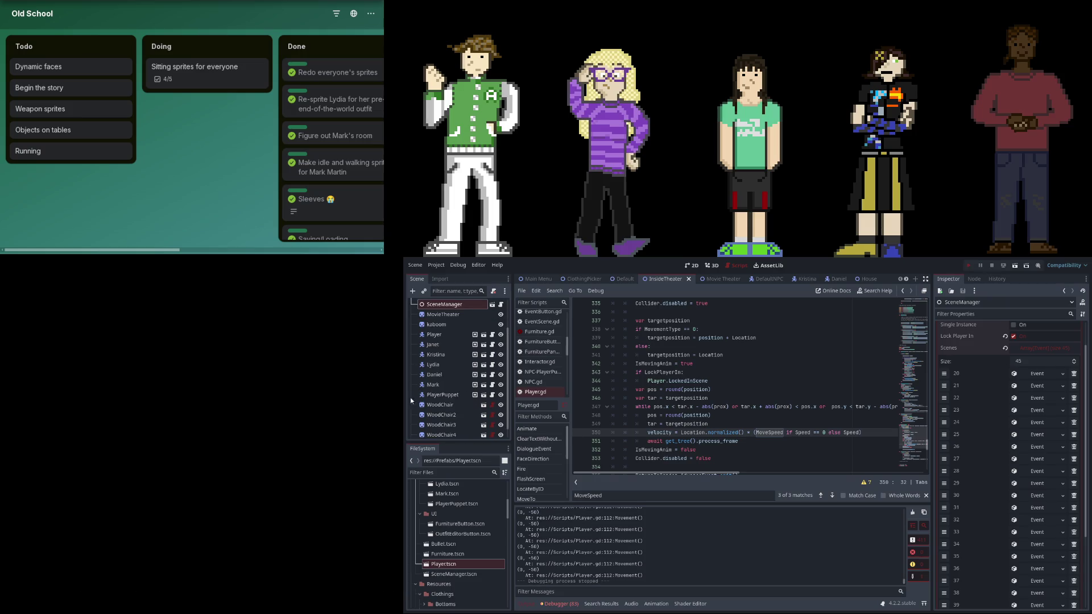
left_click(969, 265)
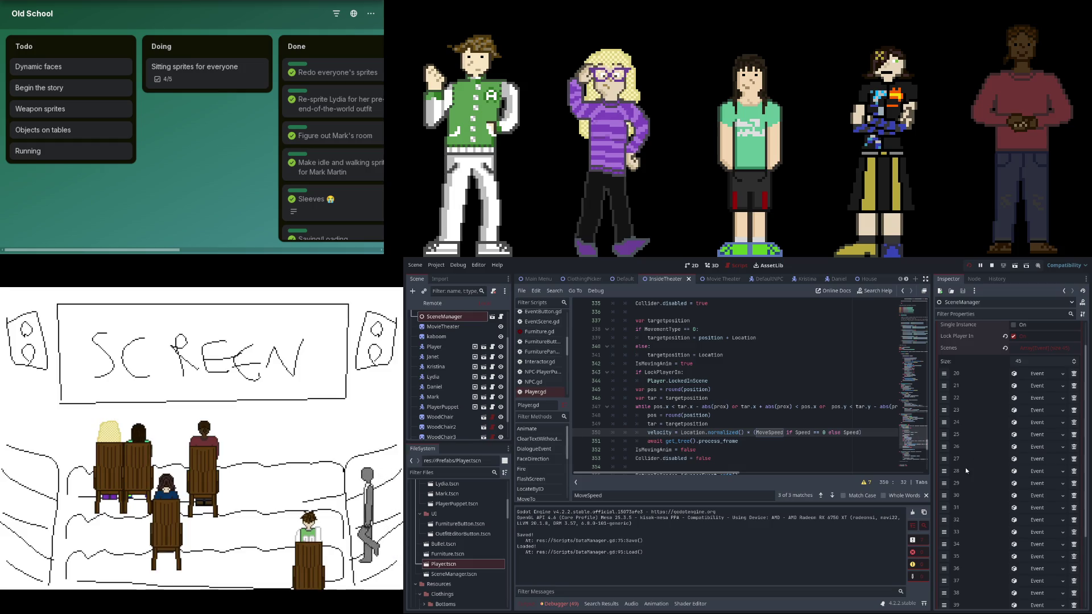
- Expand event 24, the Player move to 622, to view its settings
left_click(1020, 494)
left_click(1020, 495)
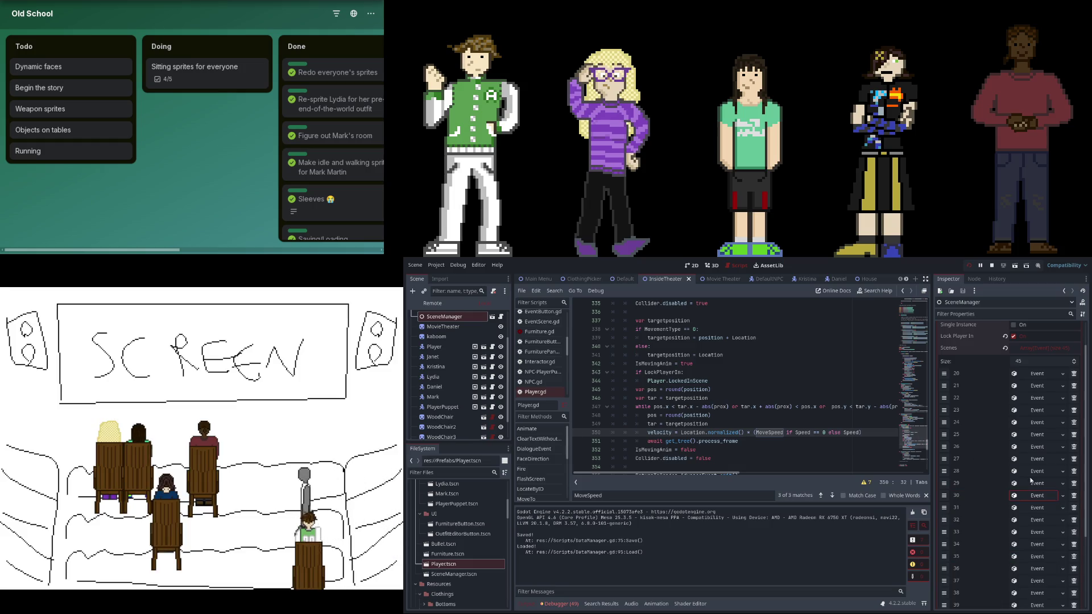
left_click(1038, 447)
left_click(1038, 448)
left_click(1037, 422)
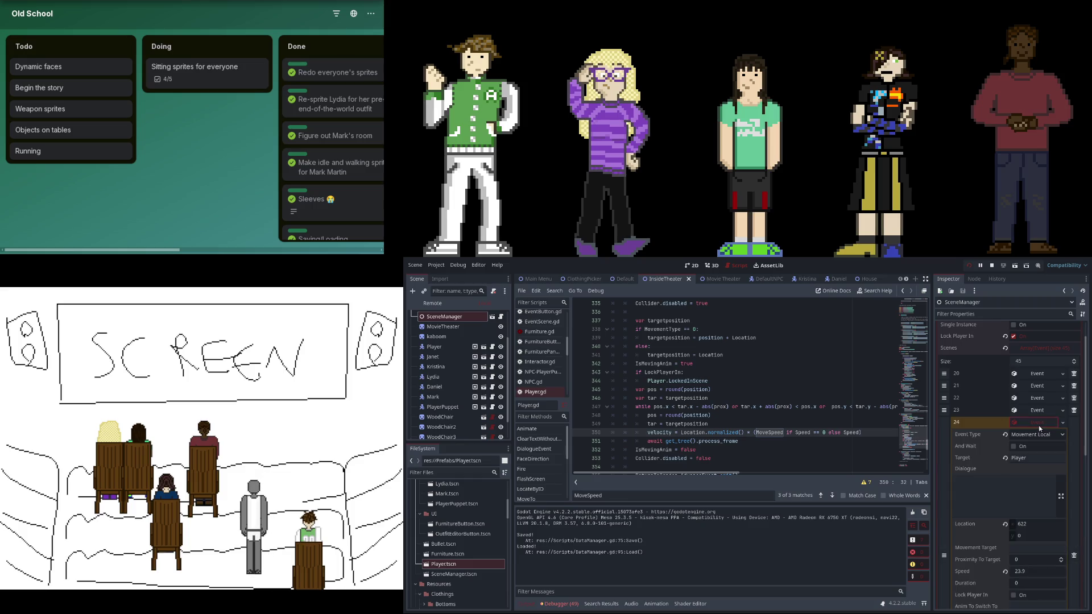
scroll(1019, 570, "down", 1)
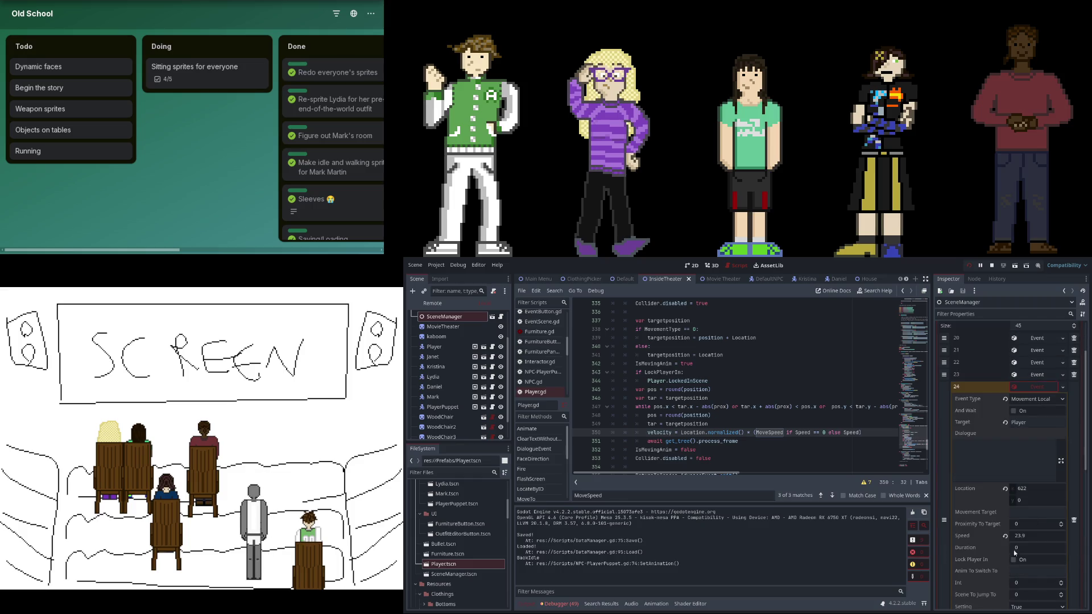
scroll(1027, 529, "down", 1)
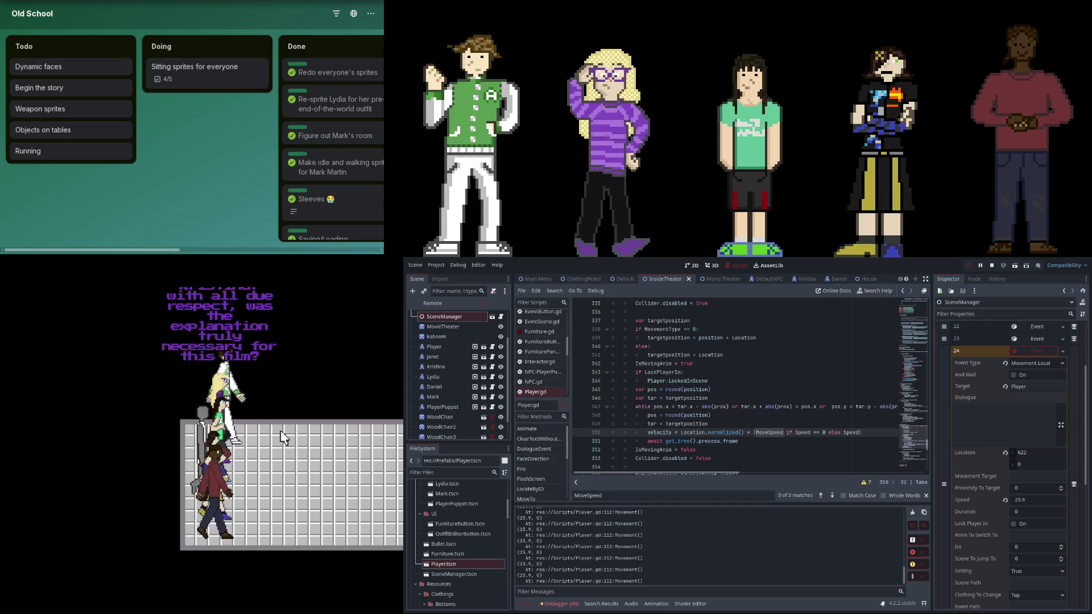
- Set event 24's speed to 0, save the scene, and run the game again
left_click(1004, 499)
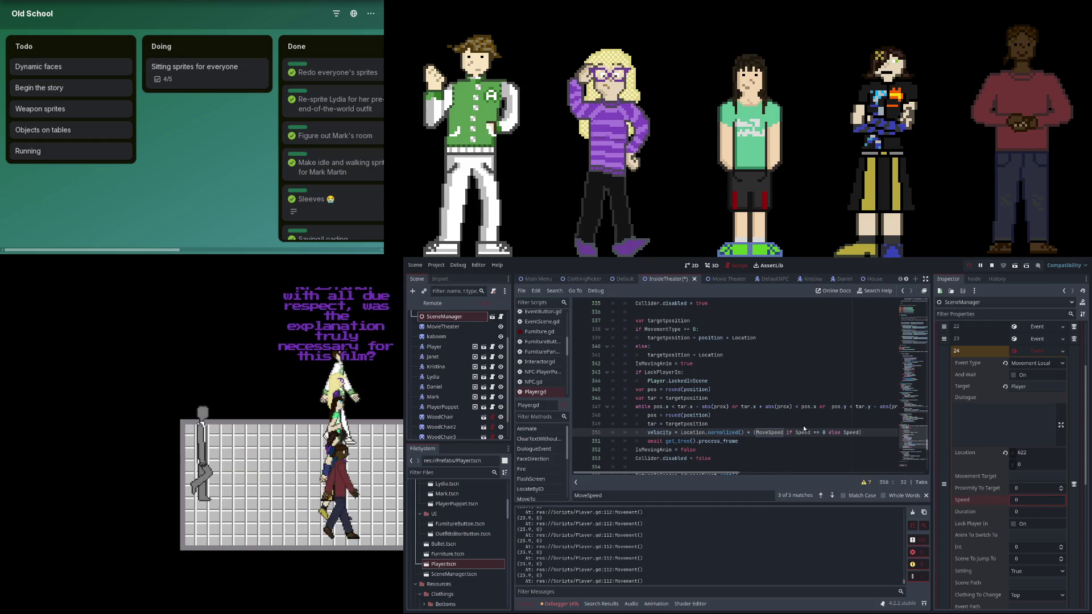
key("F8")
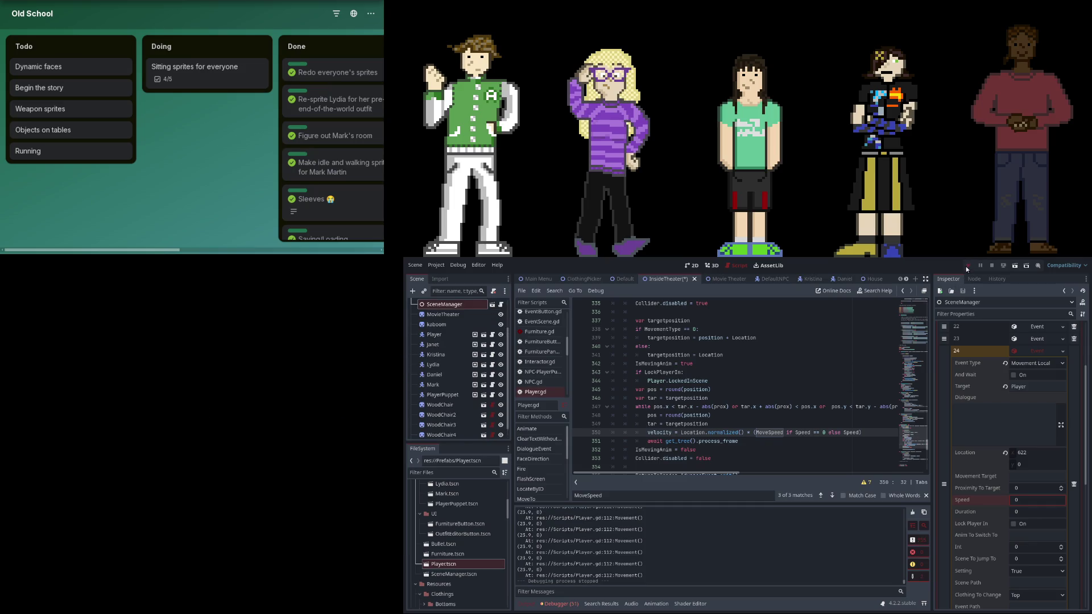
key("ctrl+s")
key("F5")
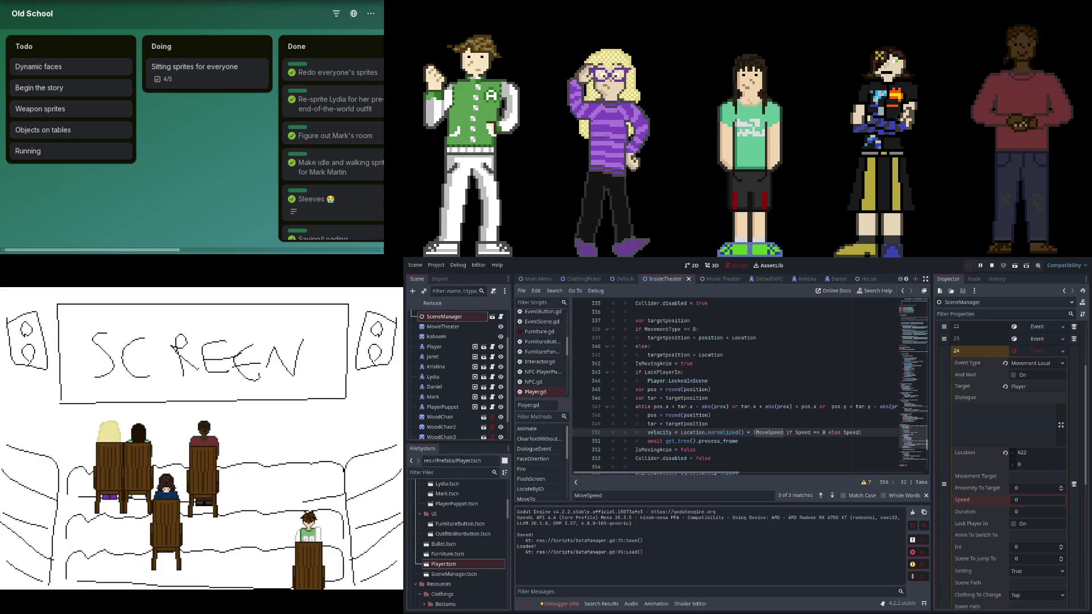
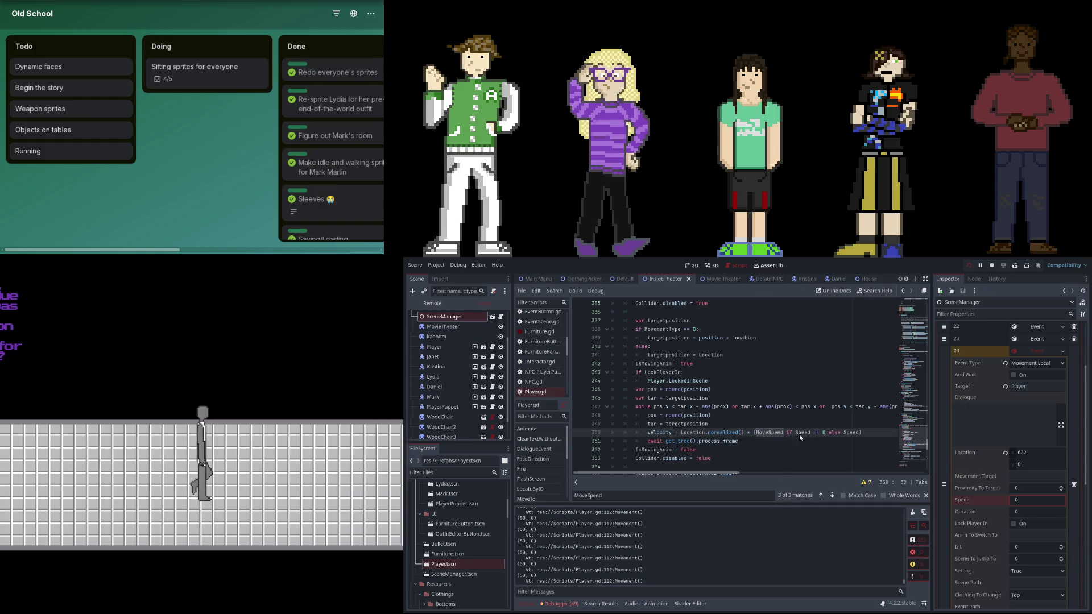
- Select the word MoveSpeed in line 350's normalized call in the script
left_click(854, 431)
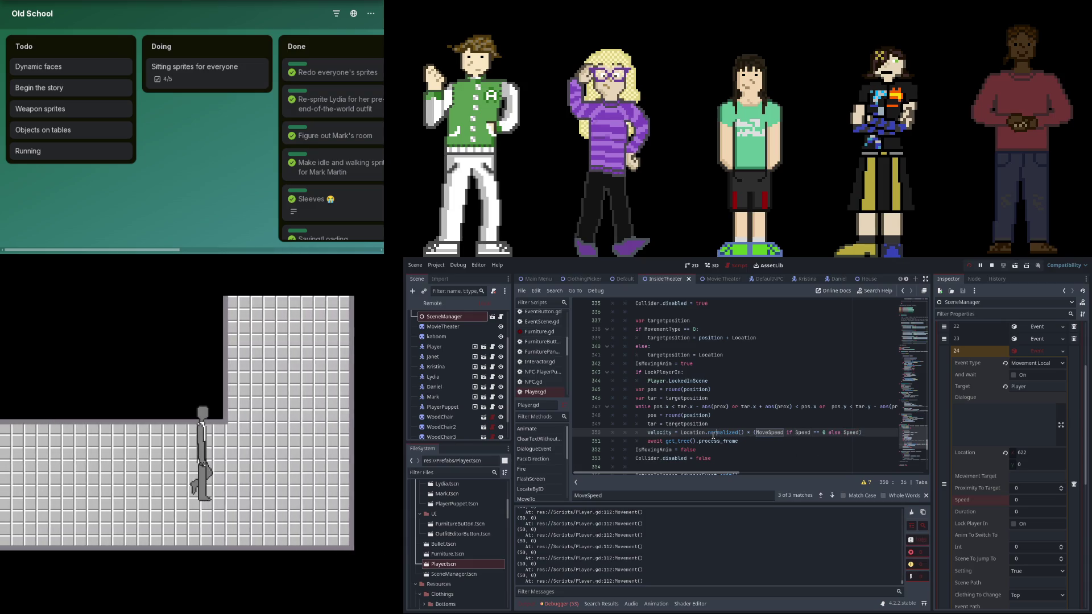
left_click(720, 433)
double_click(769, 432)
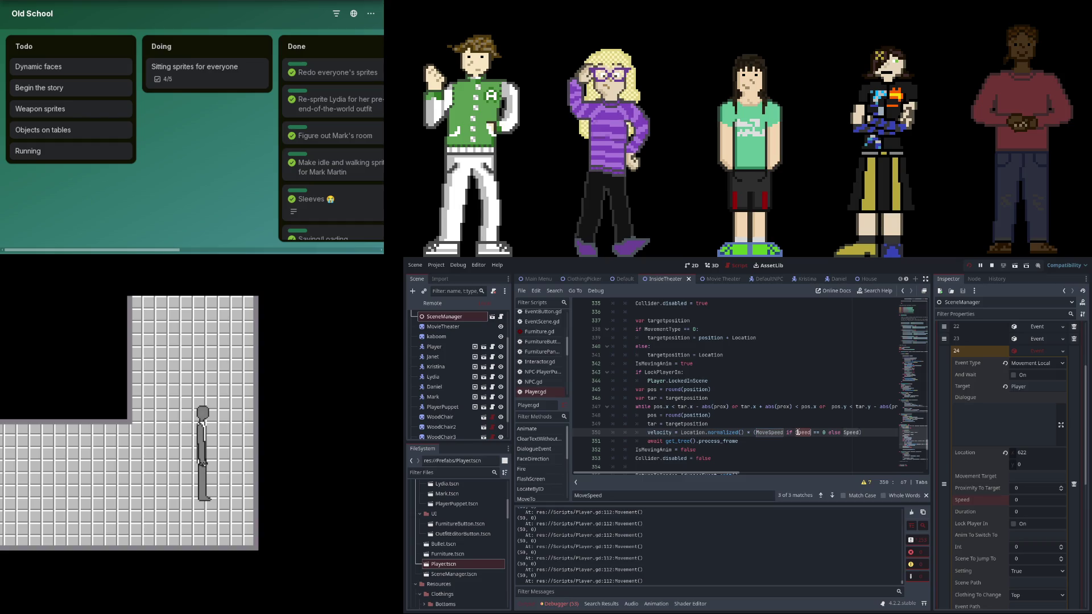
scroll(805, 436, "up", 1)
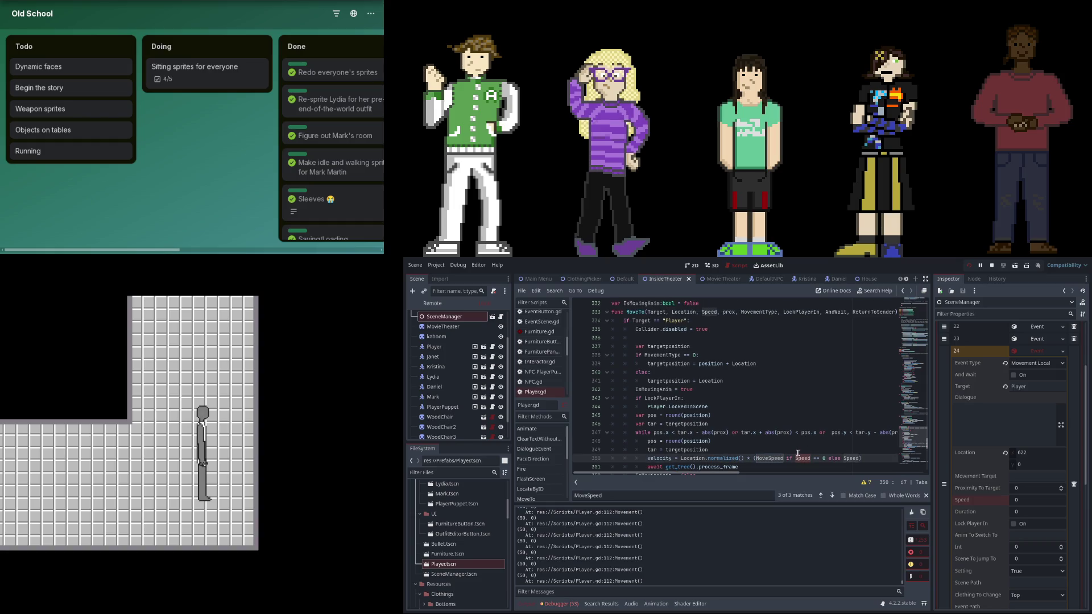
scroll(797, 453, "down", 1)
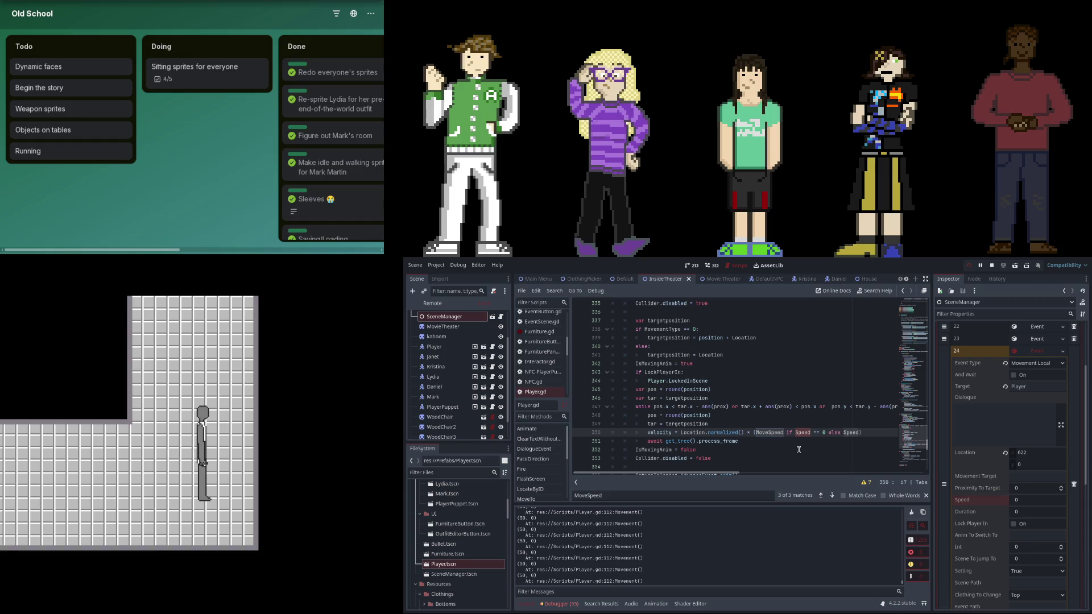
scroll(1000, 508, "down", 3)
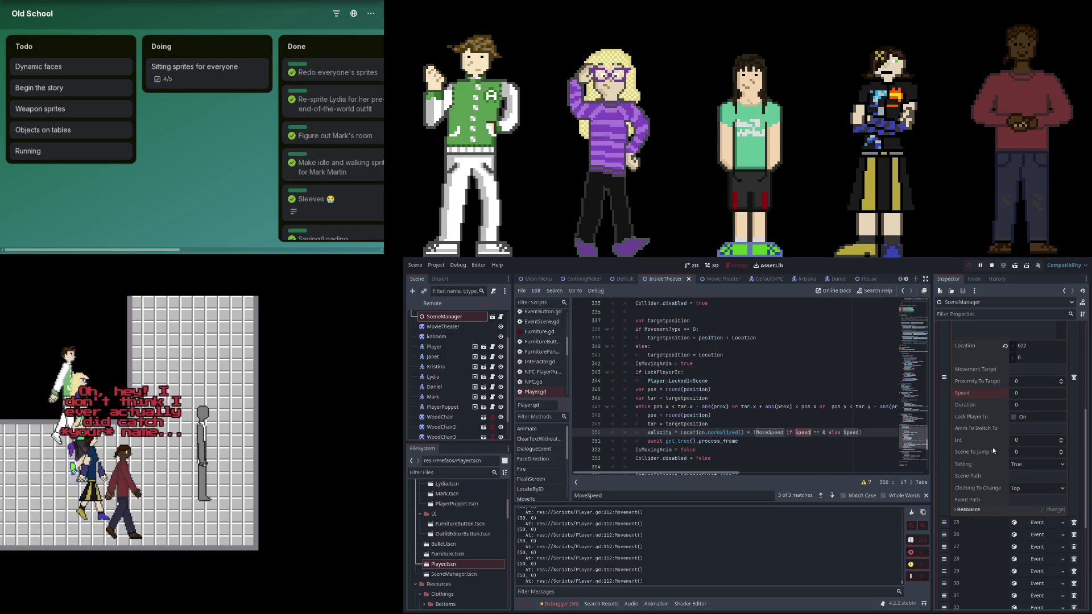
- Set the movement event's Speed to 25 in the Inspector
left_click(1034, 393)
type("25")
key("Return")
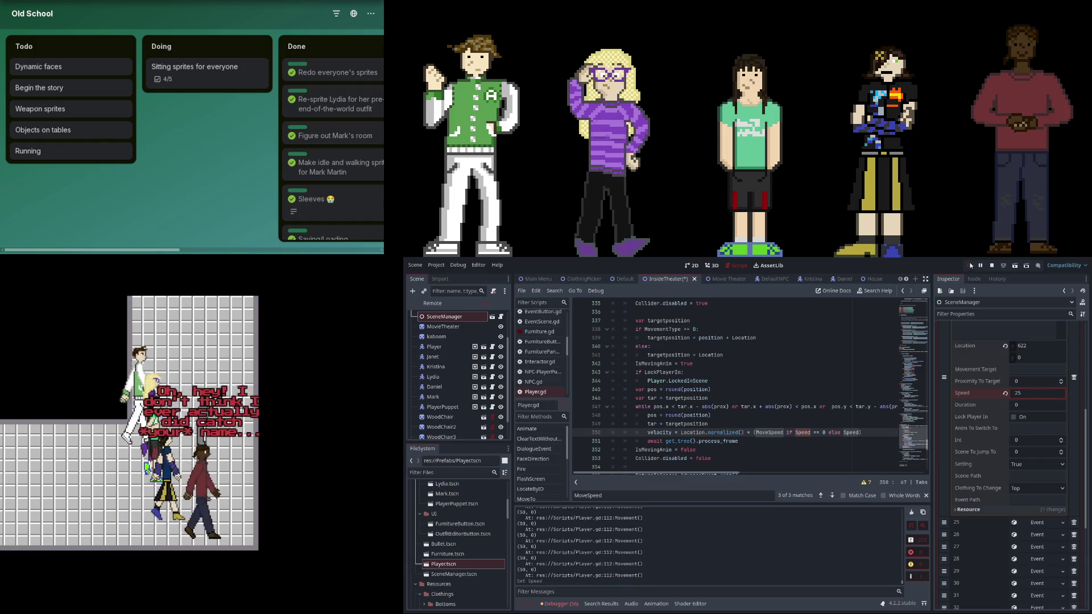
- Stop and relaunch the game with F5, then expand event 19's settings
left_click(967, 263)
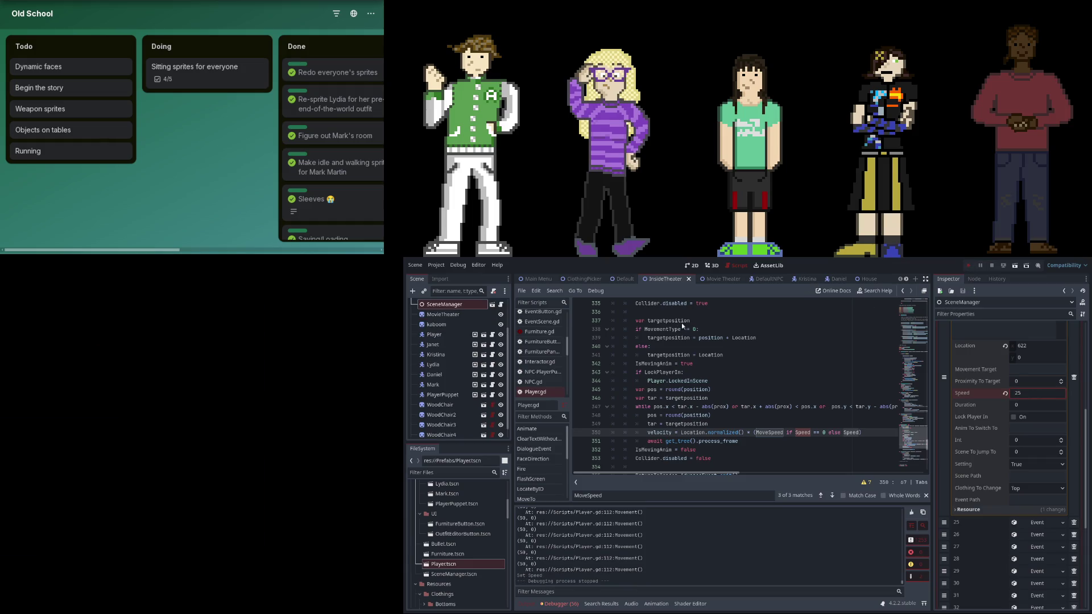
key("F5")
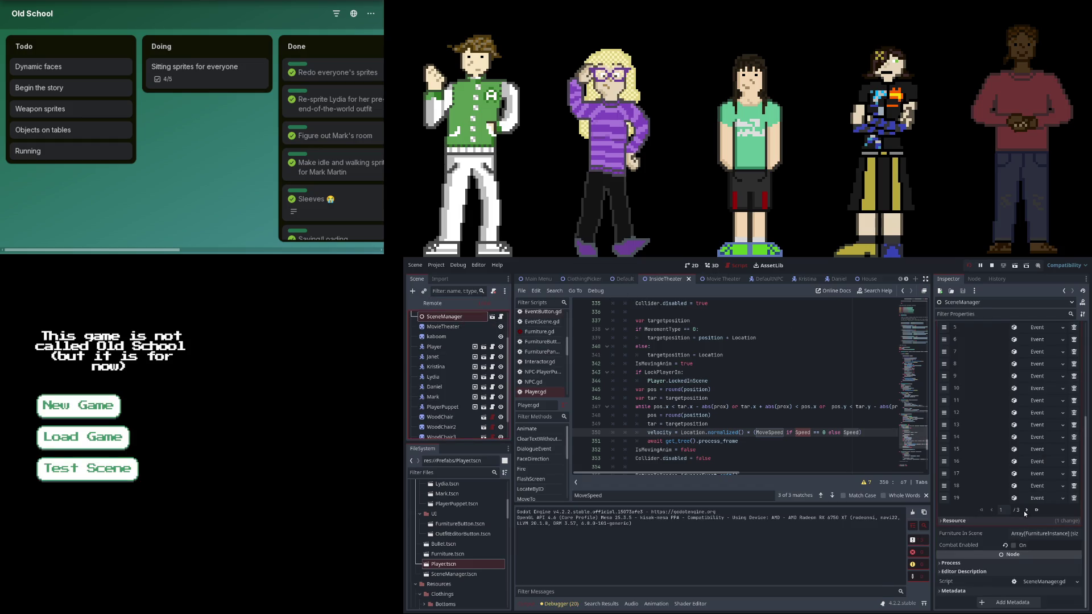
left_click(1031, 499)
left_click(1032, 498)
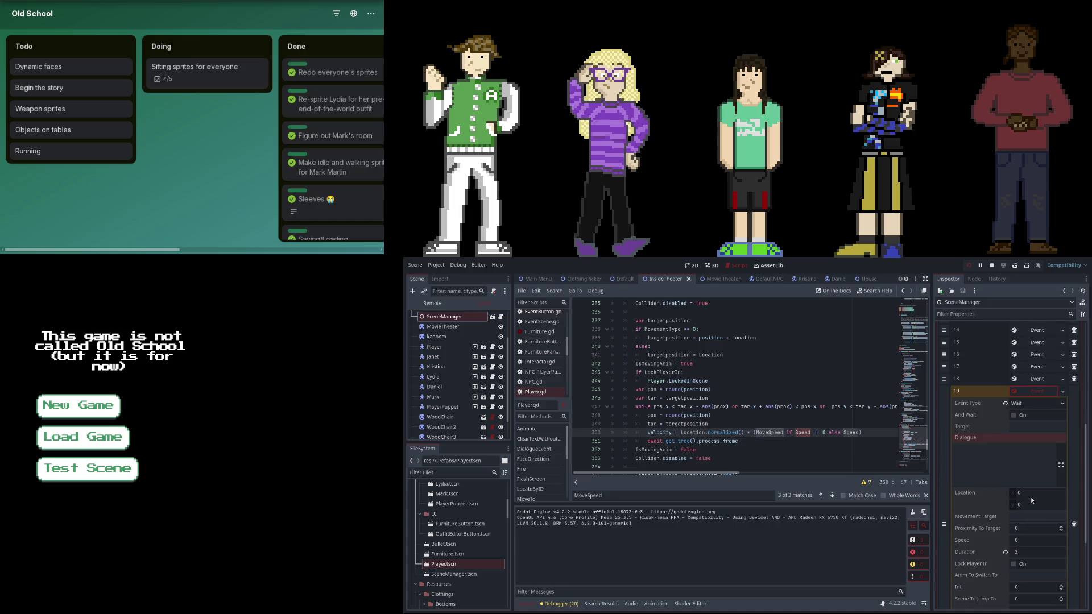
- Inspect events 18, 17, 7 (Movement Local) and 8 in the event list
left_click(1025, 377)
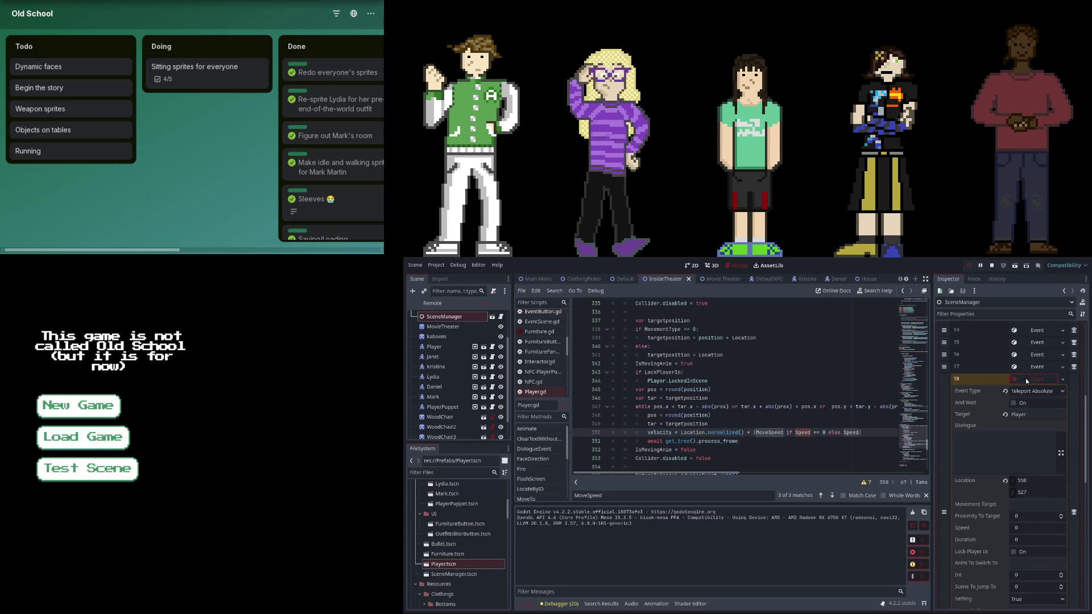
left_click(1028, 366)
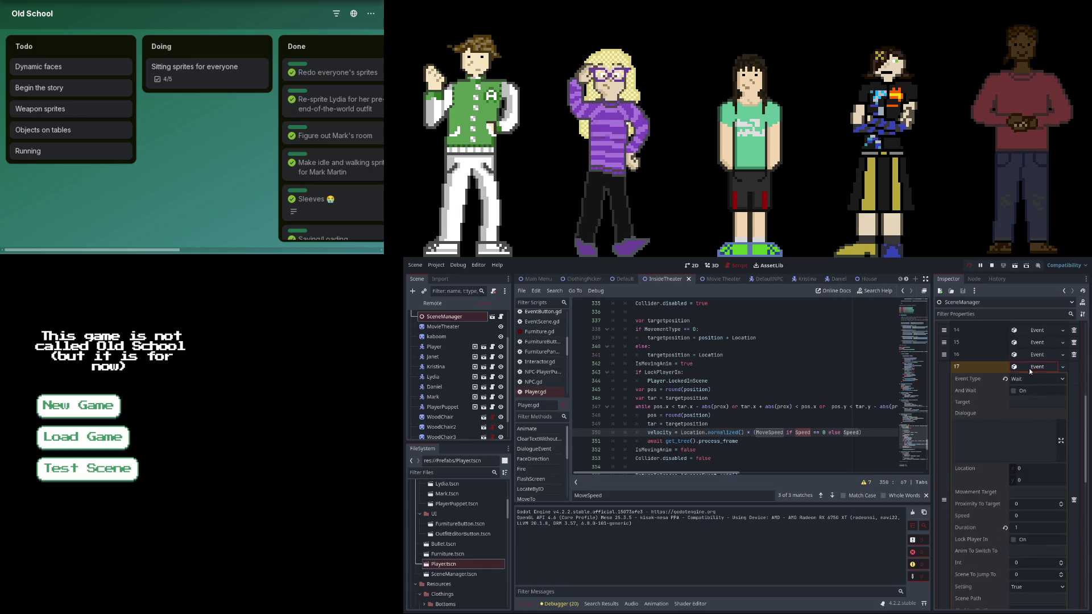
scroll(1029, 367, "up", 5)
left_click(1030, 422)
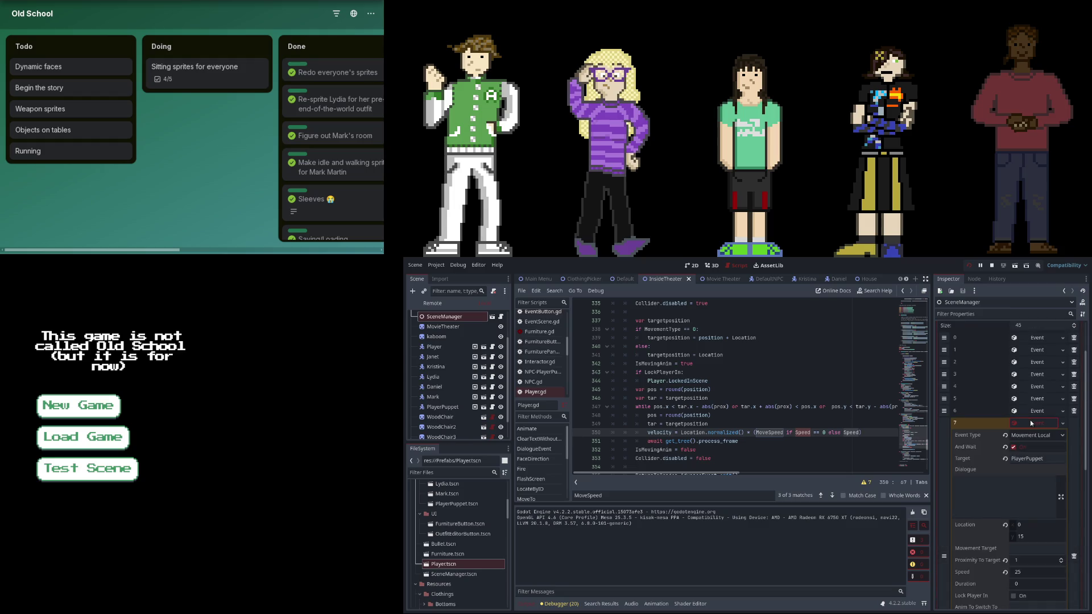
left_click(1031, 423)
left_click(1028, 436)
left_click(1028, 436)
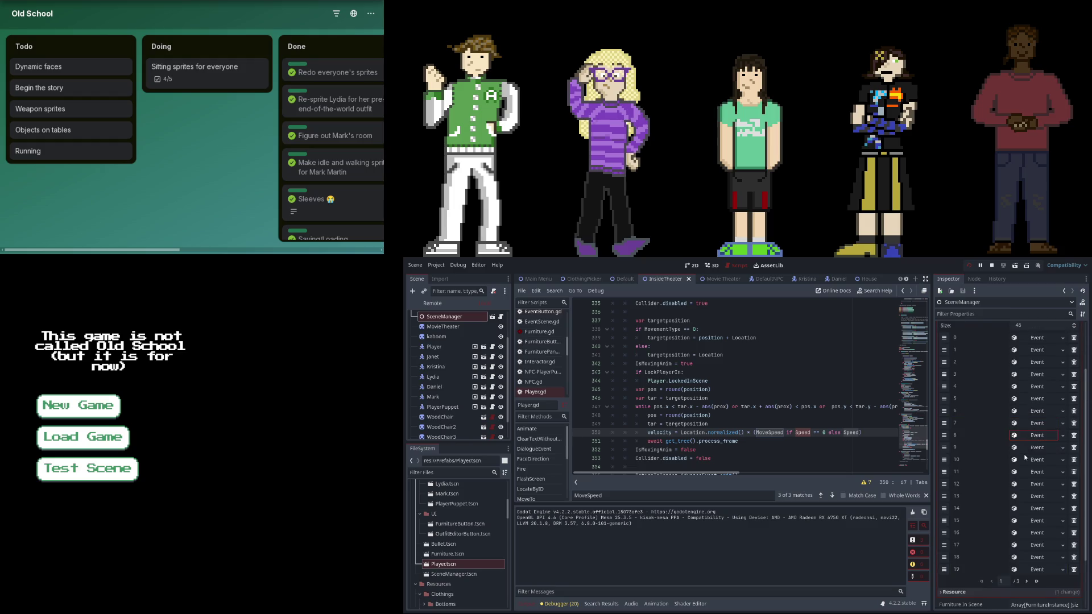
- Check event 10 (Teleport Local) and Wait event 11, then stop and relaunch the game
left_click(1024, 460)
left_click(1024, 460)
left_click(1024, 472)
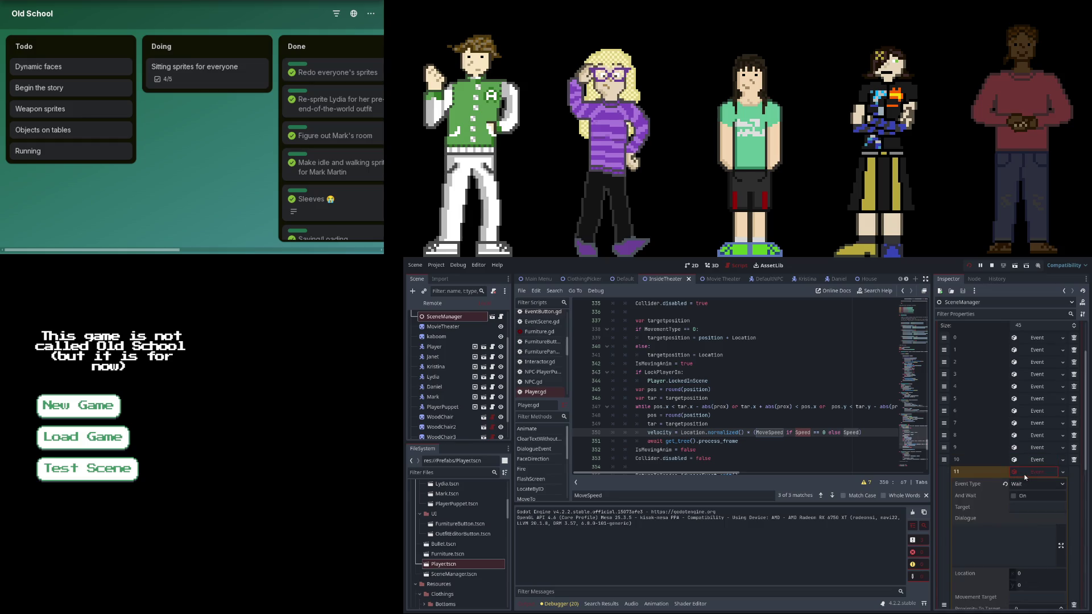
scroll(1032, 505, "down", 3)
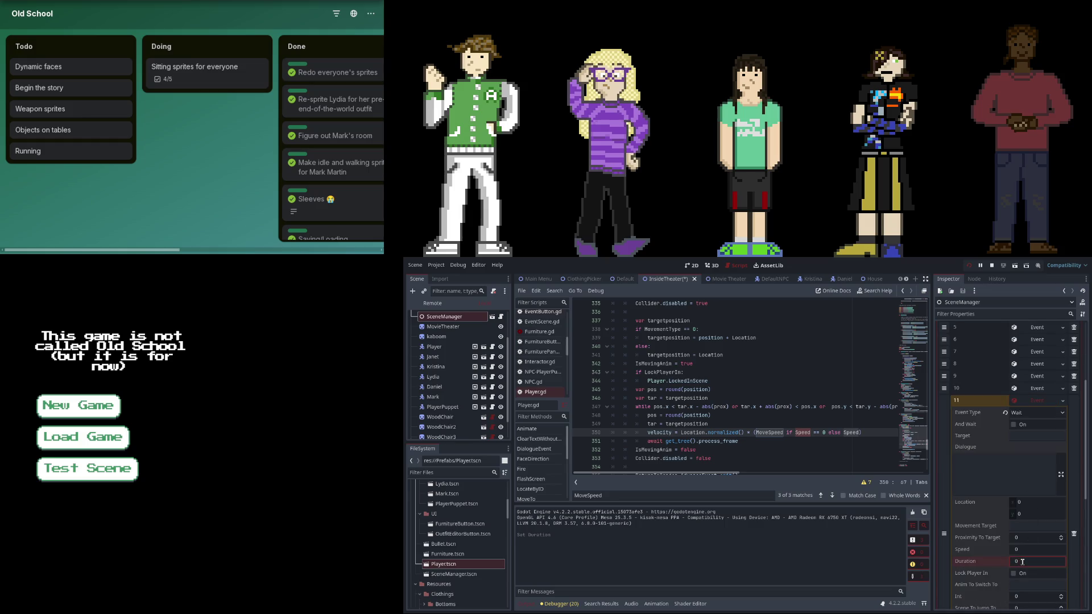
left_click(969, 266)
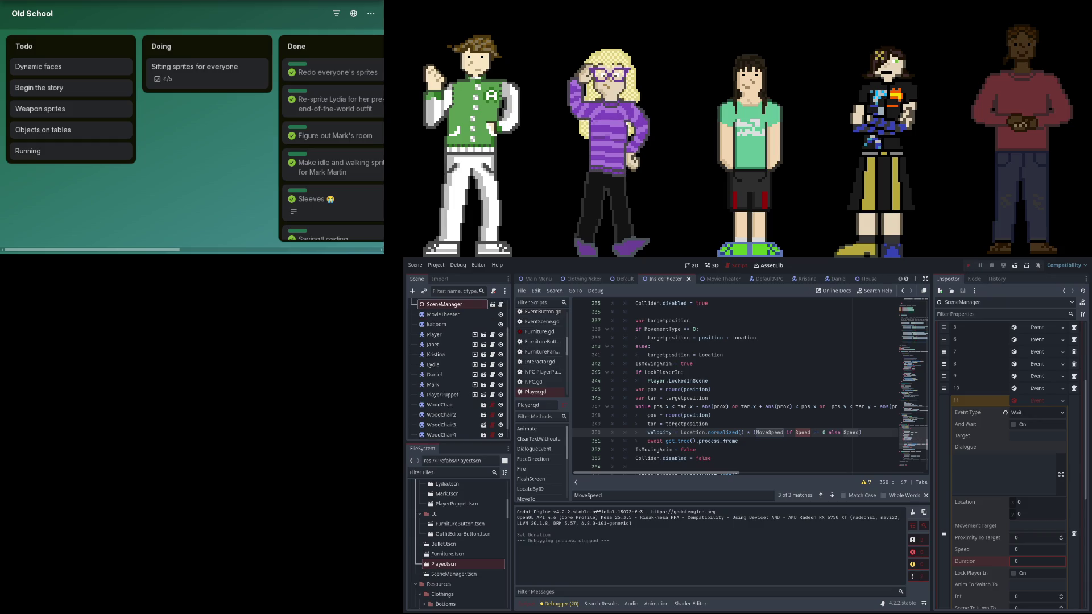
key("F5")
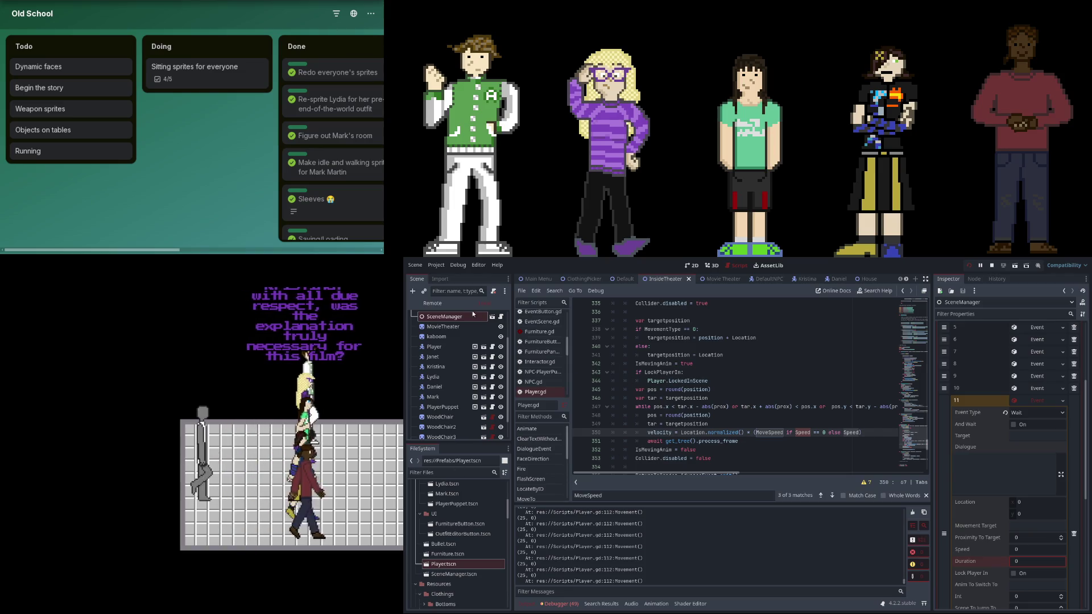
- Show the running game's Remote scene tree and expand the live MovieTheater node
left_click(432, 305)
left_click(443, 326)
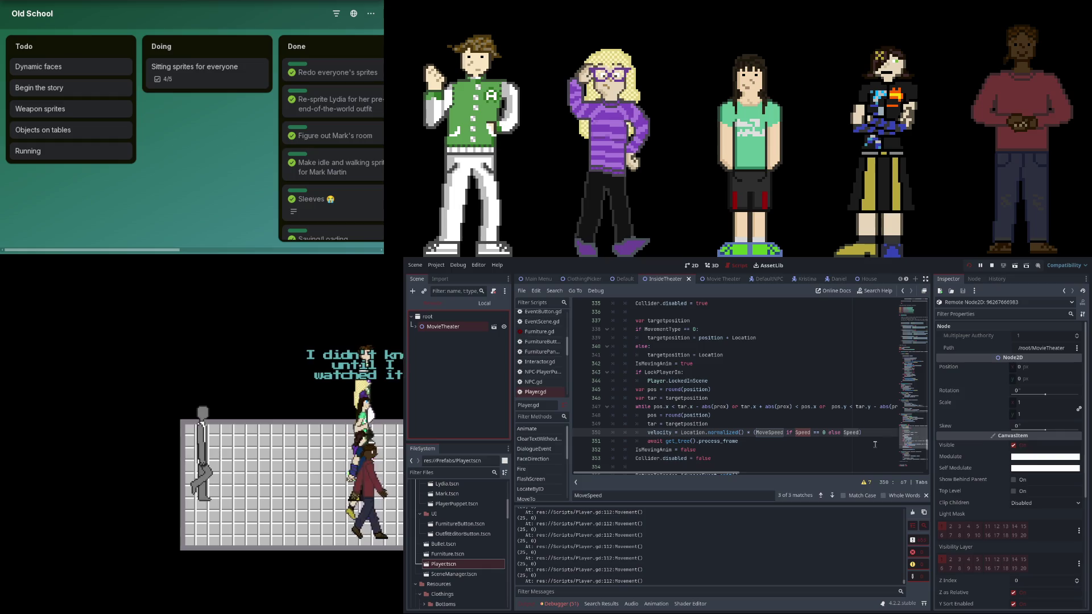
scroll(1002, 500, "up", 2)
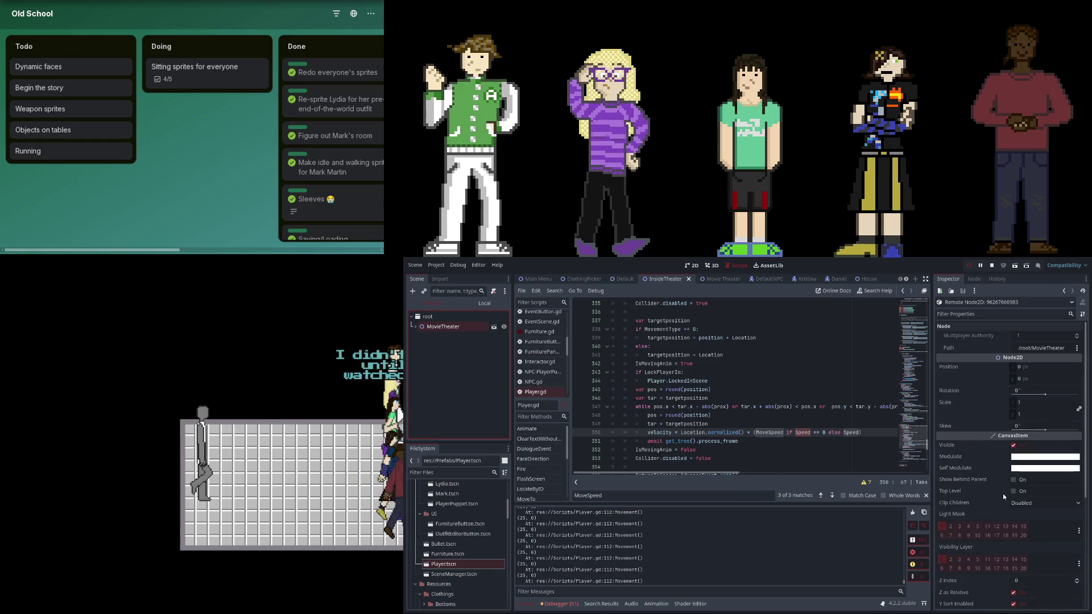
left_click(415, 326)
- Inspect the live Player and SceneManager nodes, then return to the Local tree
left_click(440, 398)
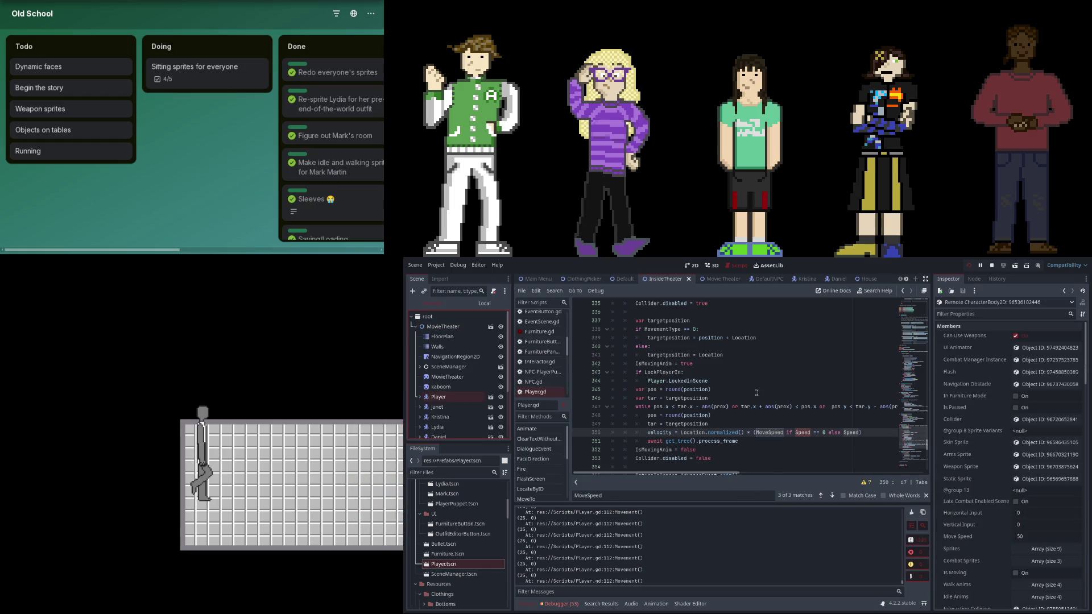
scroll(995, 497, "down", 5)
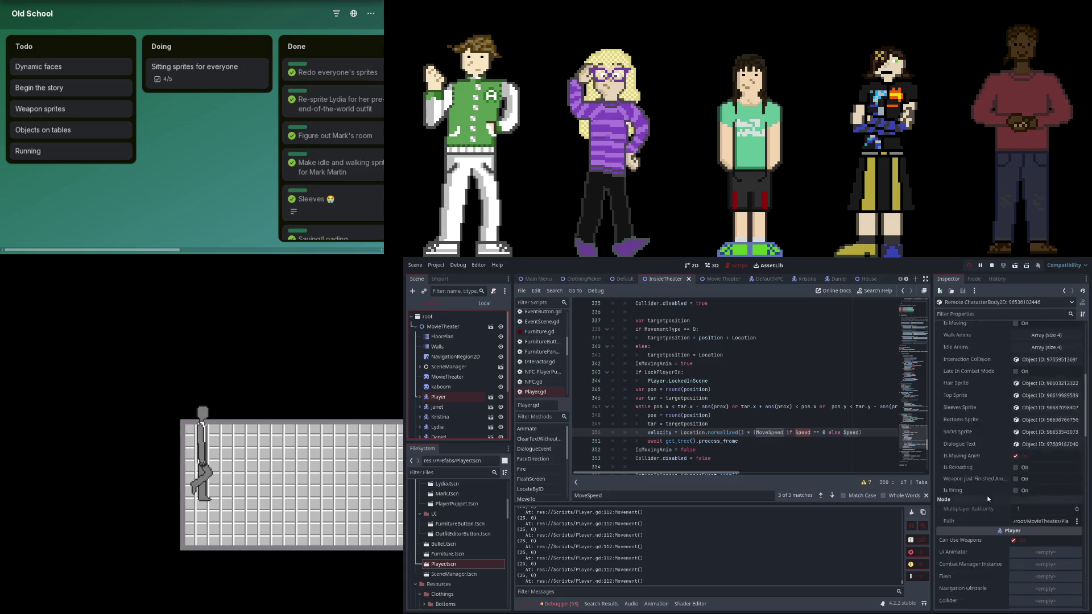
scroll(990, 498, "up", 5)
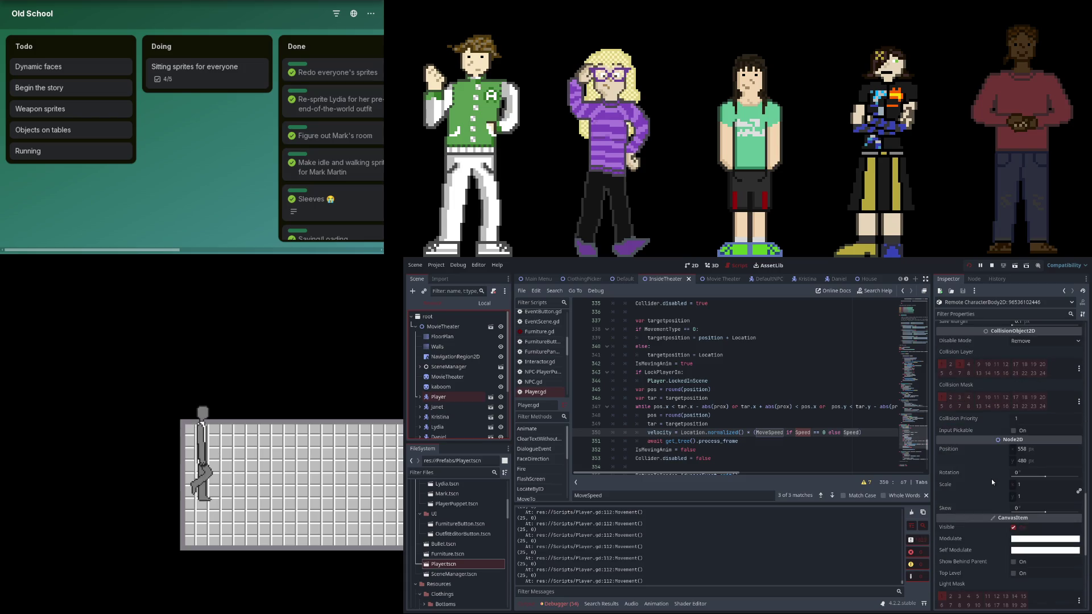
scroll(993, 481, "up", 8)
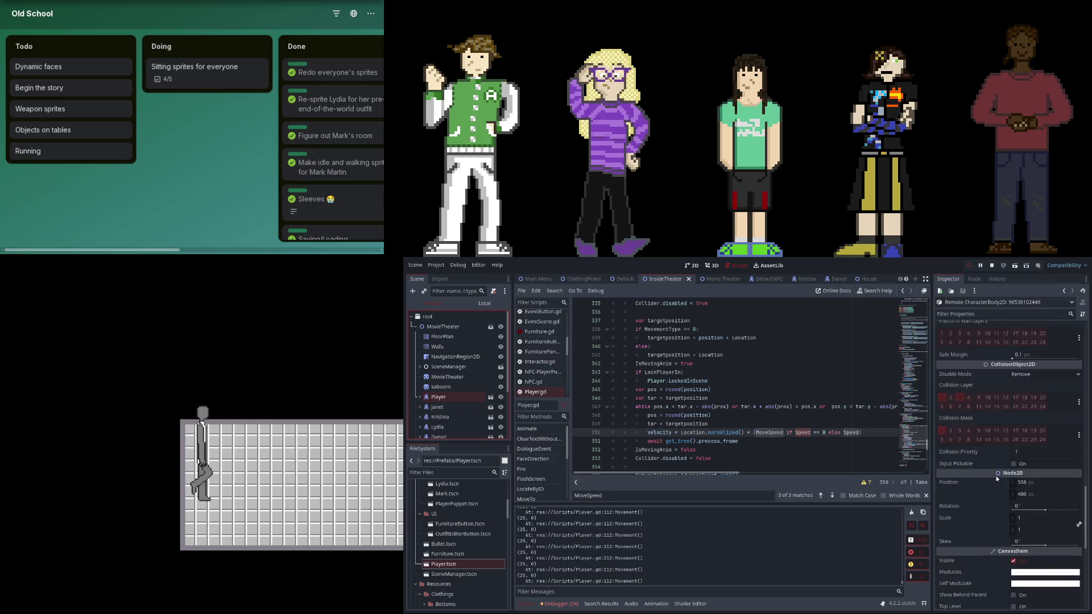
scroll(995, 478, "up", 6)
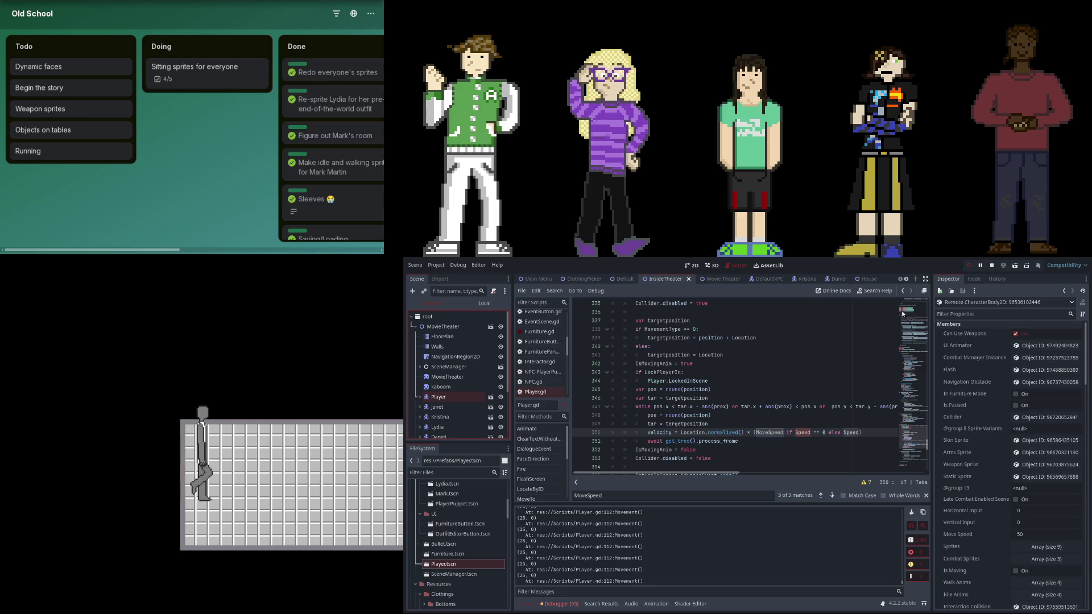
scroll(1000, 506, "up", 1)
scroll(998, 419, "down", 3)
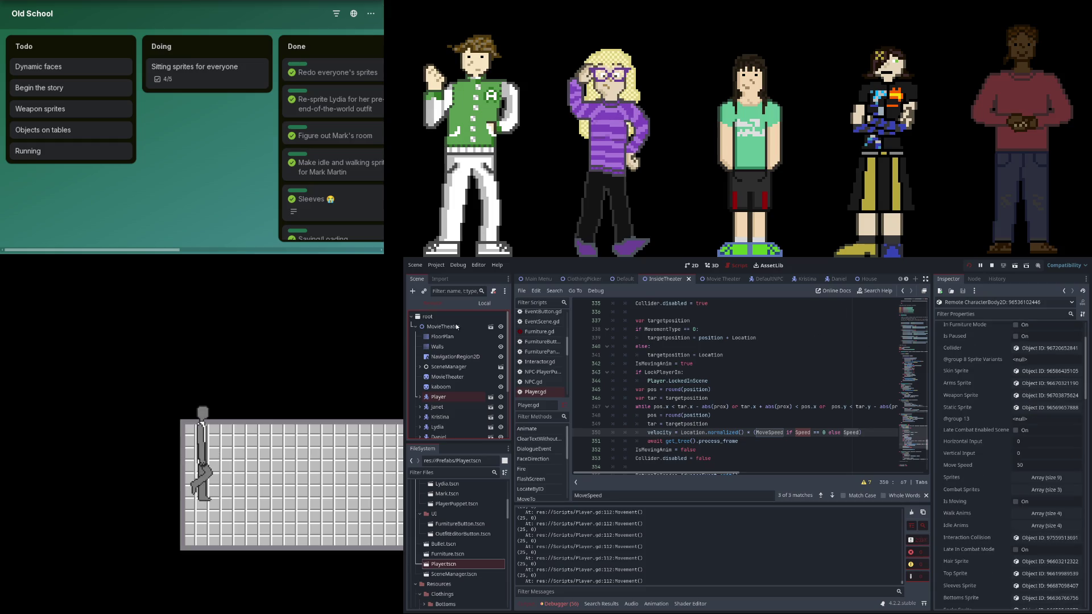
left_click(452, 367)
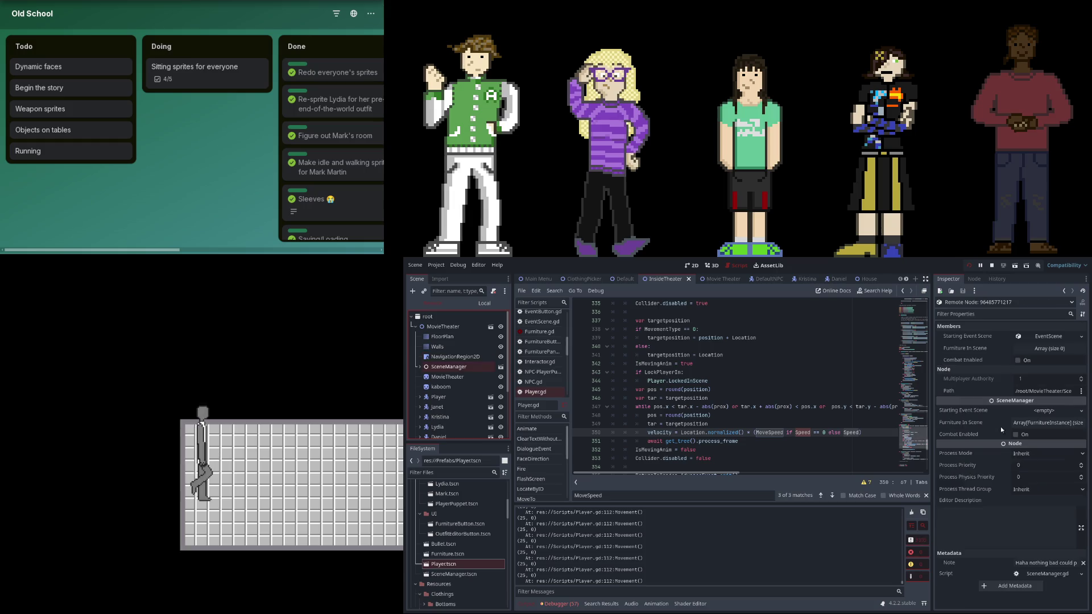
left_click(484, 303)
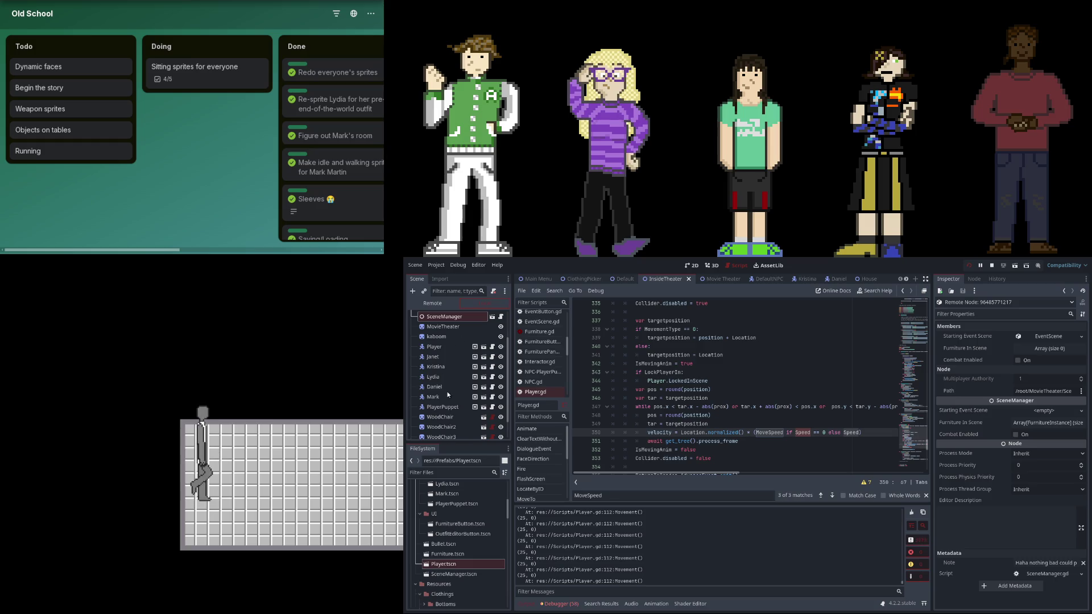
- Expand SceneManager's events down to movement event 24 toward 622, then restart the game
left_click(458, 321)
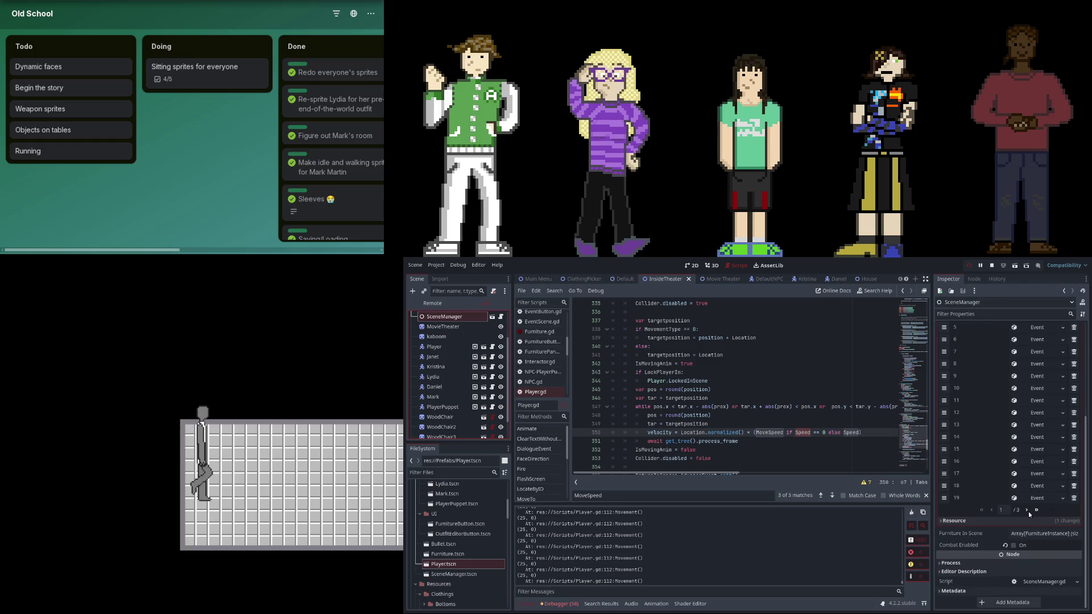
scroll(1024, 494, "up", 5)
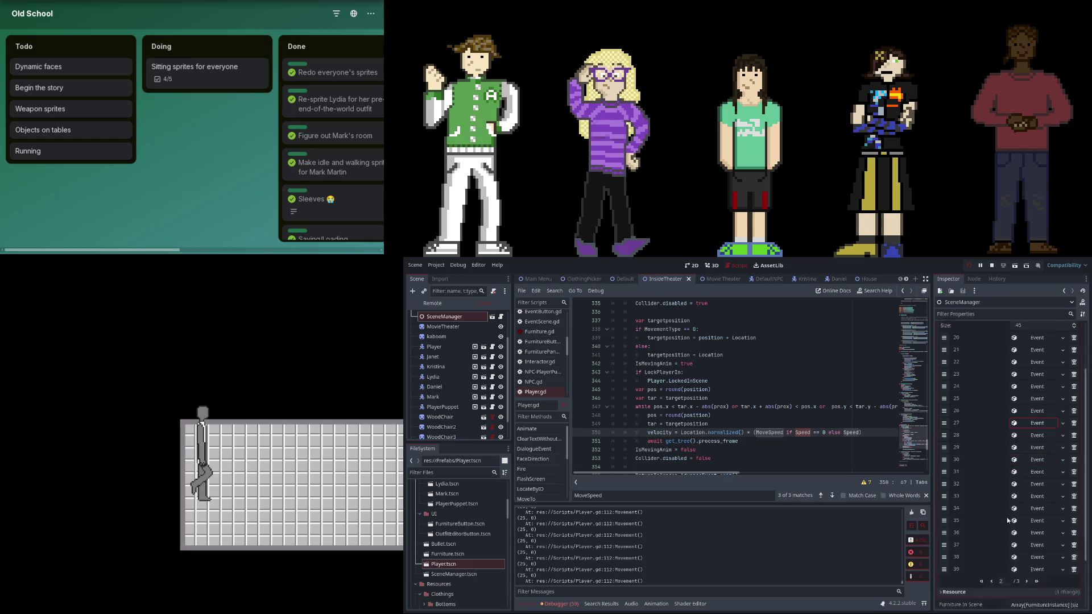
left_click(1028, 494)
left_click(1028, 479)
left_click(1032, 469)
left_click(1033, 458)
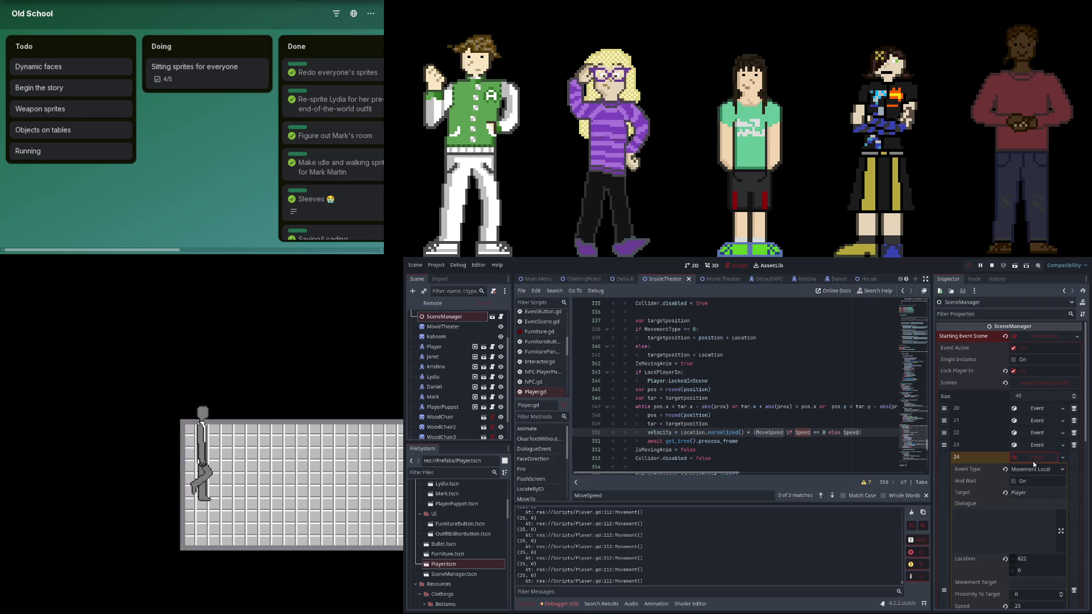
scroll(1031, 472, "down", 3)
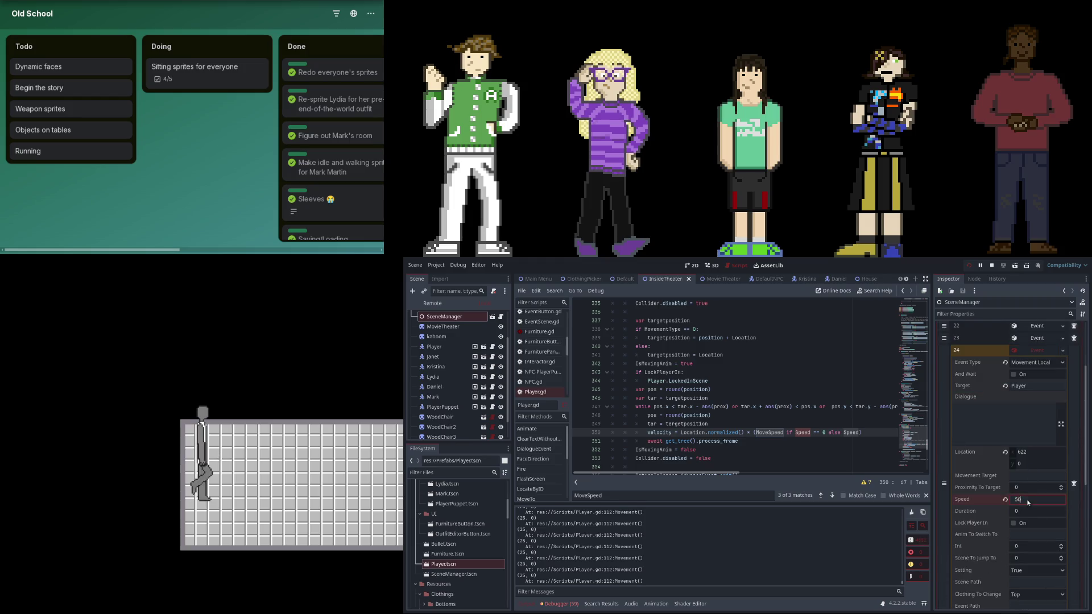
left_click(971, 266)
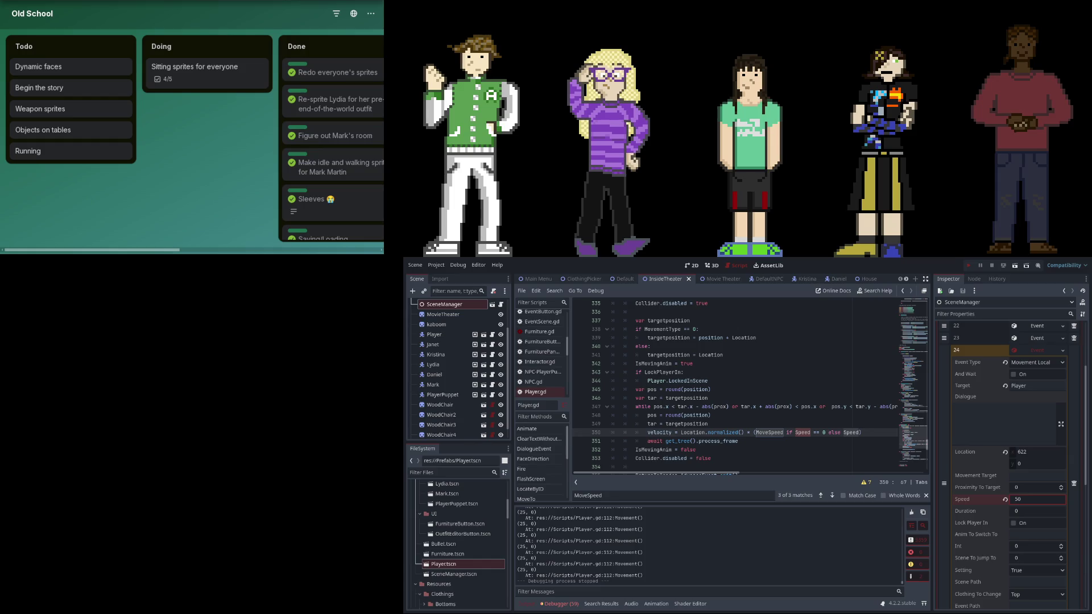
key("F5")
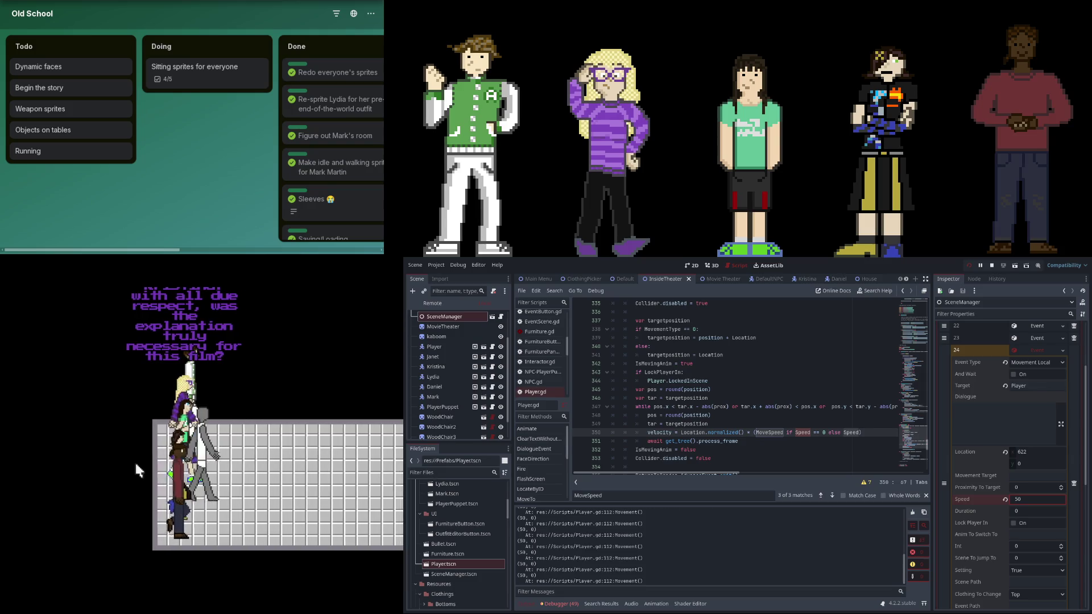
- Set event 24's Speed to 0 and restart the game with it
double_click(1021, 499)
type("0")
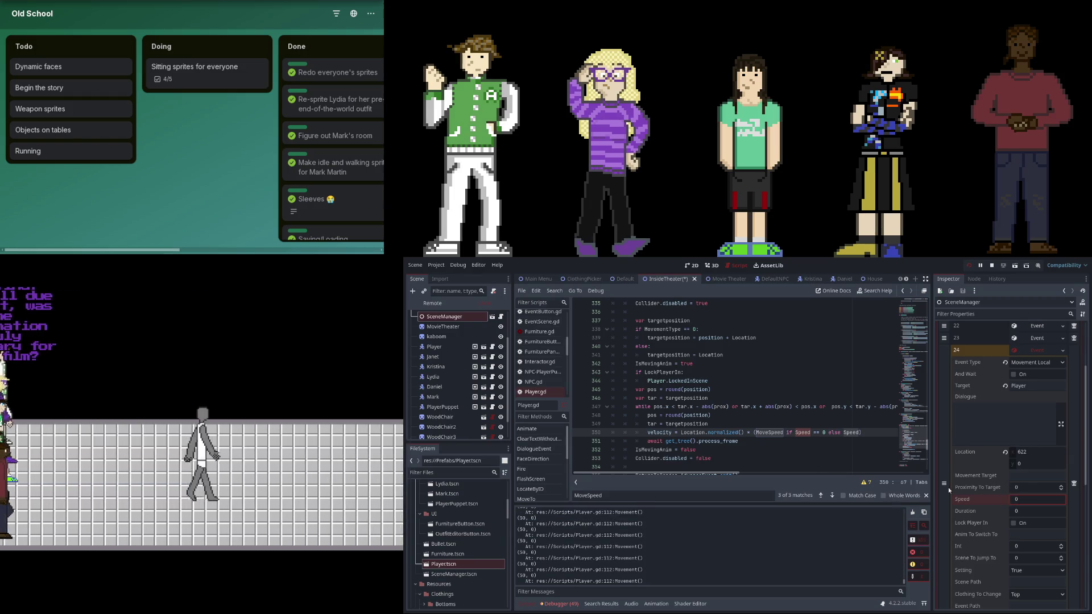
left_click(969, 266)
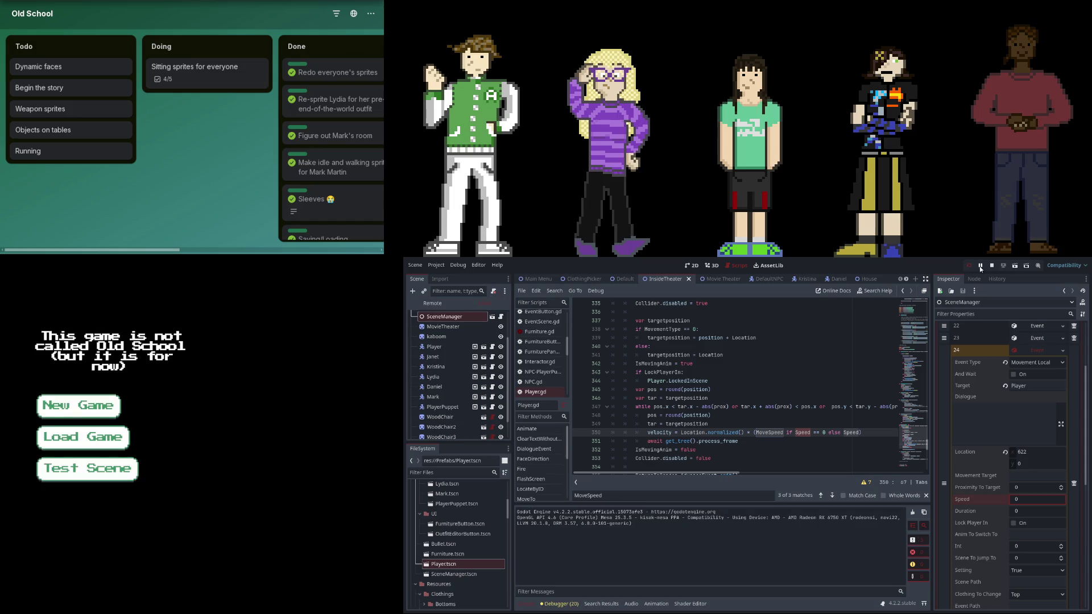
- Enter the theater scene, select the live Player remotely, and drag Move Speed down to about 26
left_click(88, 443)
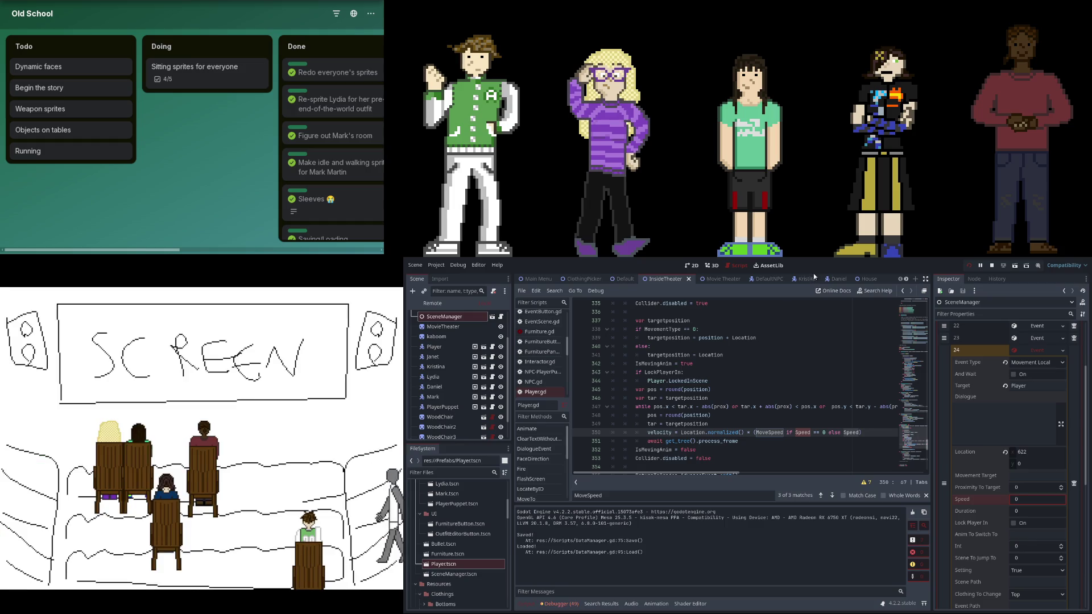
left_click(432, 303)
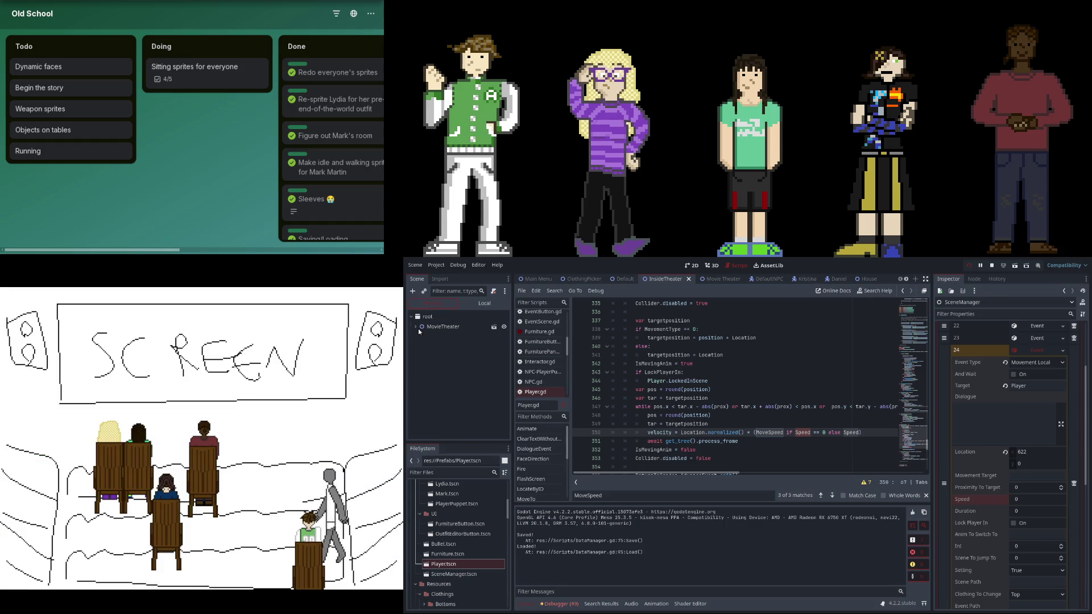
left_click(415, 327)
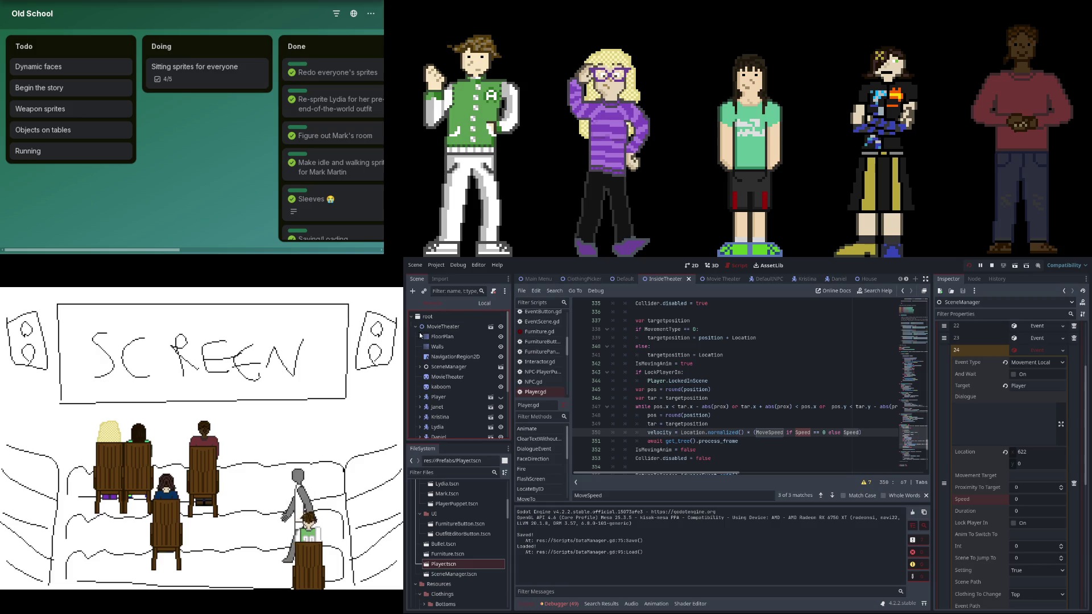
left_click(440, 398)
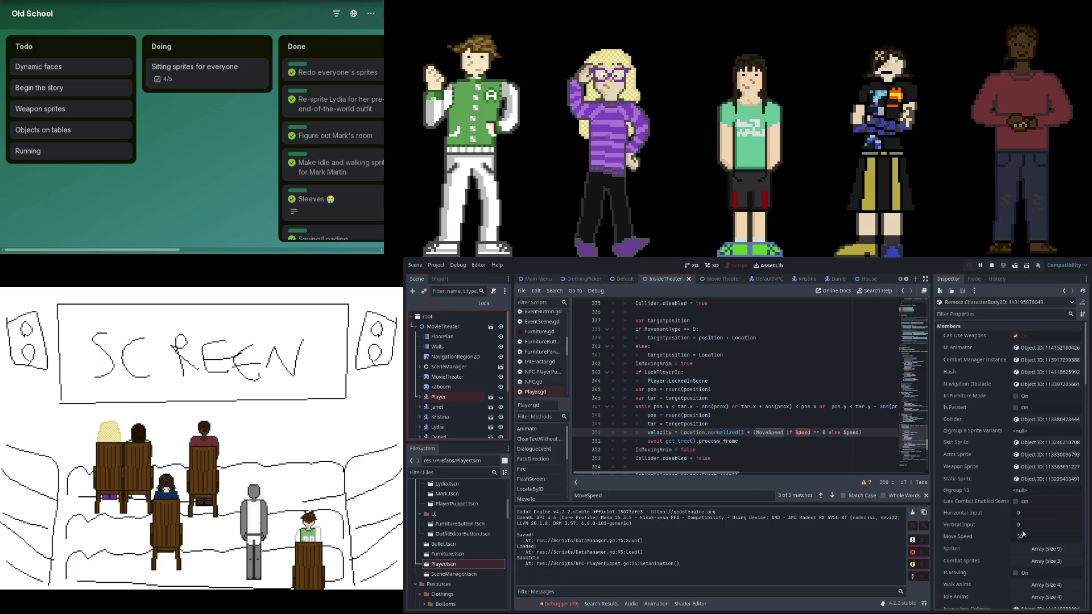
left_click_drag(1035, 537, 918, 537)
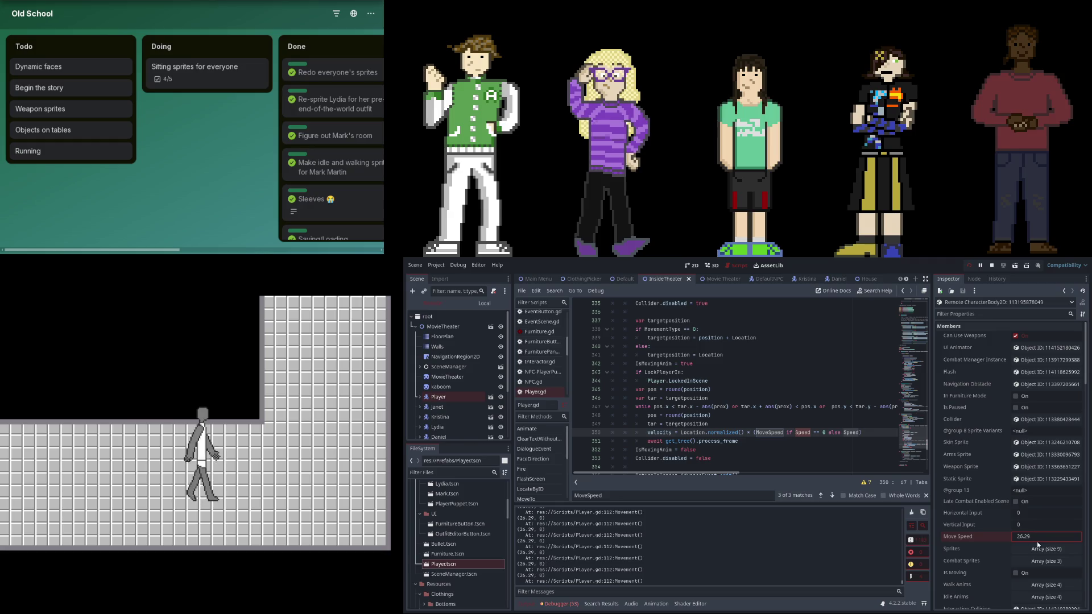
- Adjust the live Player's Move Speed to about 26.6 and check its position 1180, 480
left_click_drag(1037, 538, 1067, 538)
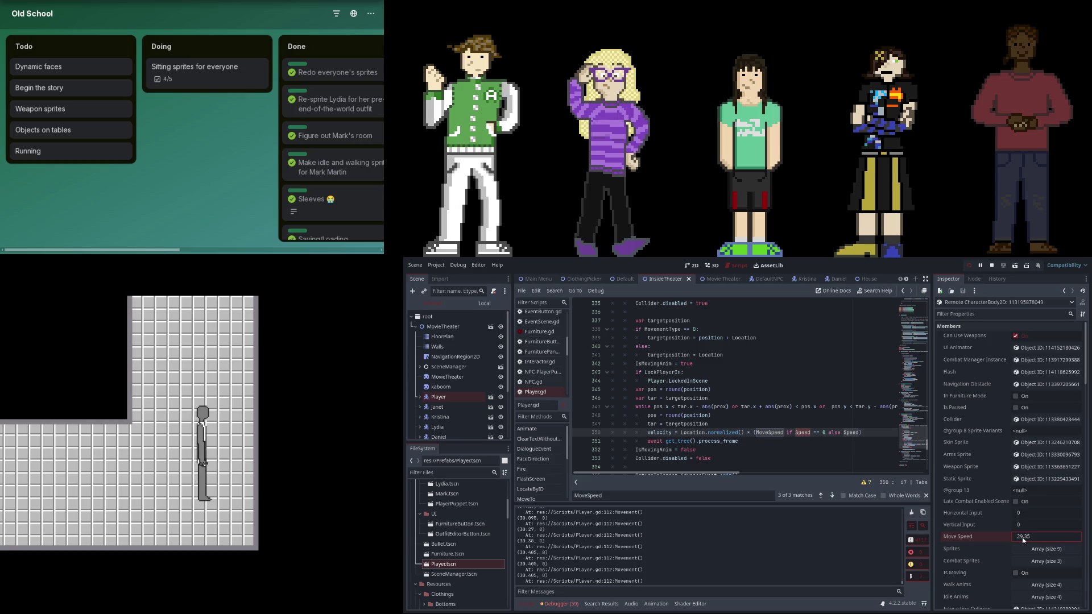
scroll(1023, 532, "down", 5)
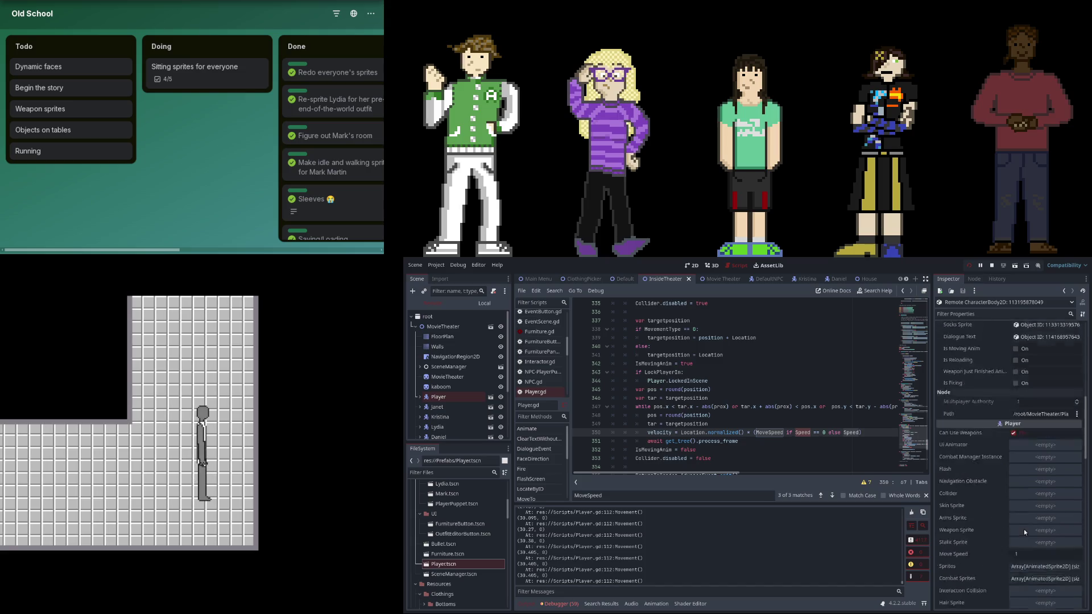
scroll(1028, 523, "down", 4)
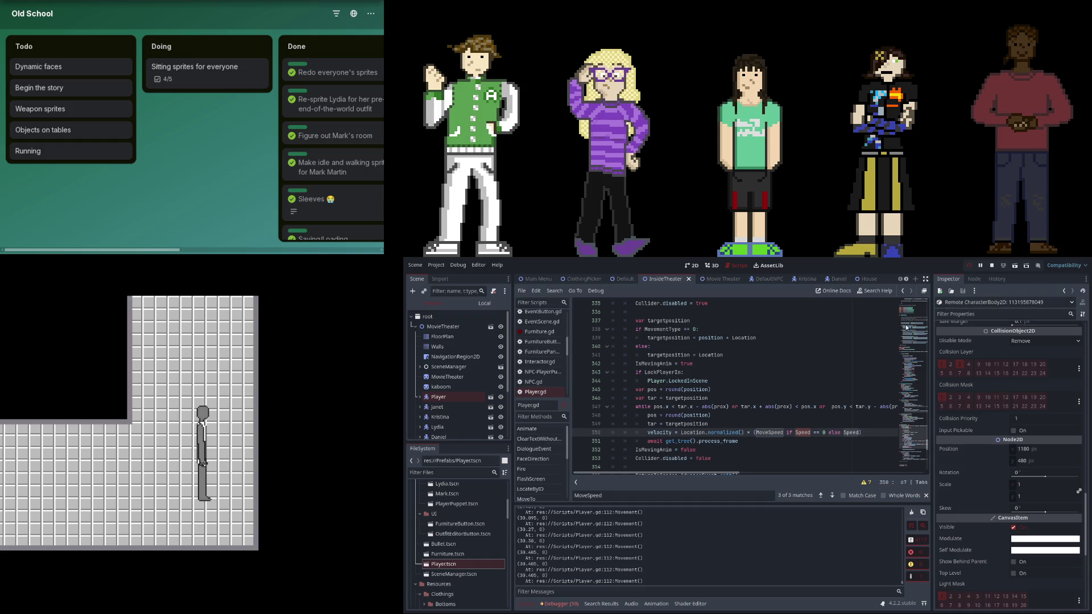
left_click(857, 346)
scroll(857, 347, "down", 2)
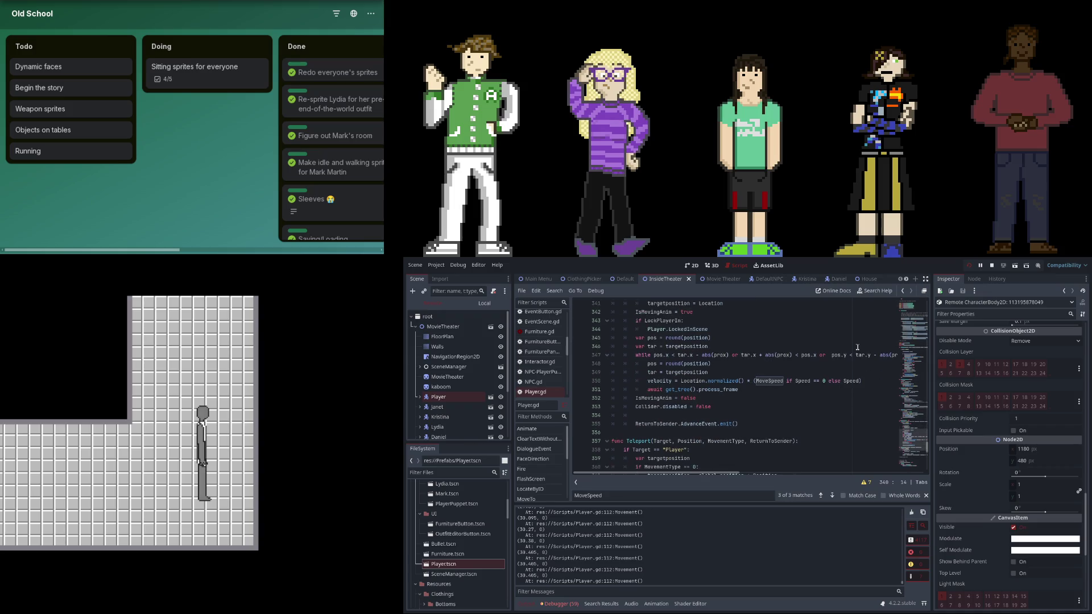
- Search Player.gd for 'position' and step back to the match on line 92
mouse_move(908, 435)
left_mouse_down()
mouse_move(915, 359)
mouse_move(910, 371)
left_mouse_up()
scroll(910, 365, "up", 2)
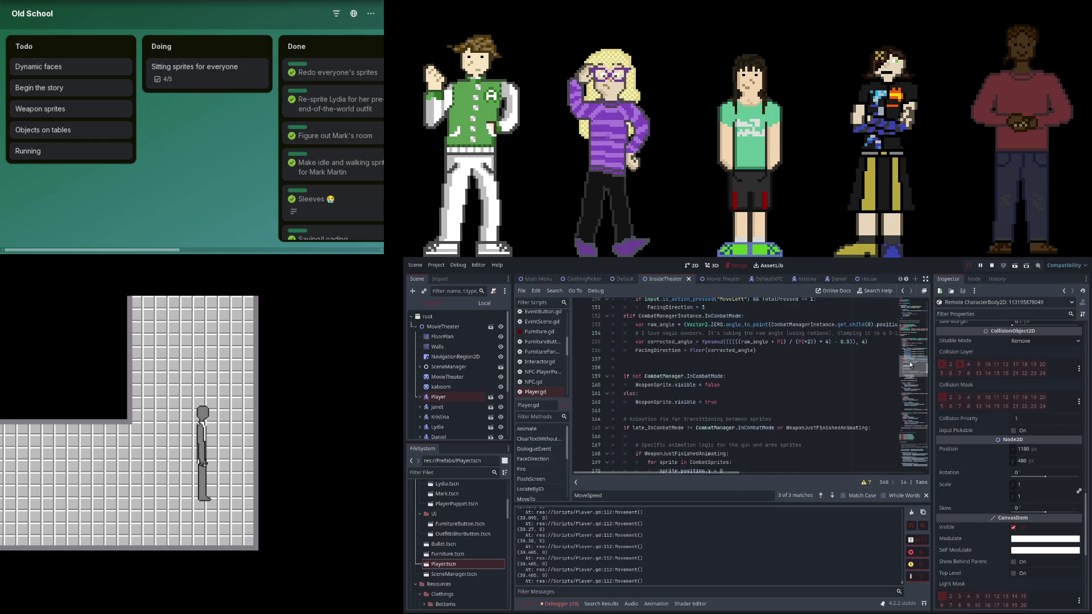
scroll(910, 364, "up", 15)
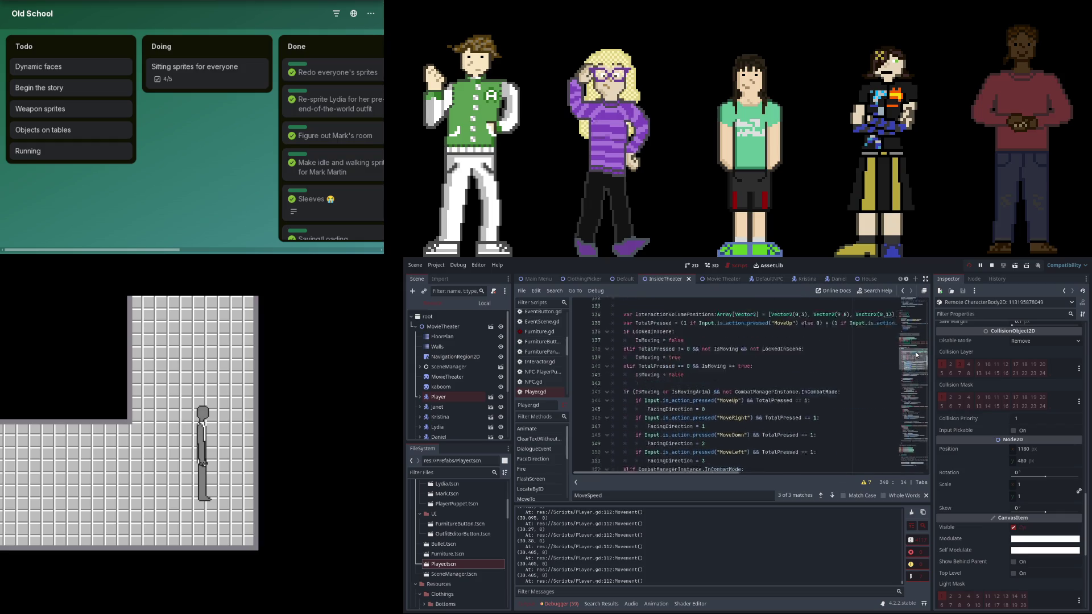
key("ctrl+f")
type("posi")
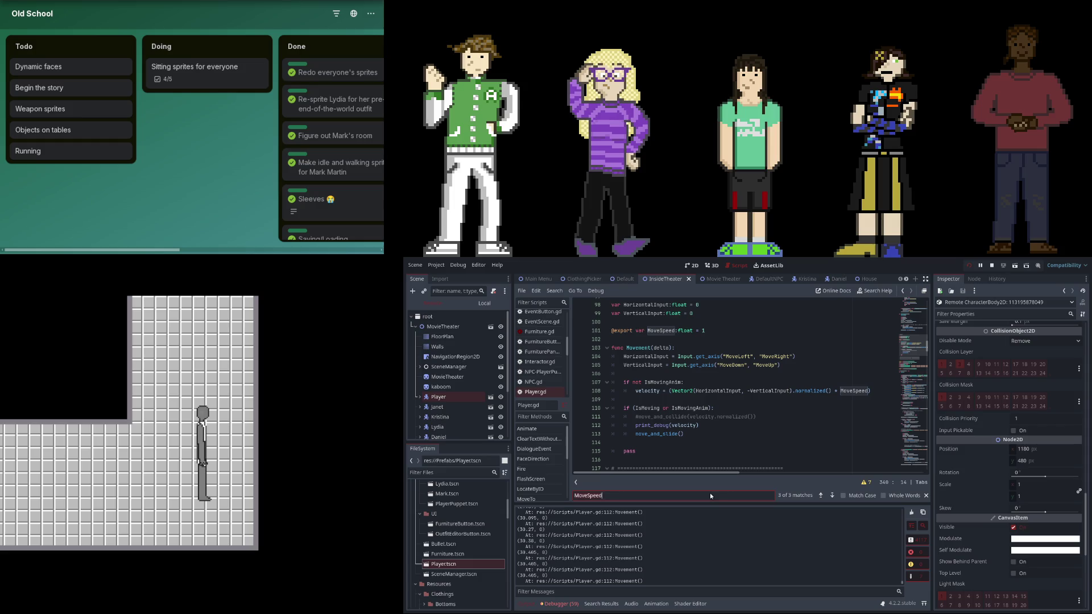
type("tion")
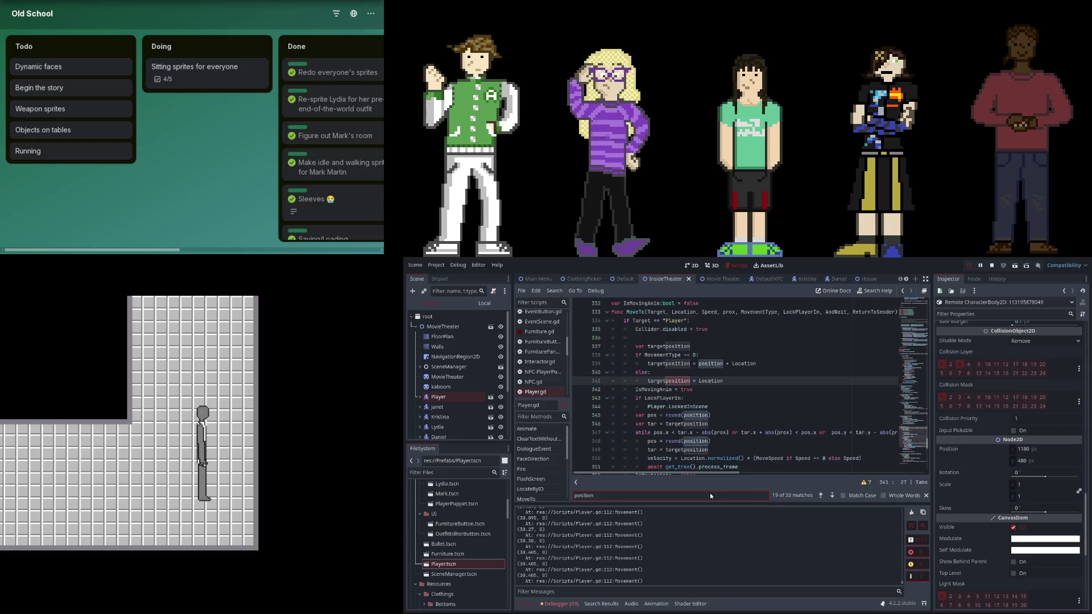
left_click(821, 495)
left_click(821, 495)
left_click(821, 495)
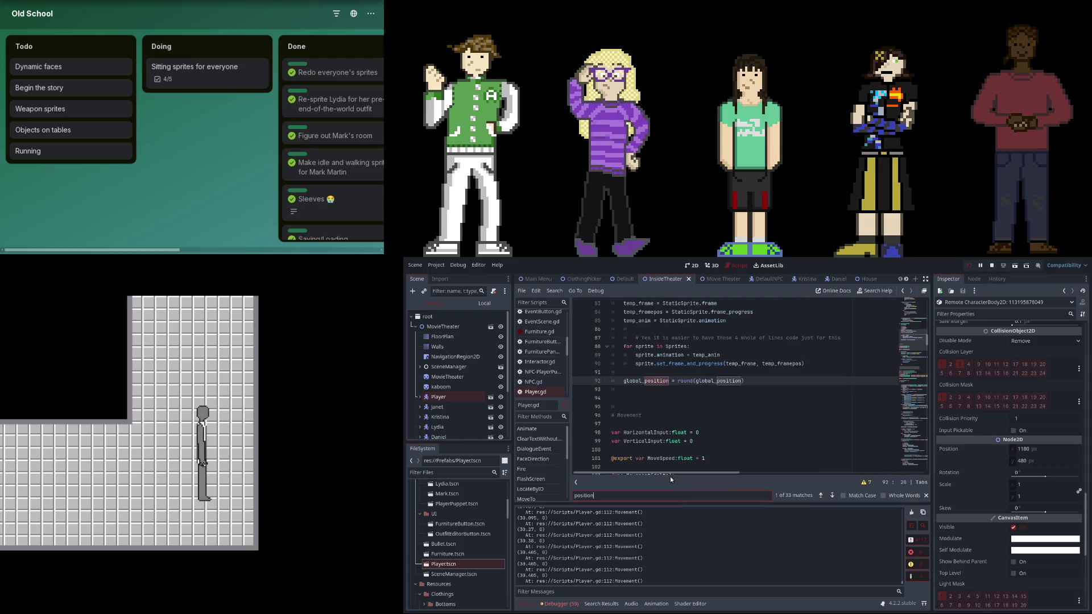
scroll(637, 435, "up", 2)
- Comment out line 92's global_position rounding with # and reload the game
left_click(624, 433)
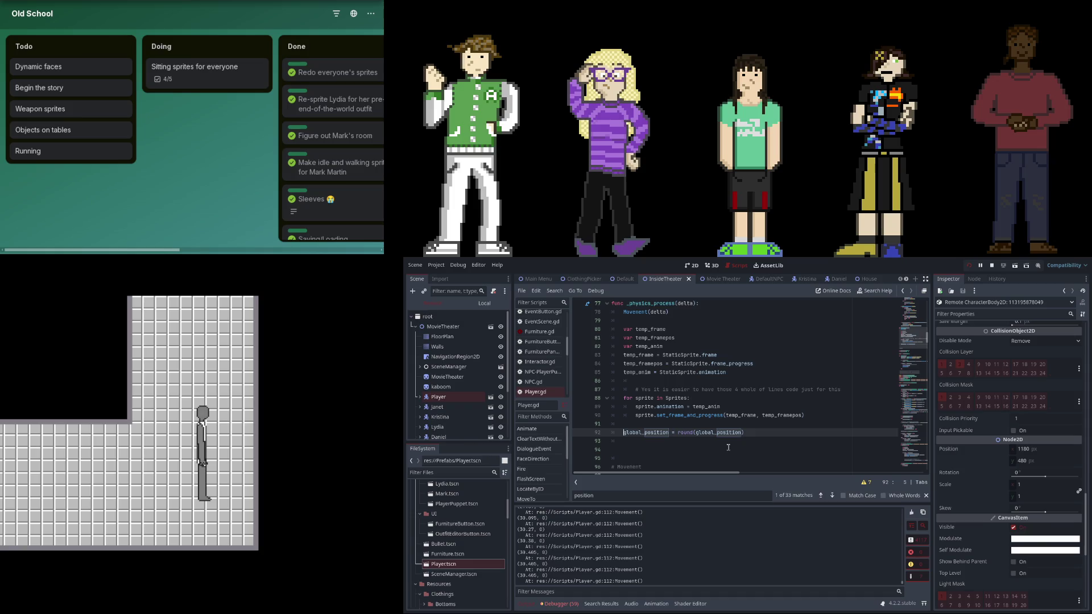
type("#")
left_click(969, 266)
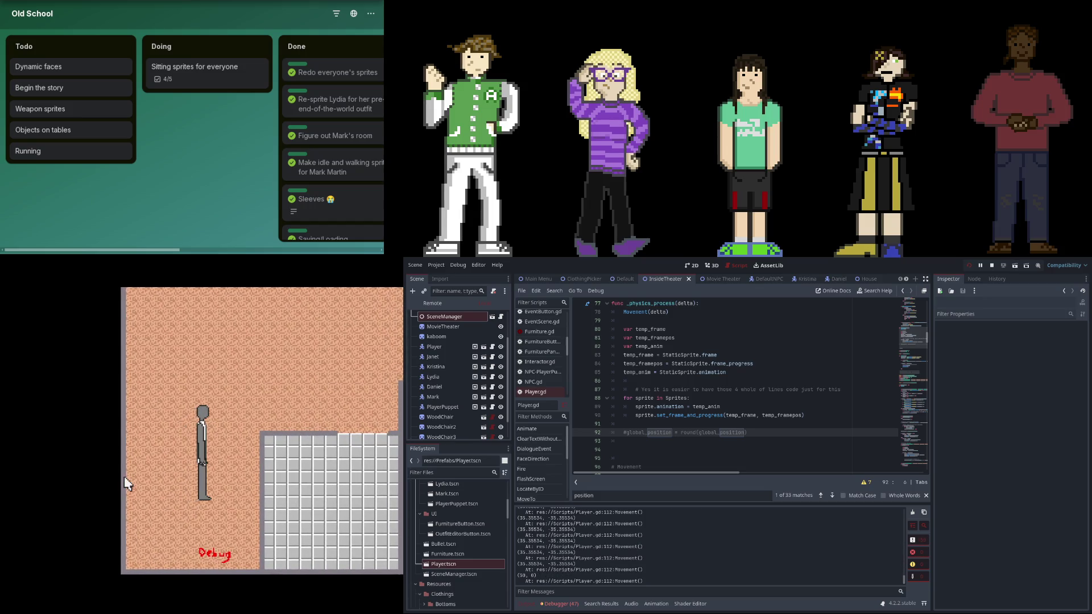
- Walk the player left, up and right through the rooms to test movement
key("Left")
key("Up")
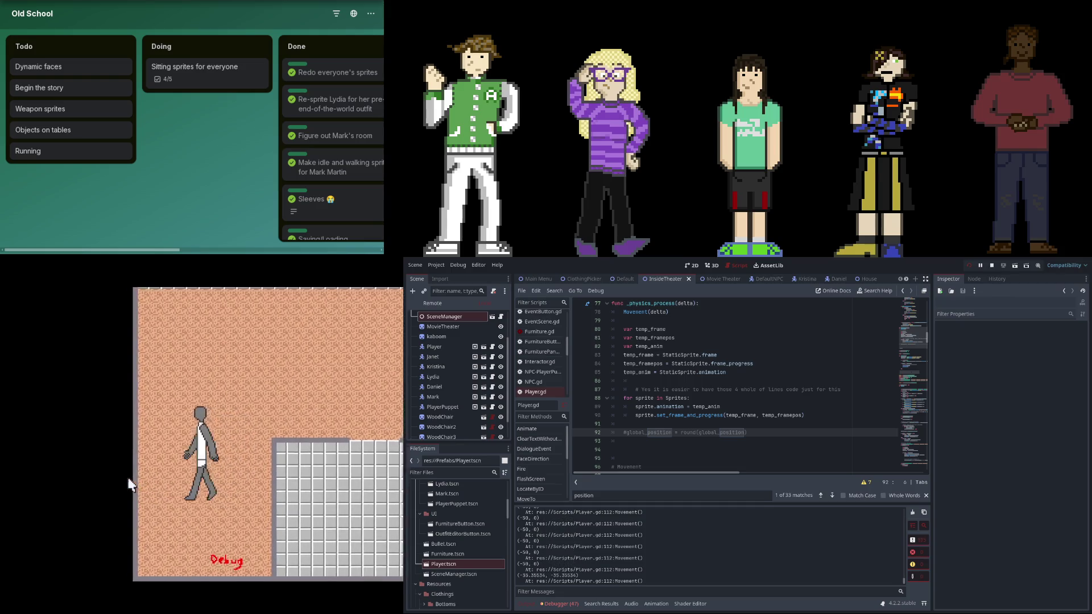
key("Right")
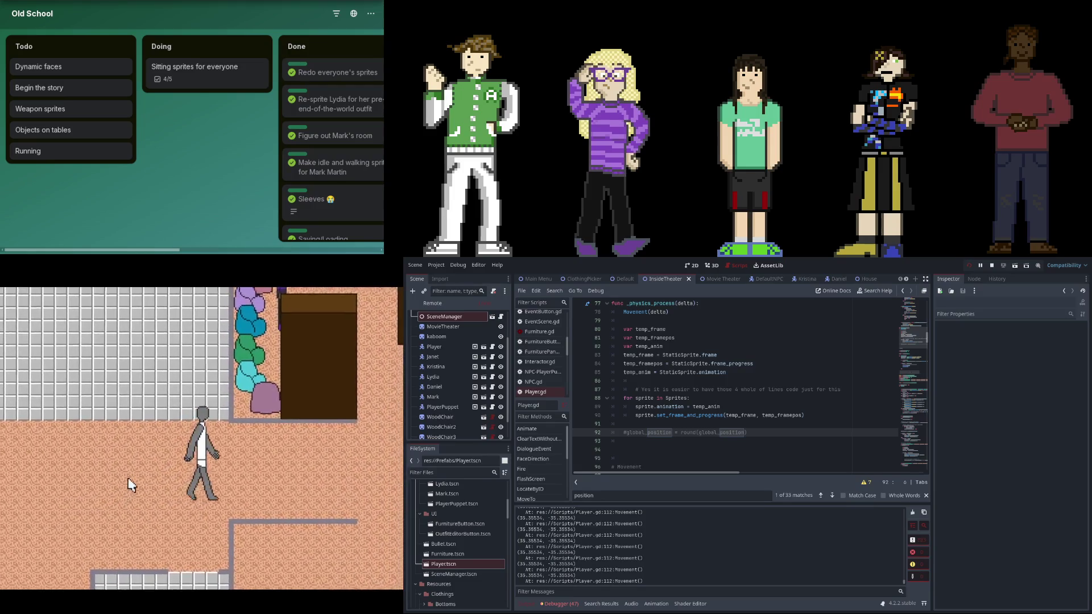
key("Left")
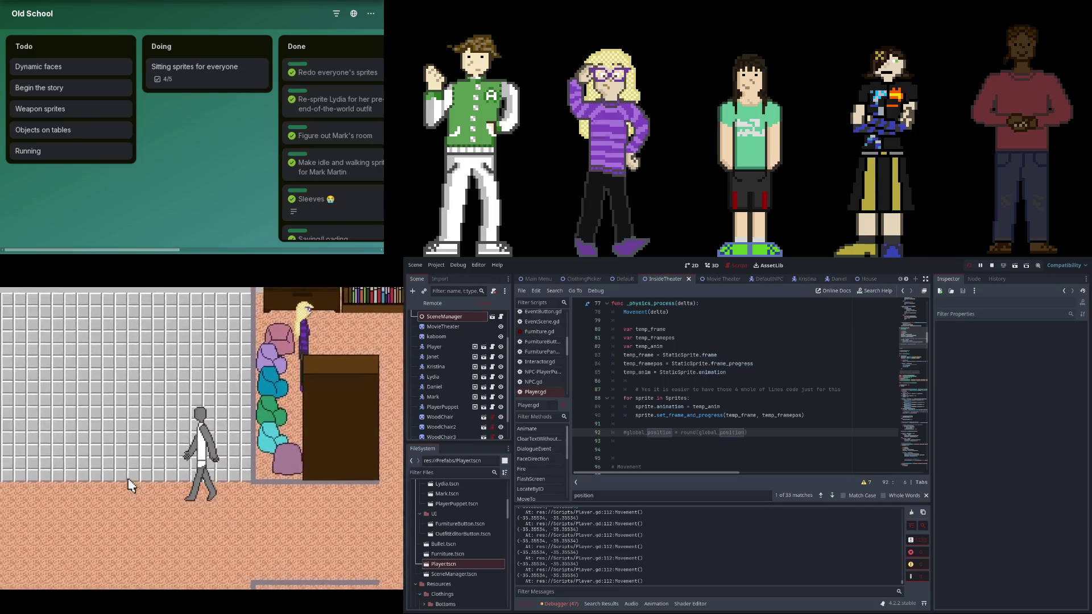
key("Right")
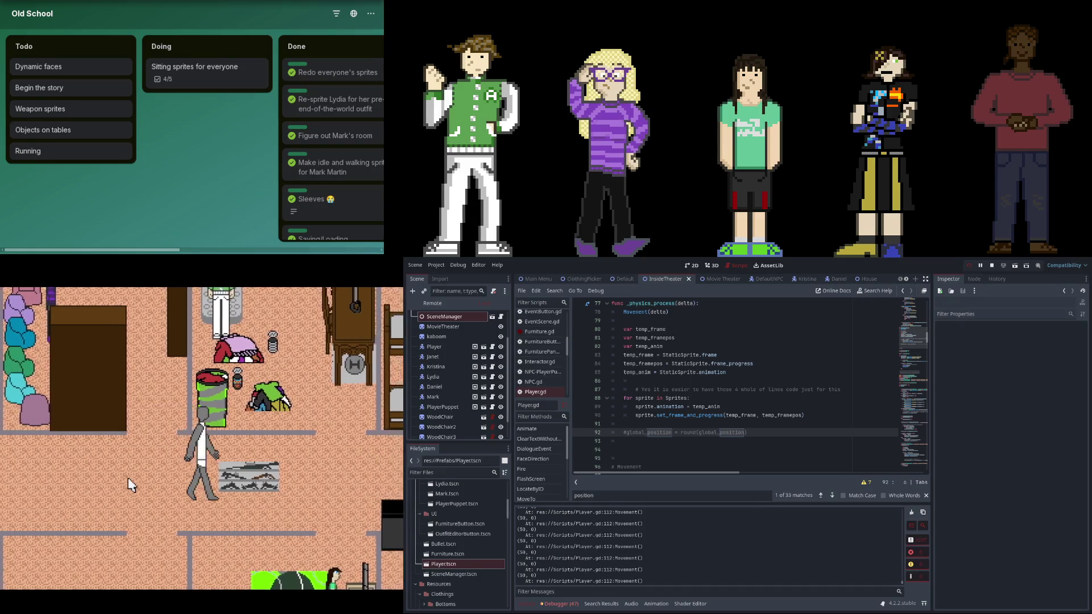
key("Right")
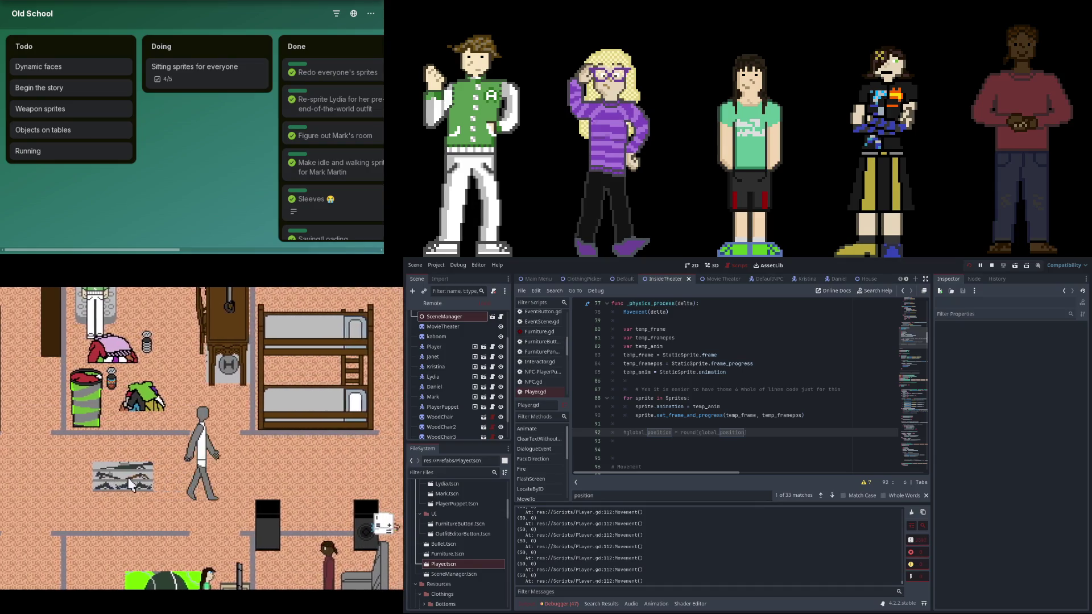
key("Right")
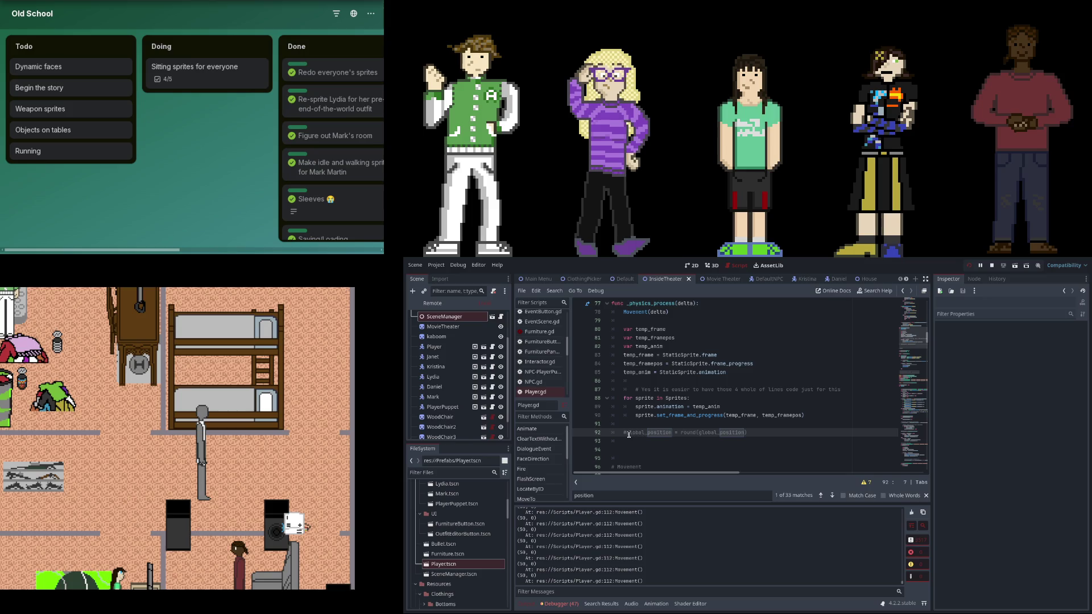
- Edit line 92 to round 'static.' position and run the game, hitting a parser error
type("static.")
key("Delete")
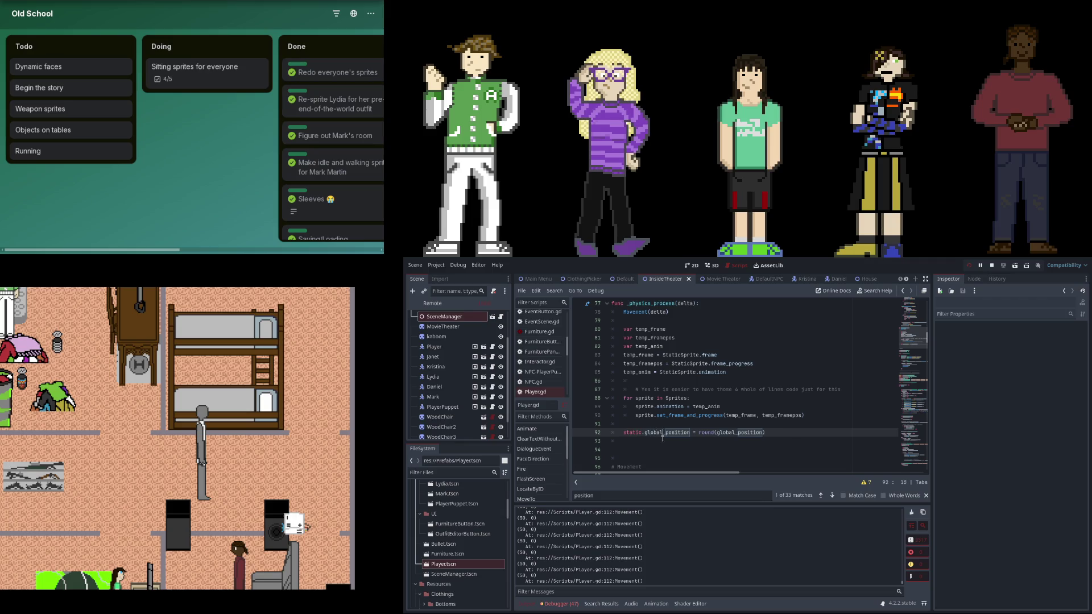
key("ctrl+z")
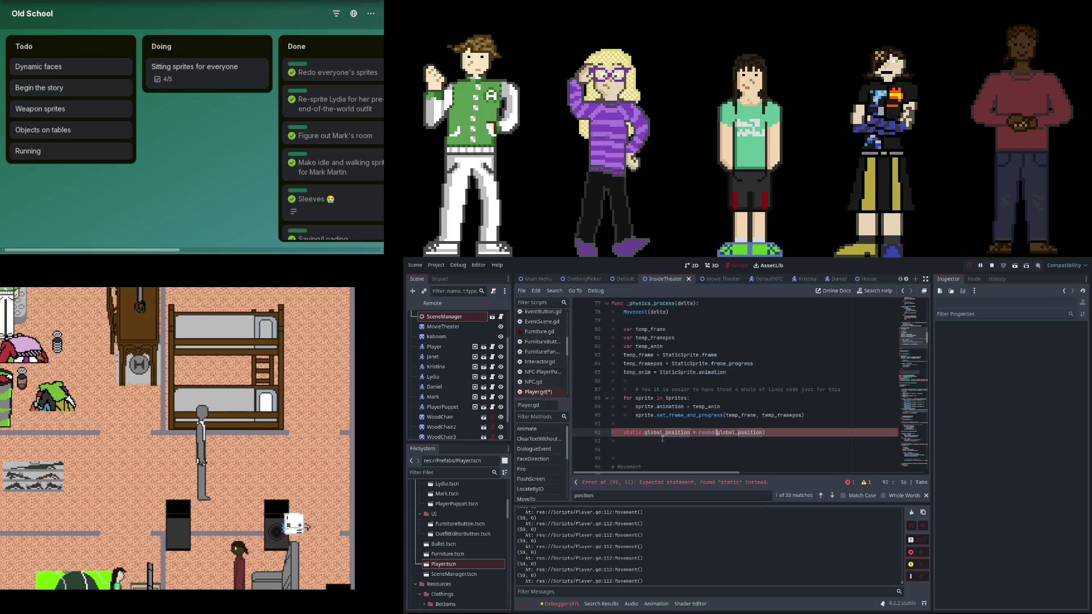
left_click(970, 268)
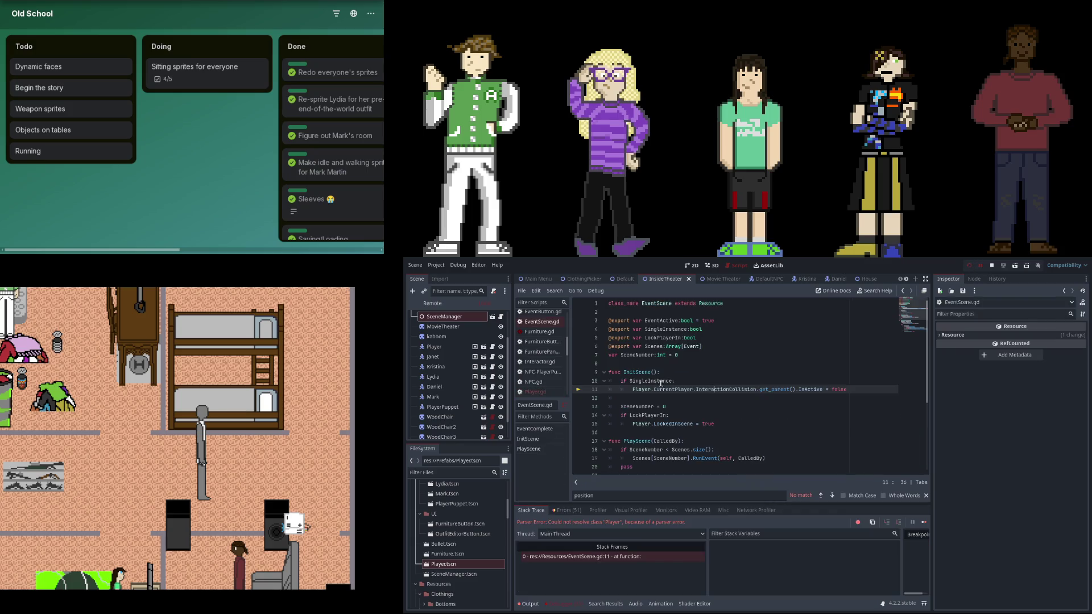
scroll(661, 383, "down", 2)
scroll(540, 346, "up", 2)
- Replace 'static' on line 92 with StaticSprite via autocomplete, then stop and relaunch the game
left_click(549, 368)
scroll(546, 355, "up", 3)
scroll(545, 358, "down", 5)
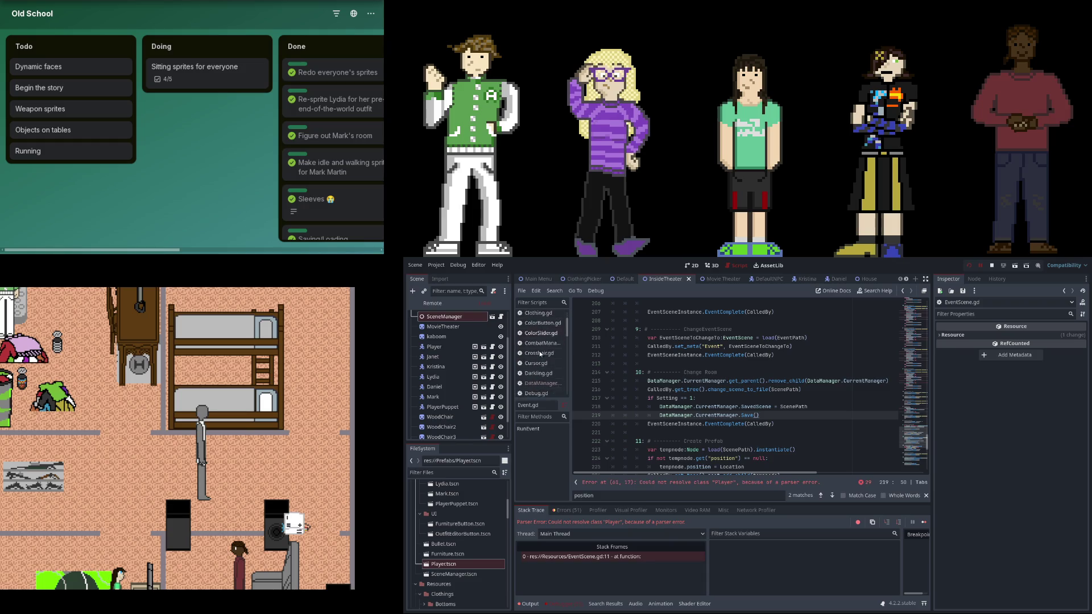
left_click(534, 388)
double_click(632, 434)
type("Stat.global_position = round(global_position")
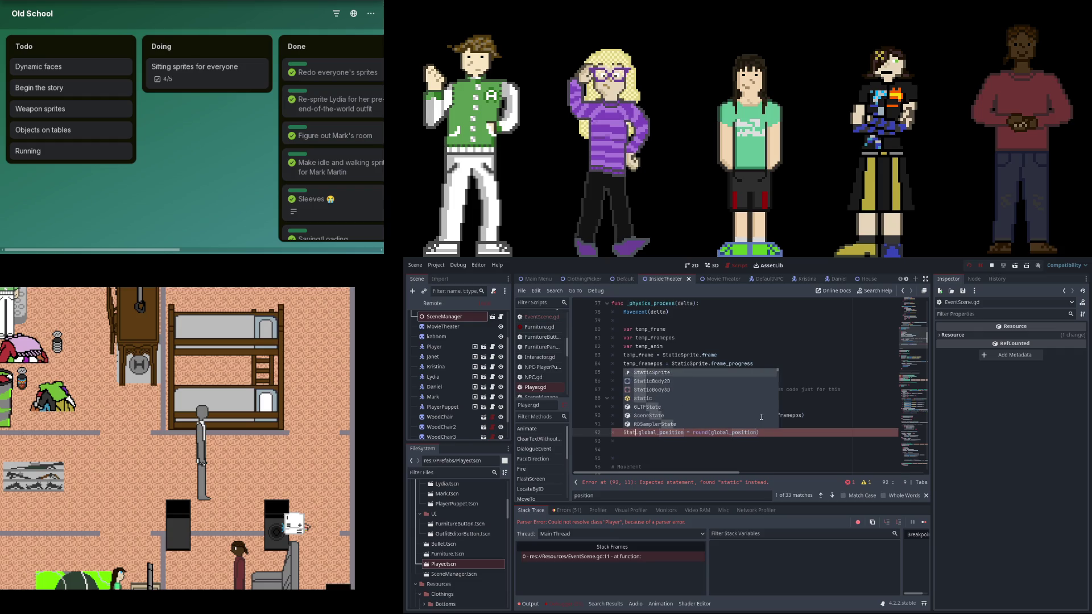
key("Return")
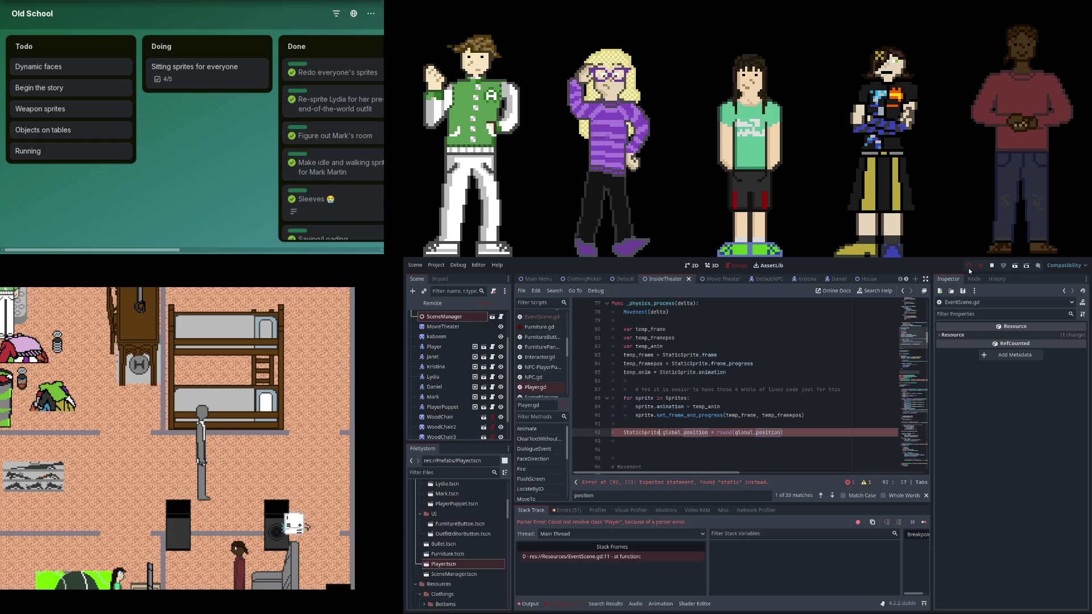
left_click(969, 268)
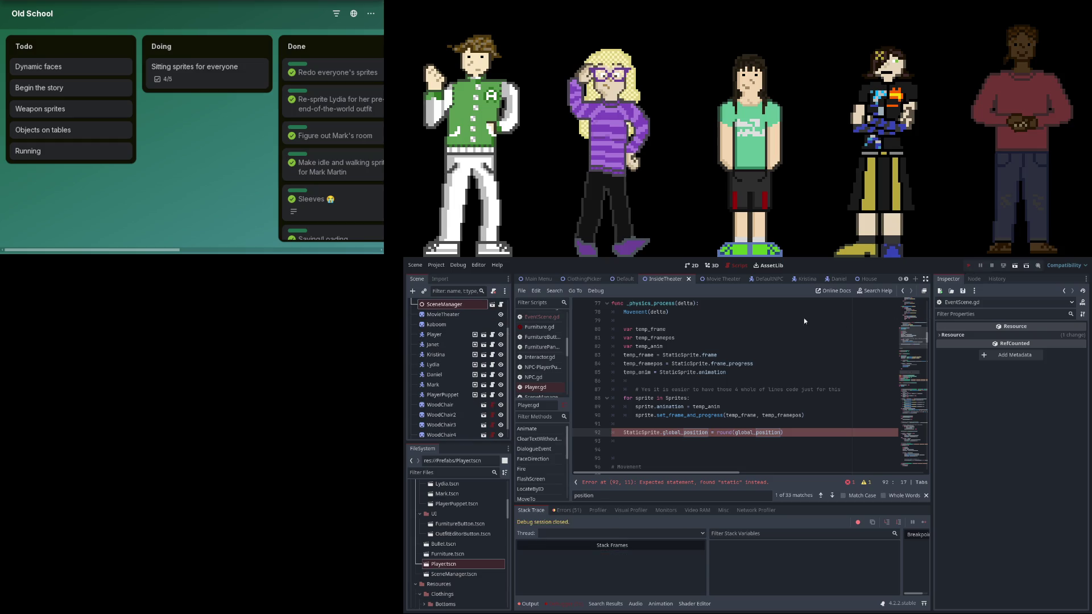
key("F5")
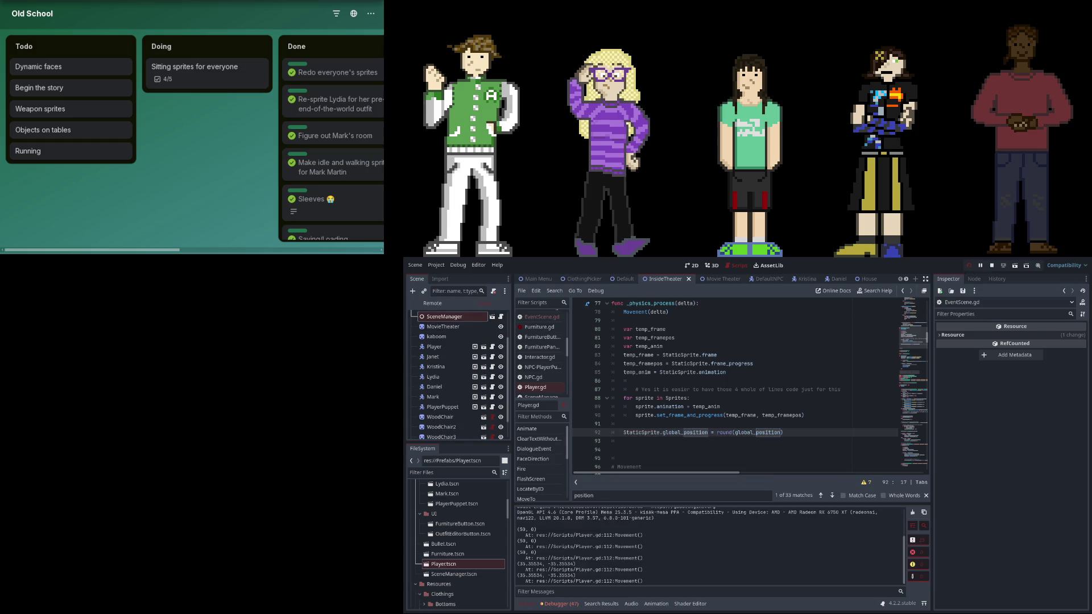
- Walk the character up-left, up-right, then back down-left in the running game
key("Up")
key("Left")
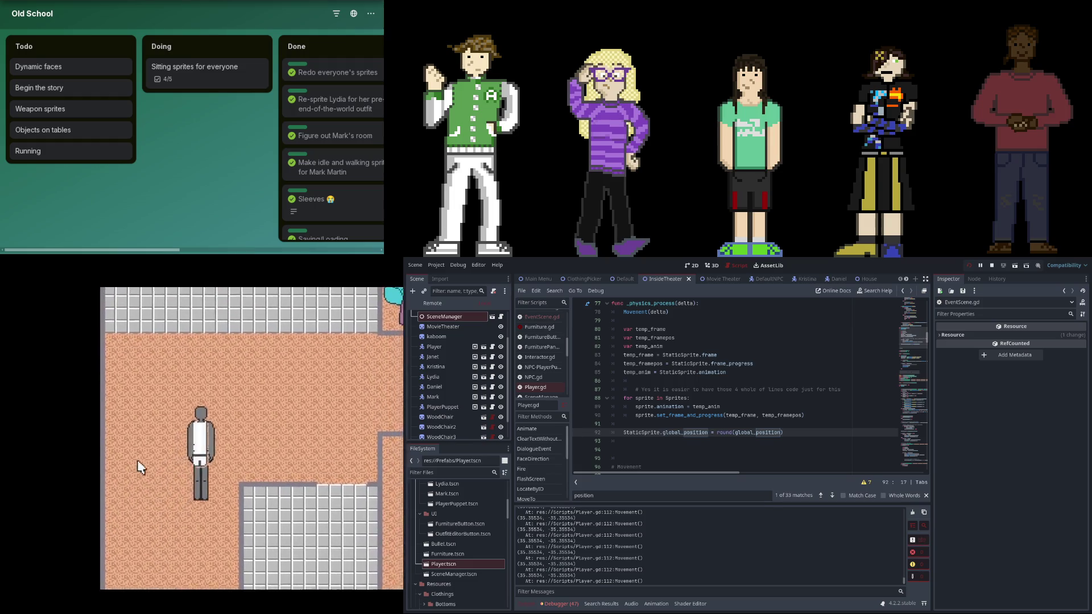
key("Up")
key("Right")
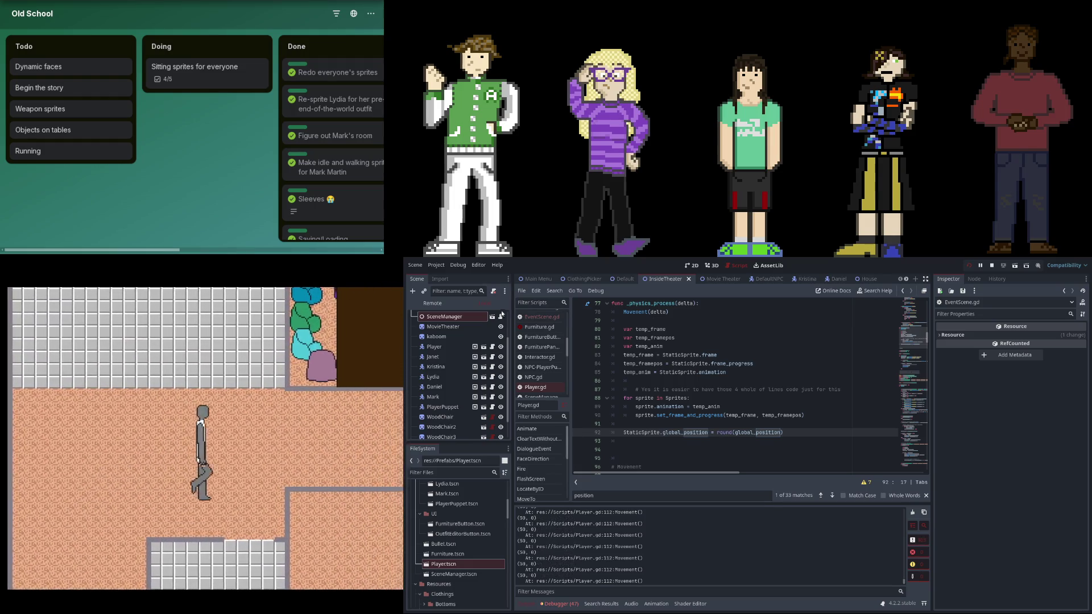
key("Down")
key("Left")
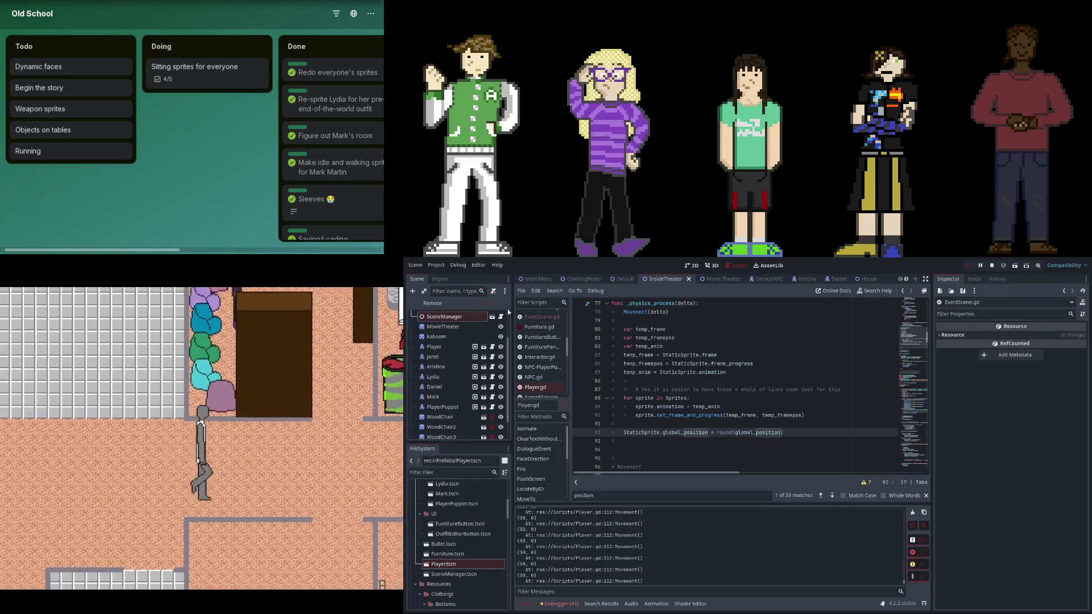
key("Left")
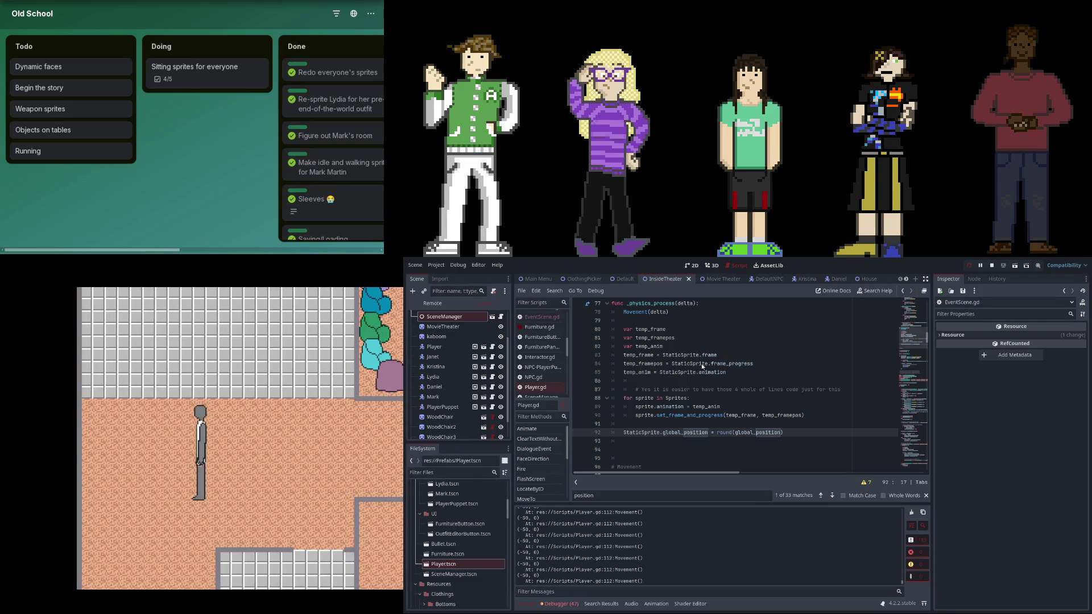
- Append .get_parent() to StaticSprite on line 92, reload the running game, and walk right
double_click(641, 432)
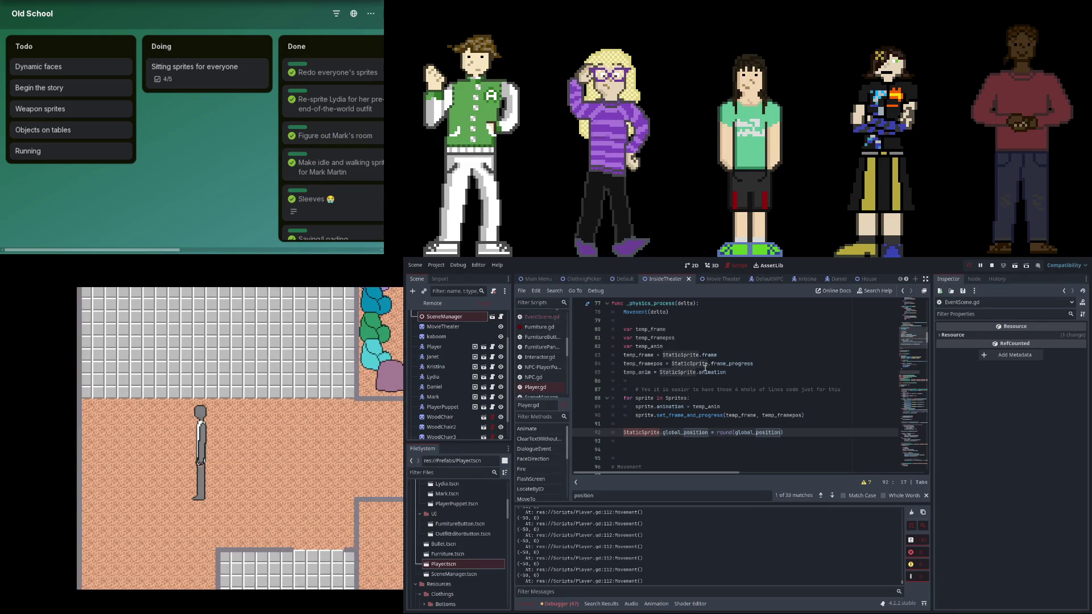
key("Right")
type(".g")
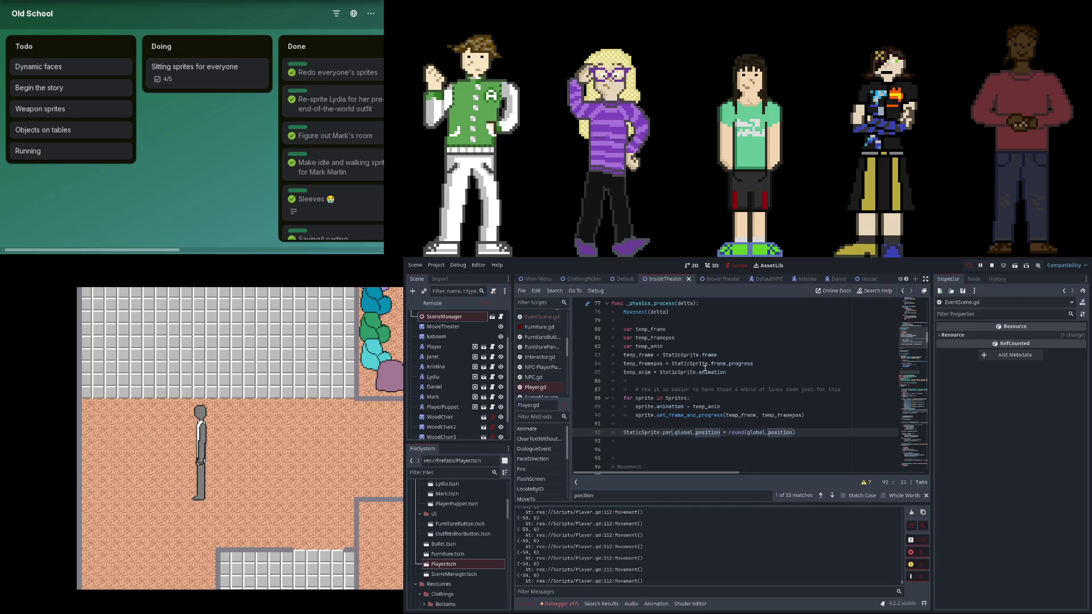
type("et_parent()")
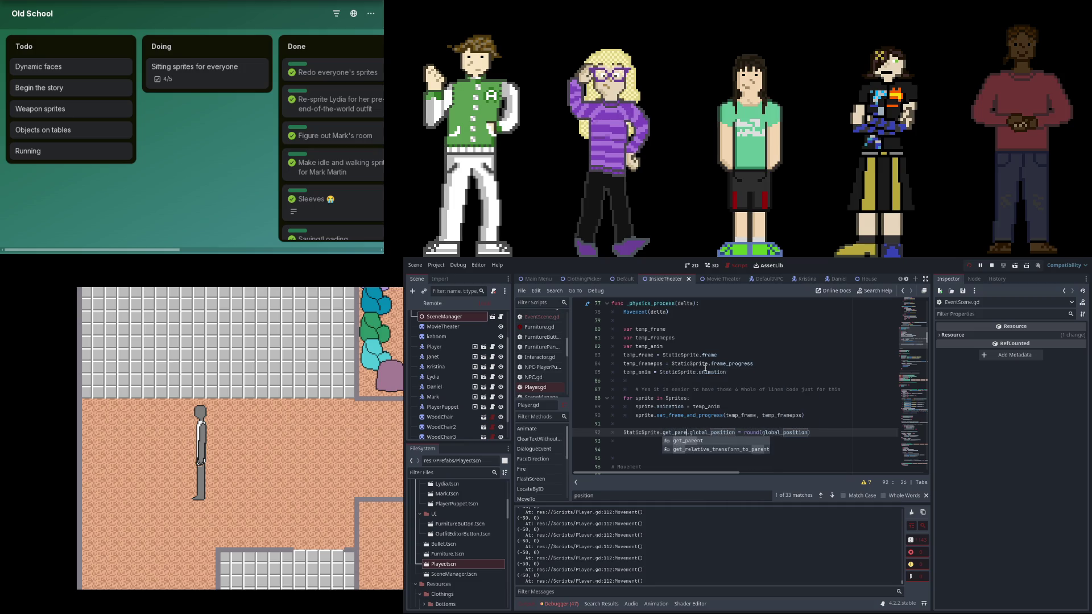
left_click(245, 397)
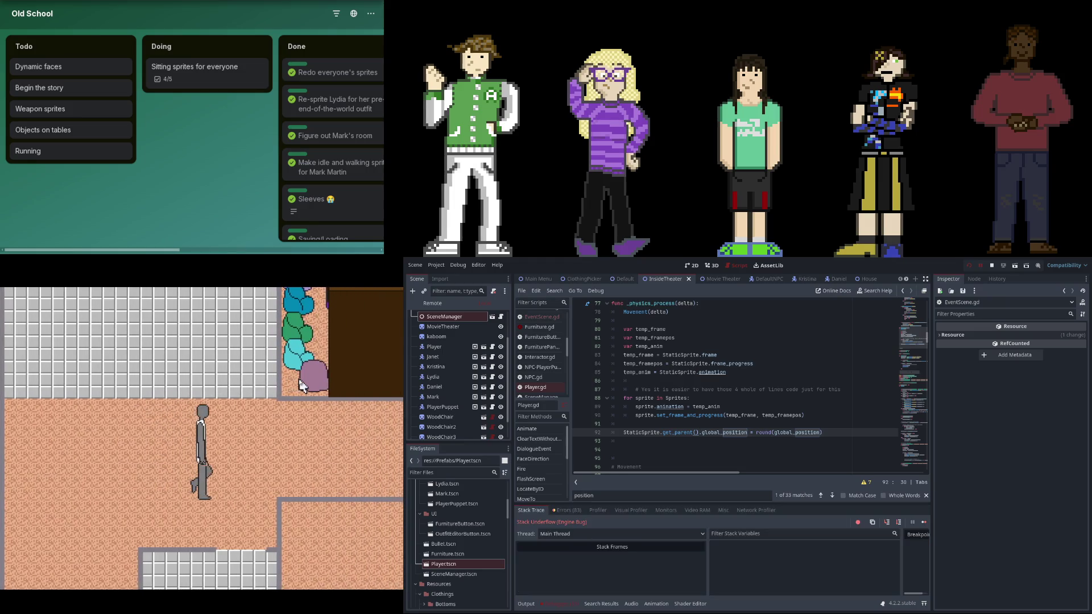
left_click(969, 267)
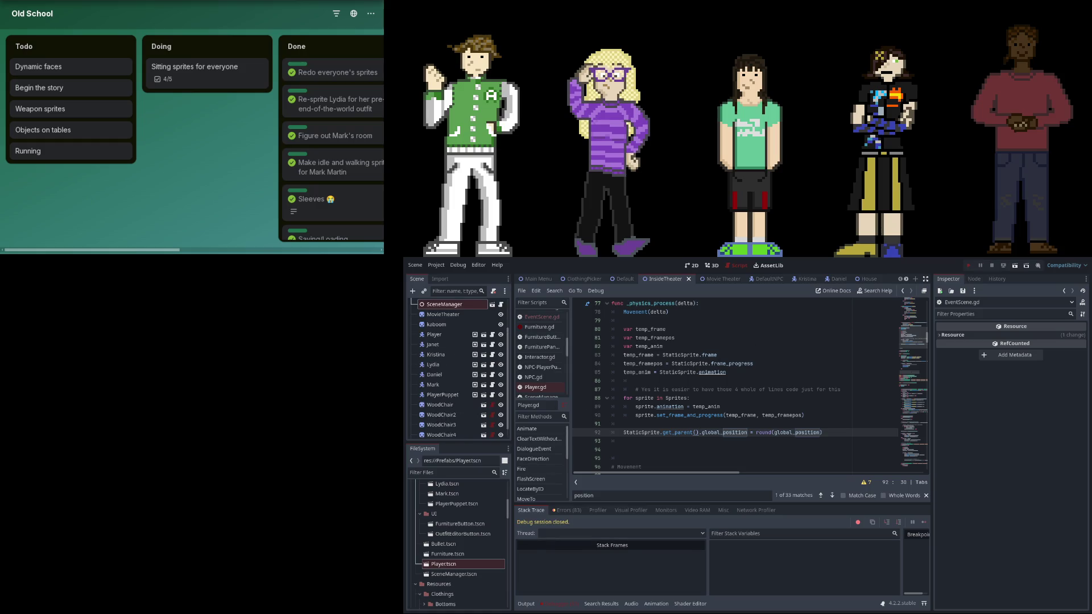
key("Right")
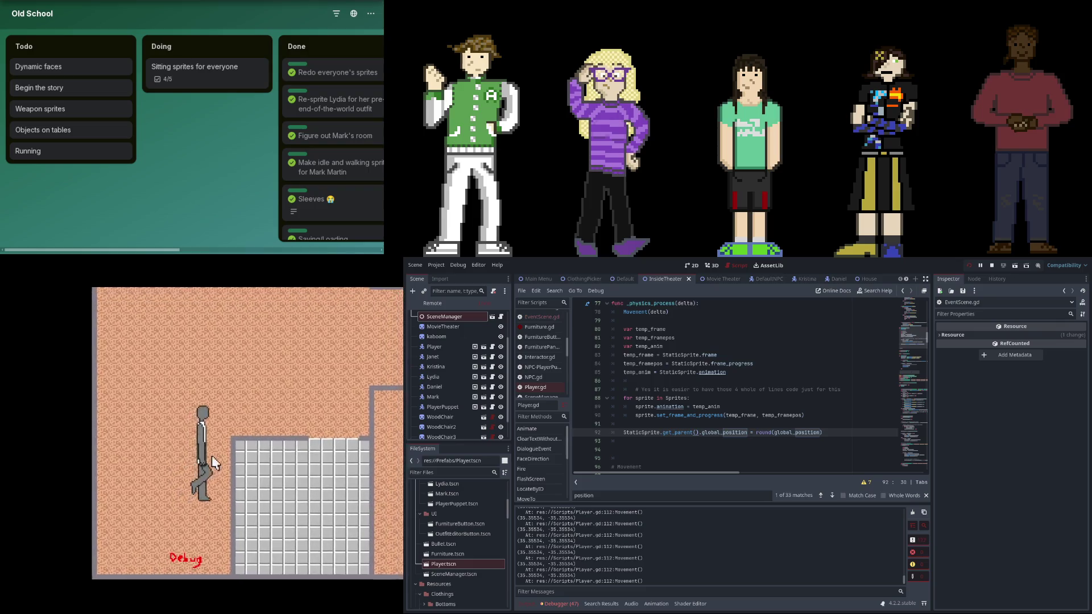
- Walk the character left, up, right and left to test movement
key("Left")
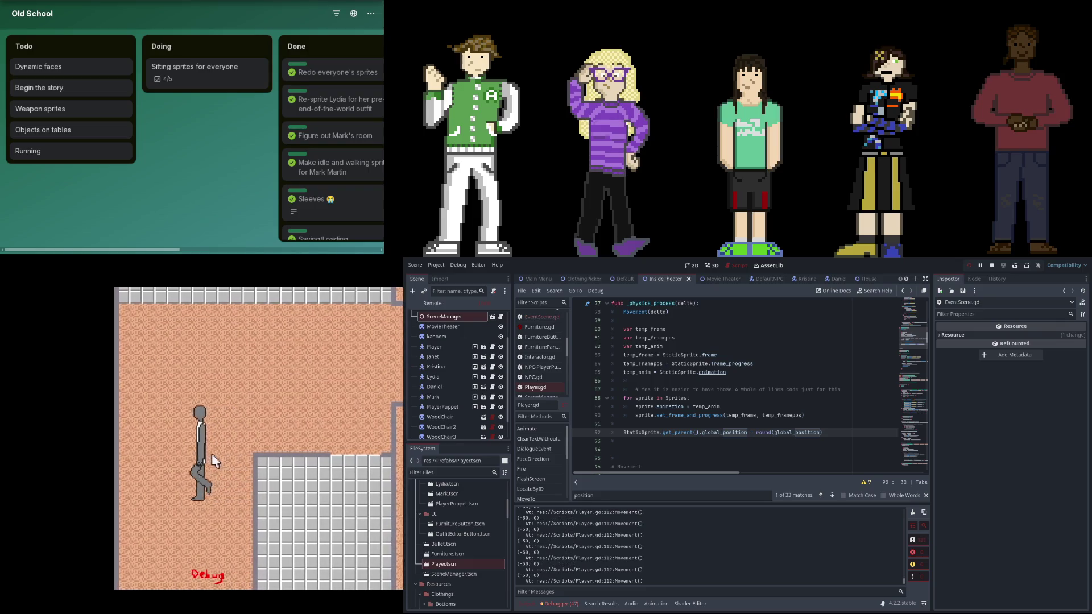
key("Up")
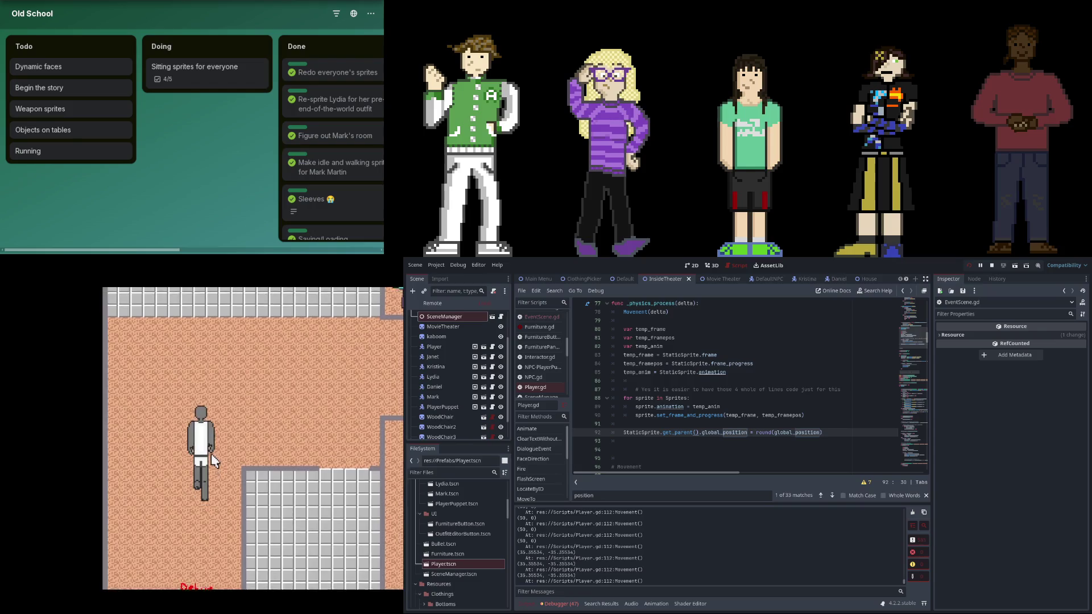
key("Right")
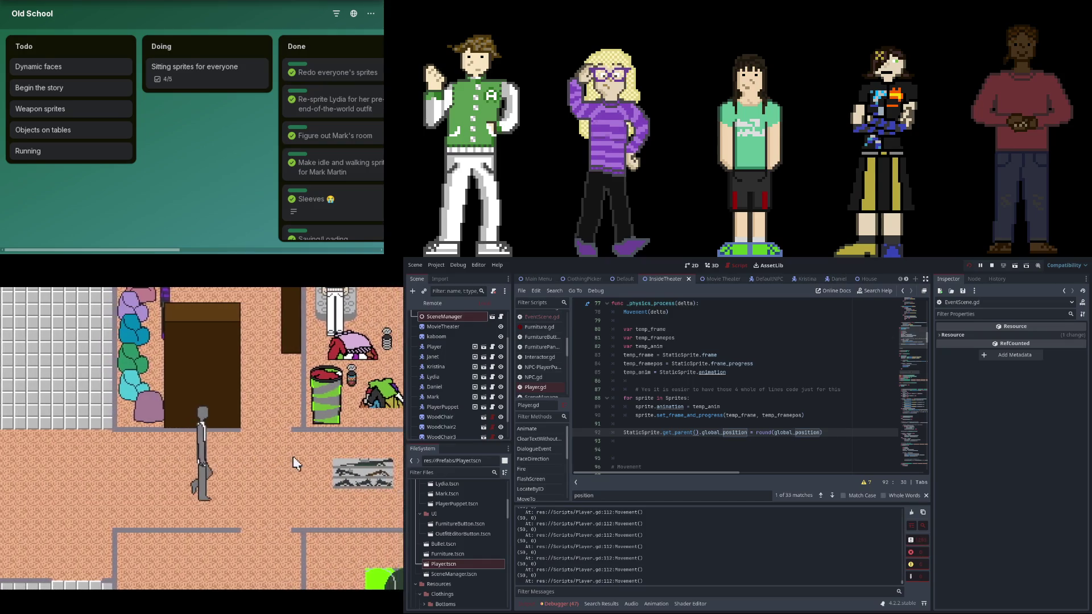
key("Left")
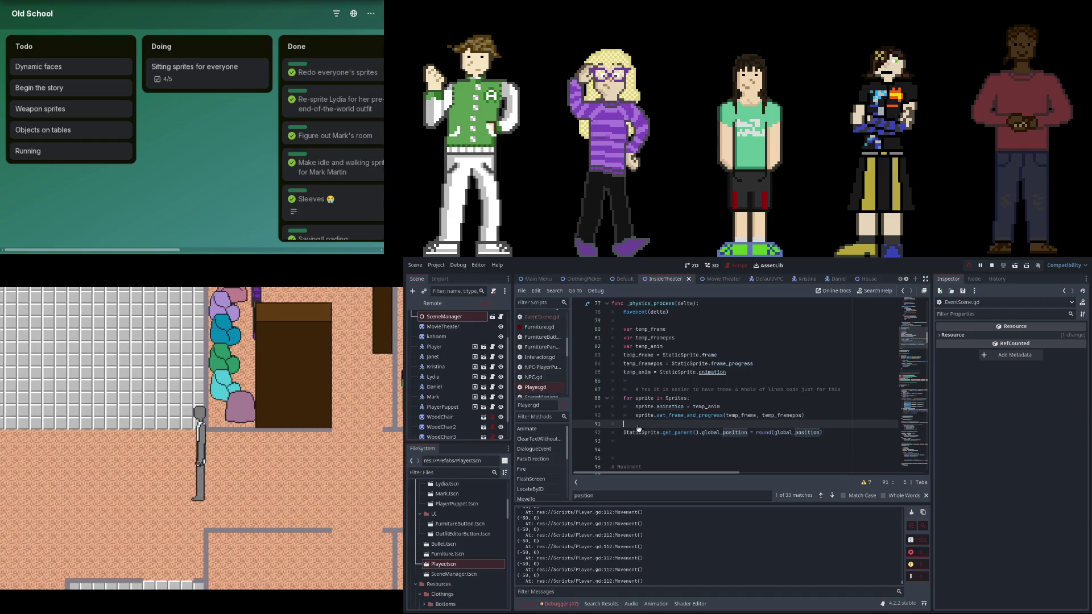
- Remove 'StaticSprite.get_parent().' from line 92 and comment the line out with #
left_click_drag(623, 432, 748, 433)
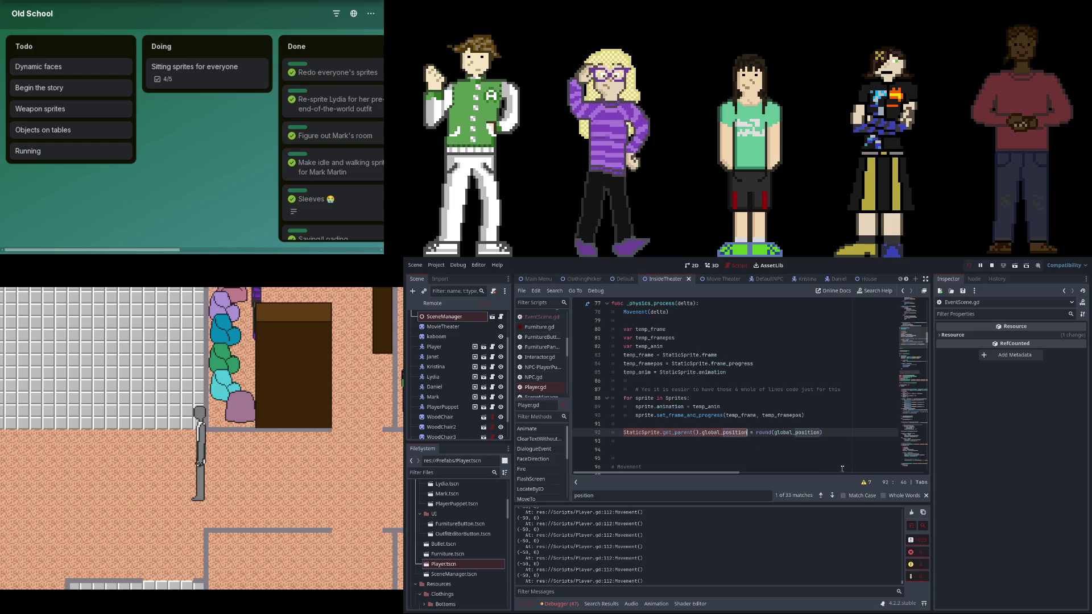
left_click(701, 433)
left_click_drag(637, 430, 623, 433)
key("BackSpace")
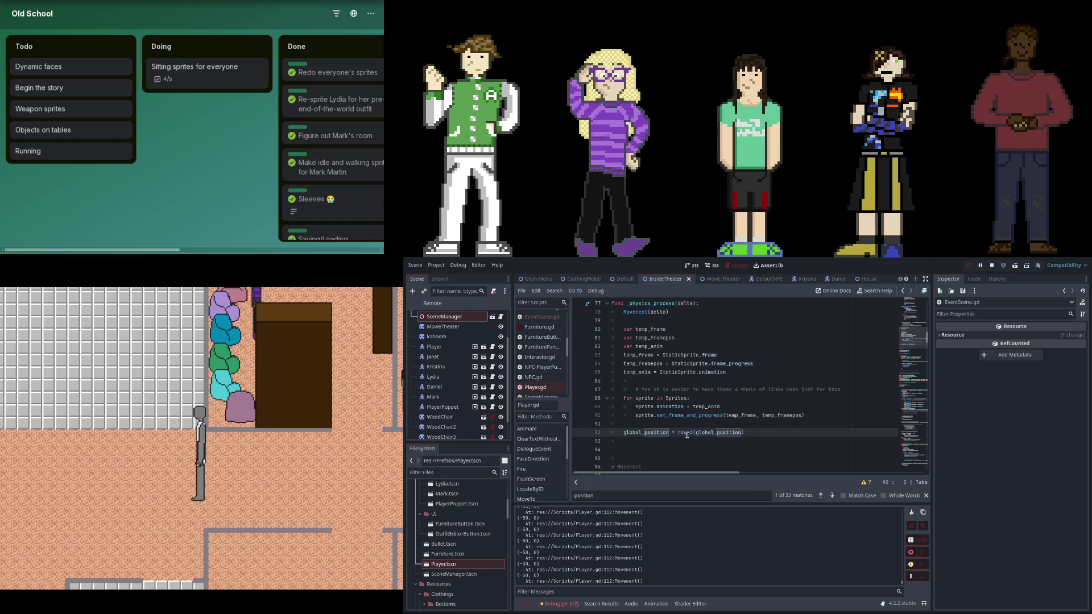
type("$")
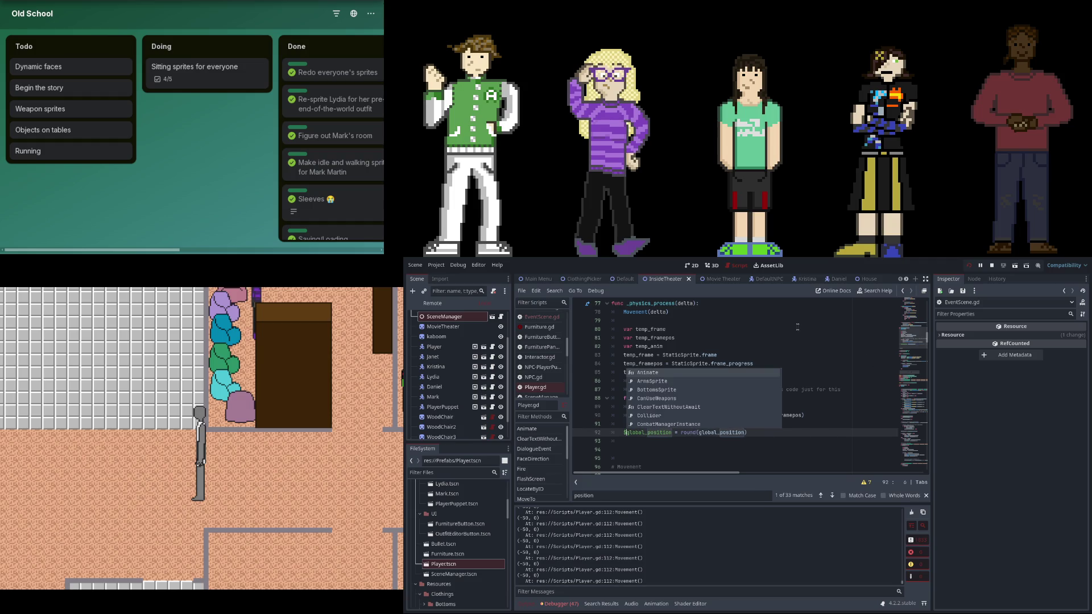
key("BackSpace")
type("#")
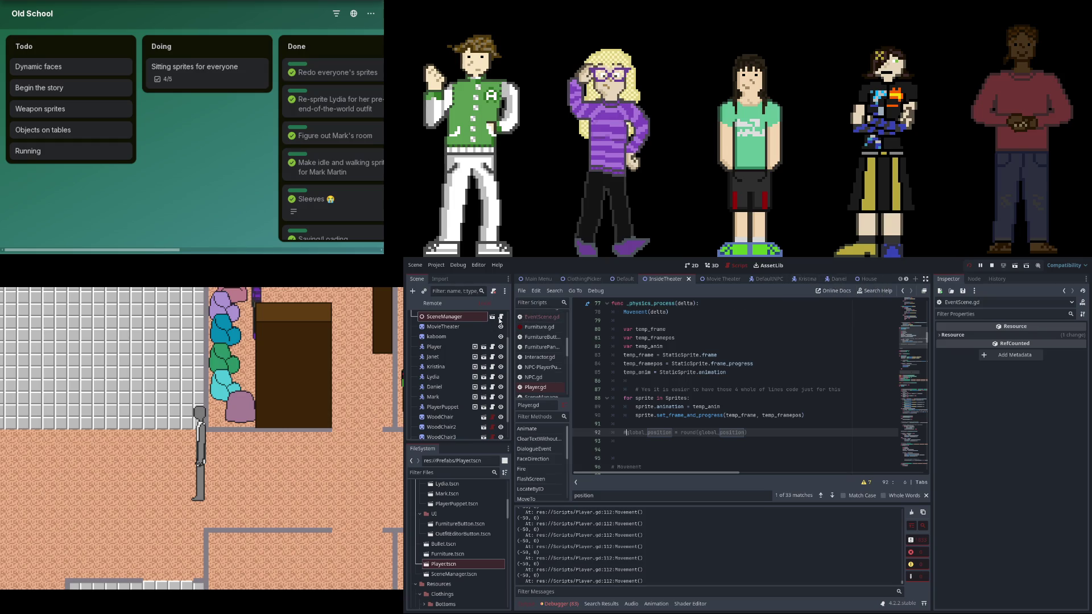
left_click(465, 316)
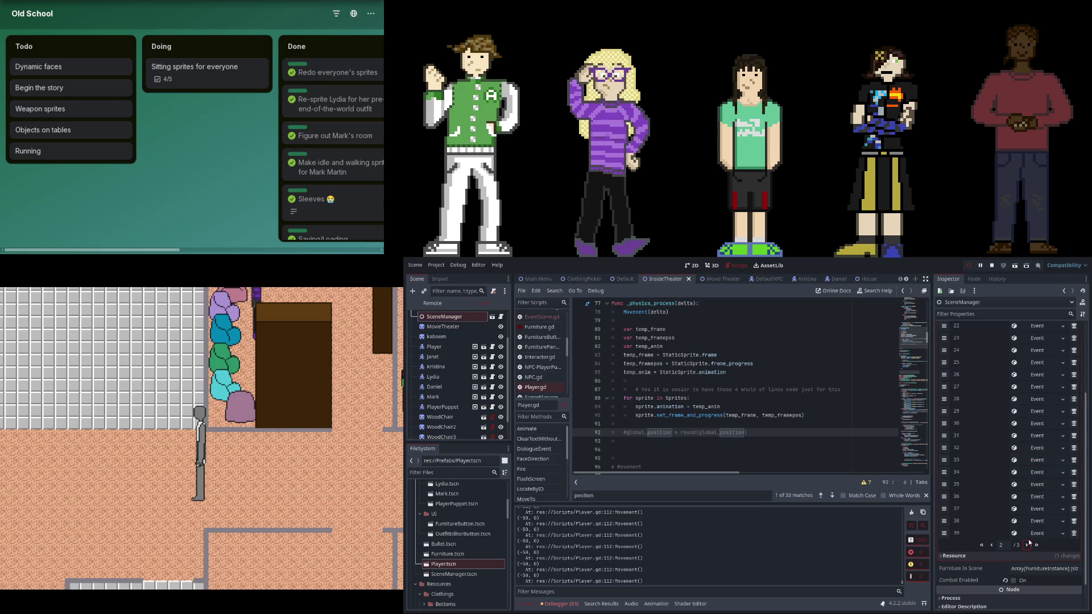
- Set the Speed of SceneManager's event 24 to 25 in the Inspector
left_click(1032, 374)
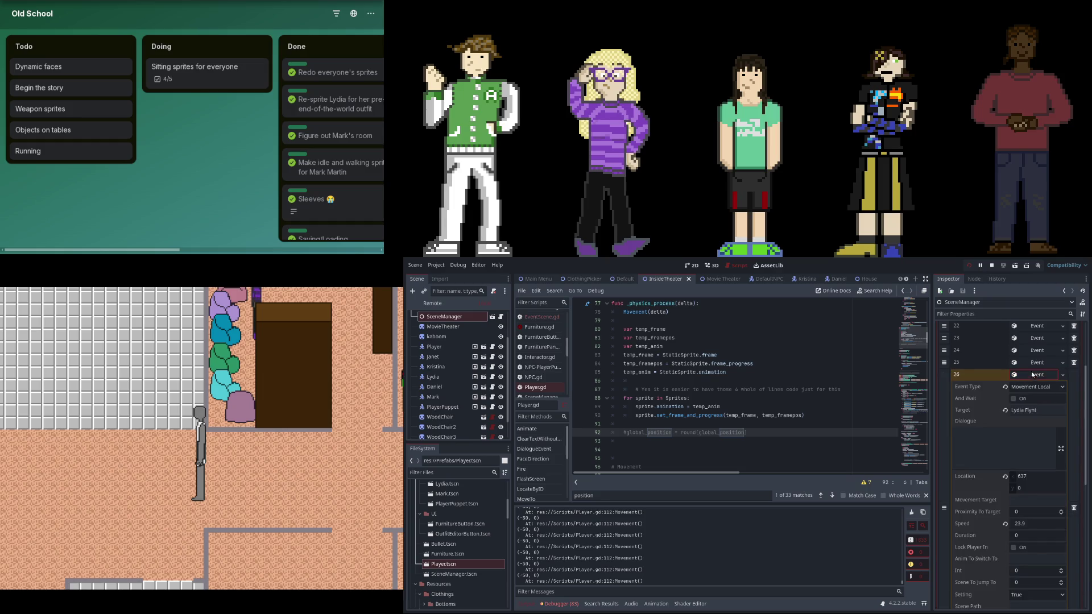
left_click(1032, 350)
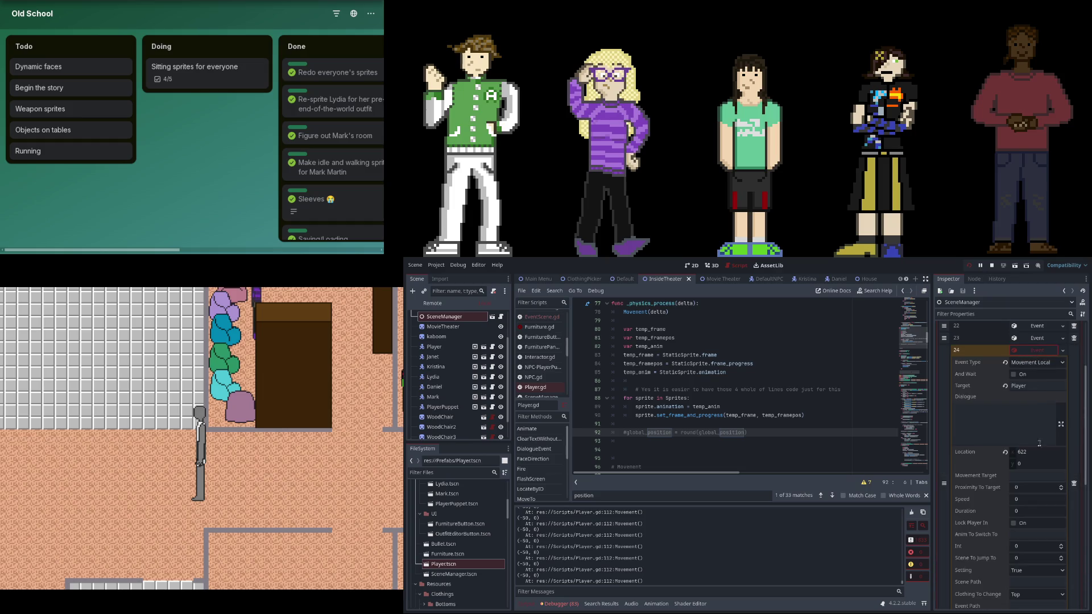
left_click(1037, 499)
type("5")
key("Return")
- Stop the game, save the InsideTheater scene and relaunch it
left_click(965, 267)
key("ctrl+s")
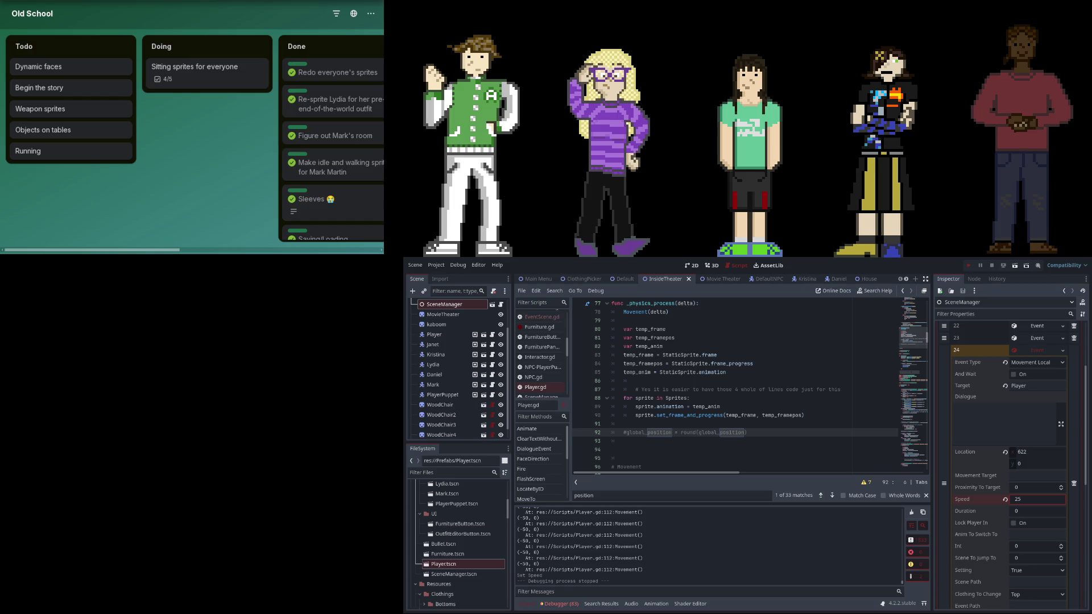
key("F6")
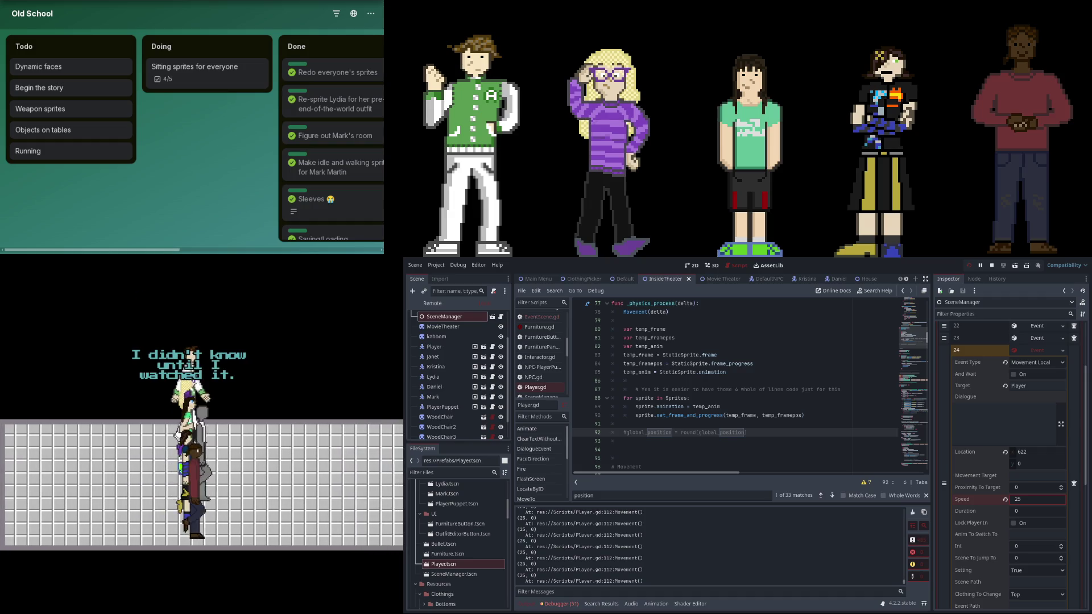
- Uncomment line 92 and make it assign to StaticSprite.global_position
left_click(624, 432)
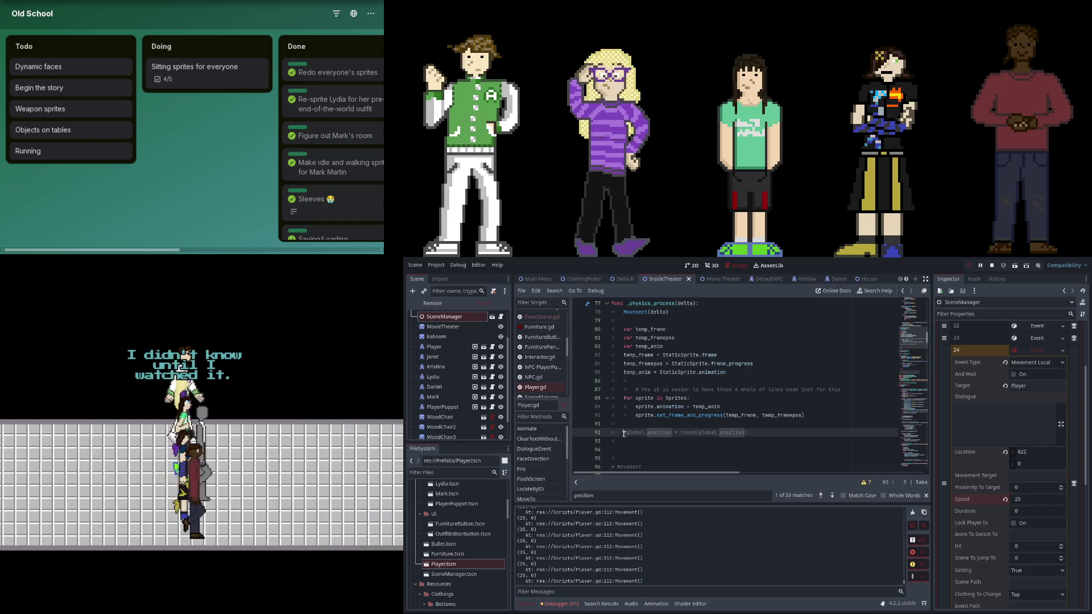
type("#")
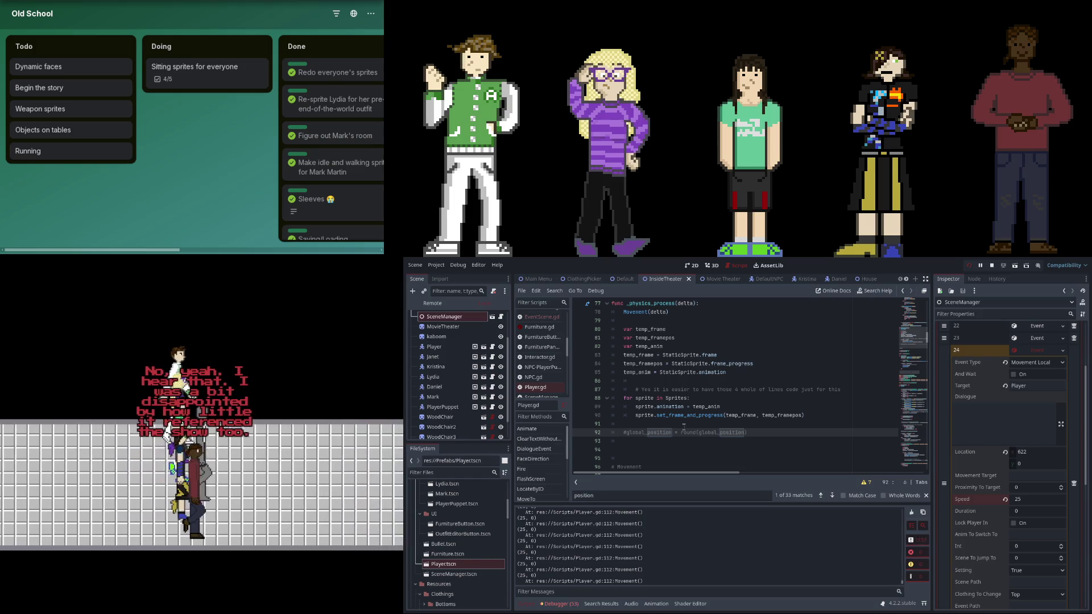
key("BackSpace")
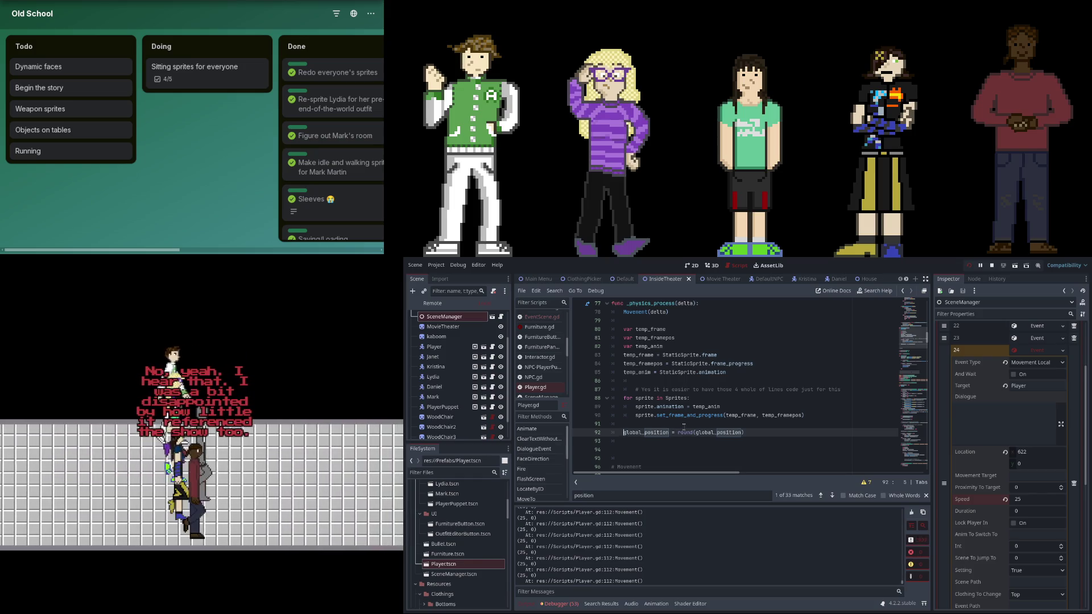
type("Stati")
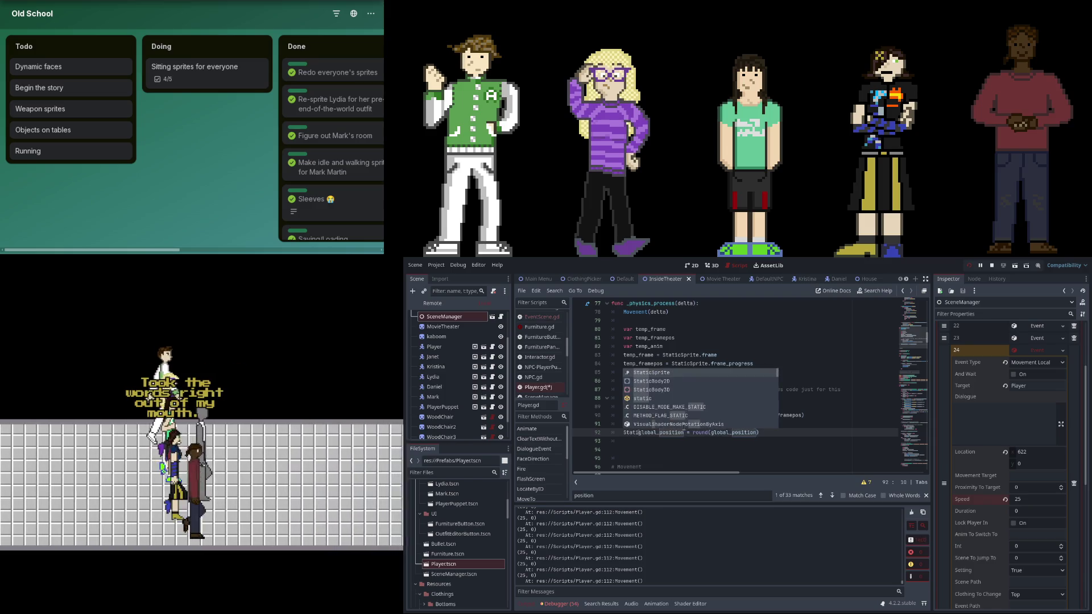
key("Tab")
type(".")
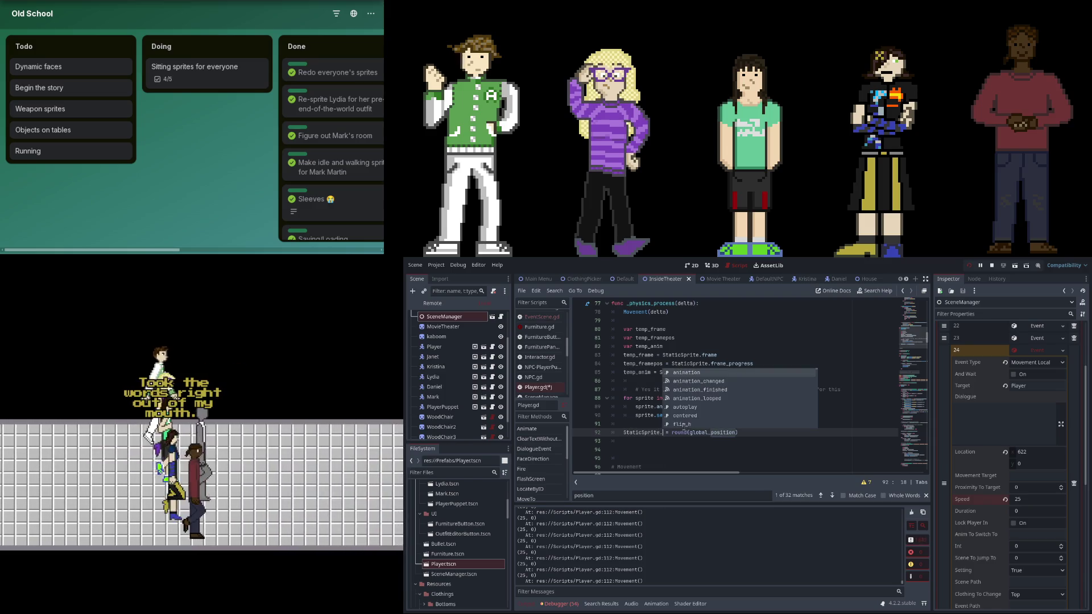
type("global_position")
- Insert a new line above it starting with 'Cam', then open the Player scene
key("ctrl+shift+Return")
type("C")
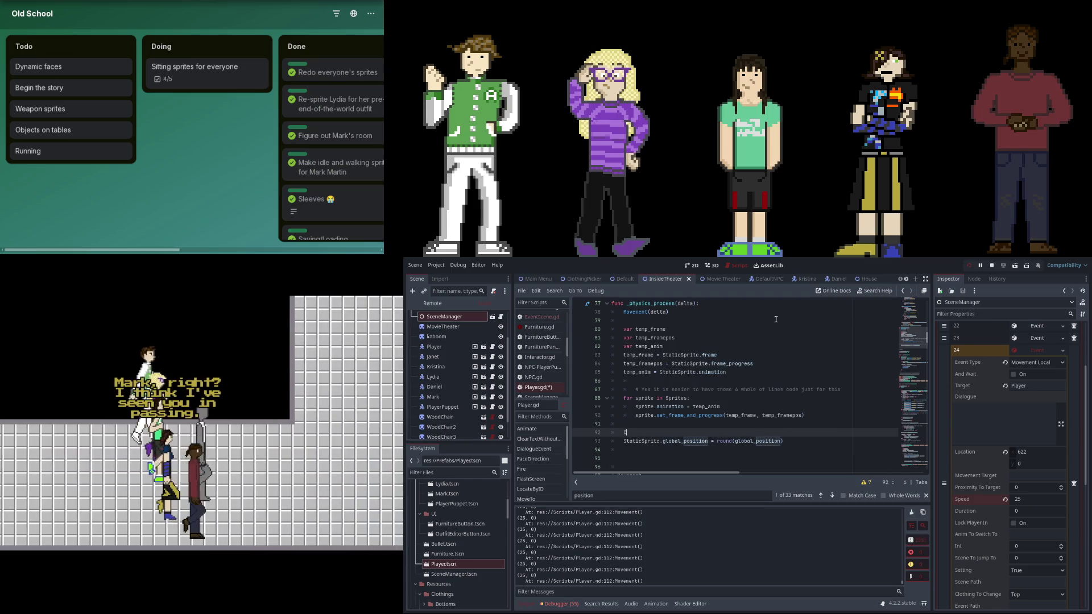
type("amer")
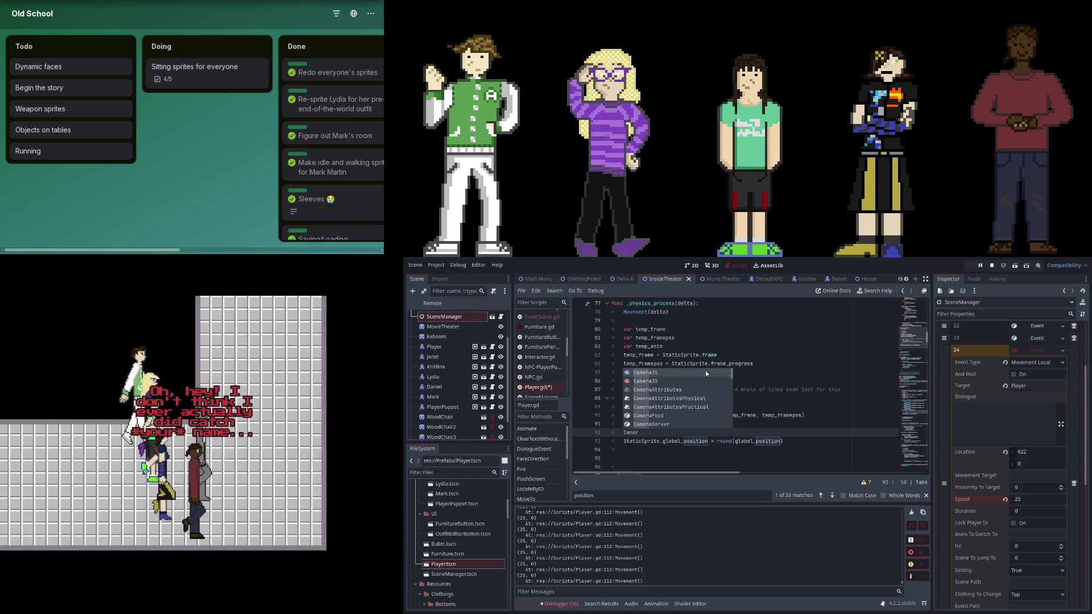
scroll(723, 359, "up", 10)
scroll(722, 360, "up", 12)
scroll(465, 329, "up", 2)
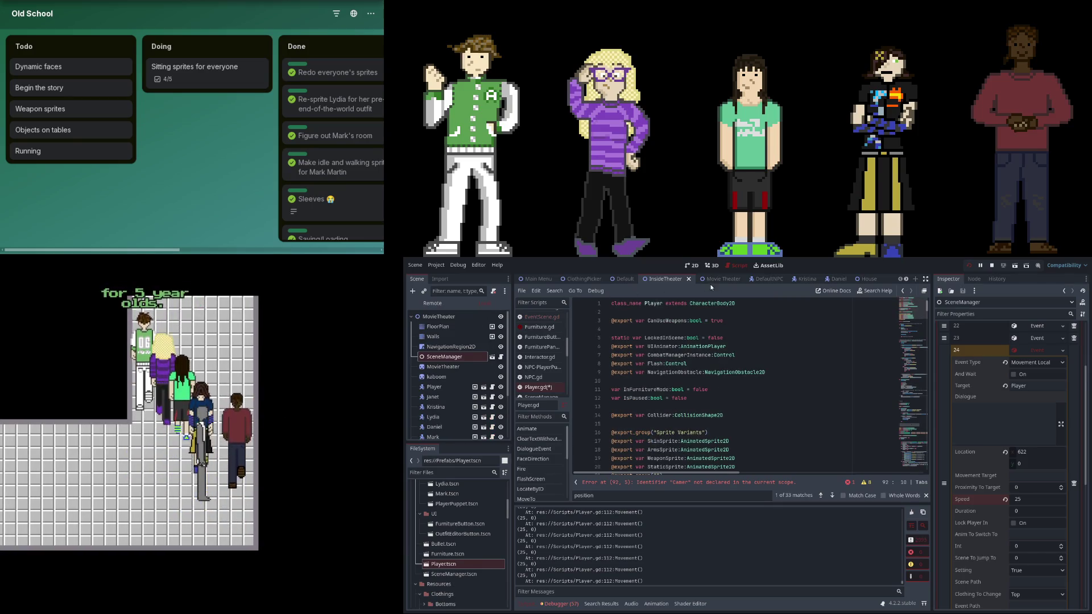
scroll(864, 280, "down", 1)
left_click(864, 282)
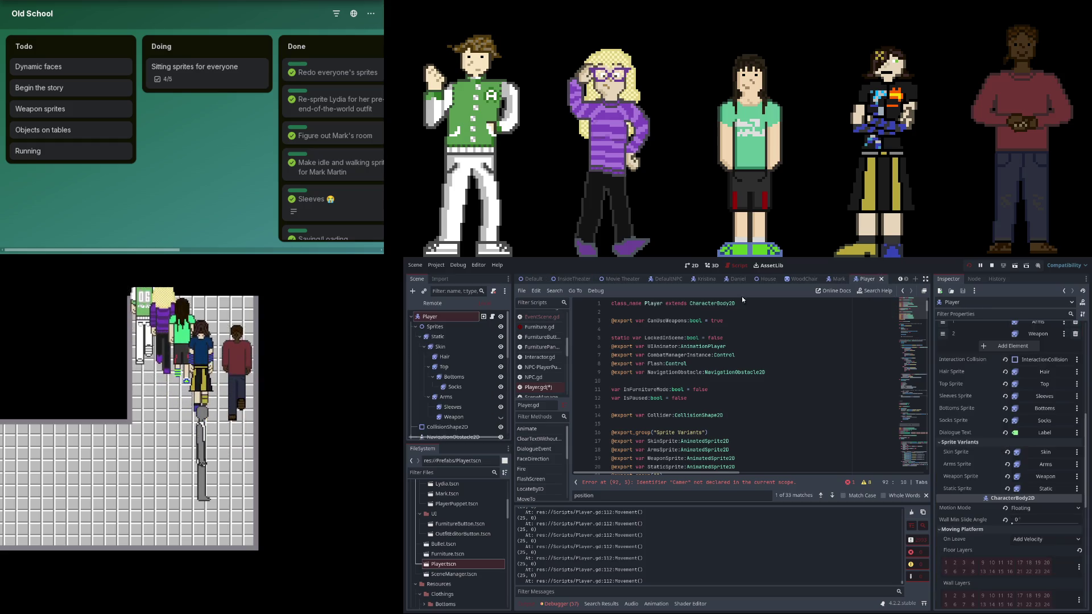
- Rewrite line 92 as Camera.global_position = round(global_position), removing the stray $
scroll(444, 380, "down", 5)
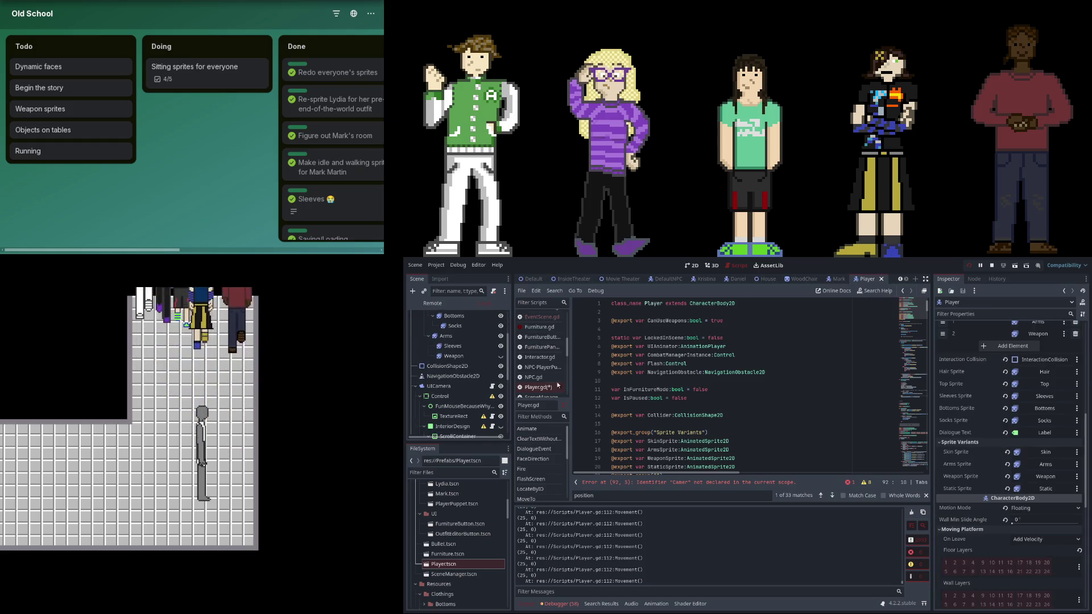
scroll(674, 372, "down", 10)
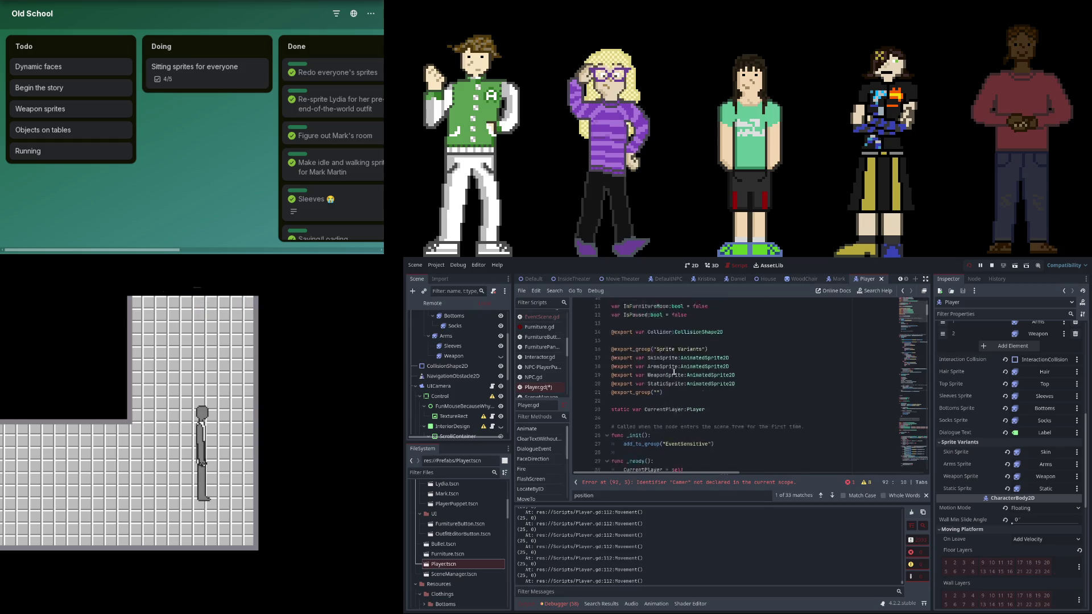
scroll(674, 371, "up", 10)
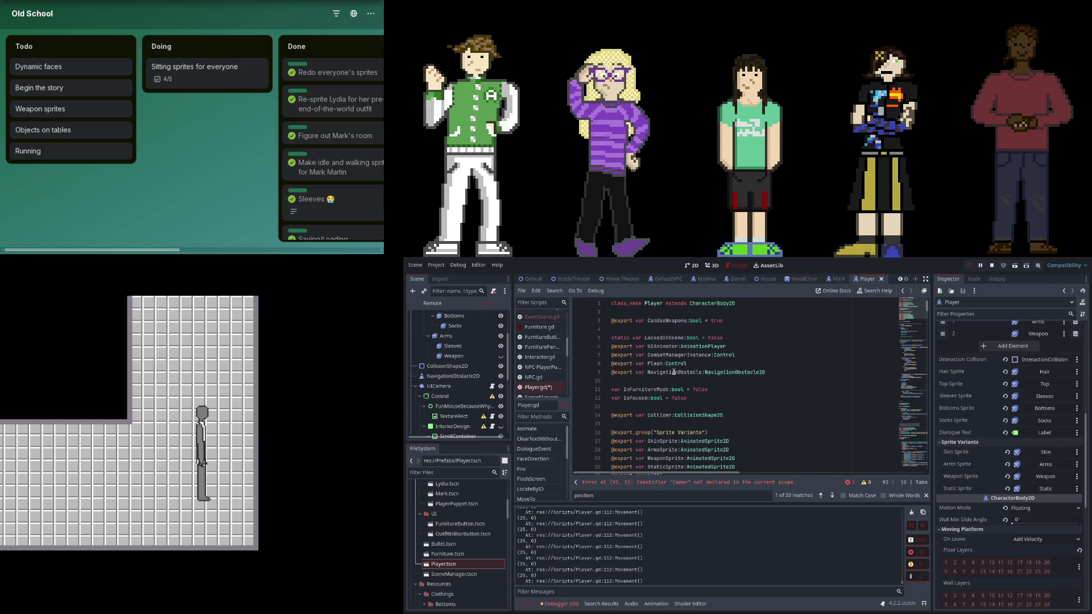
scroll(468, 374, "down", 3)
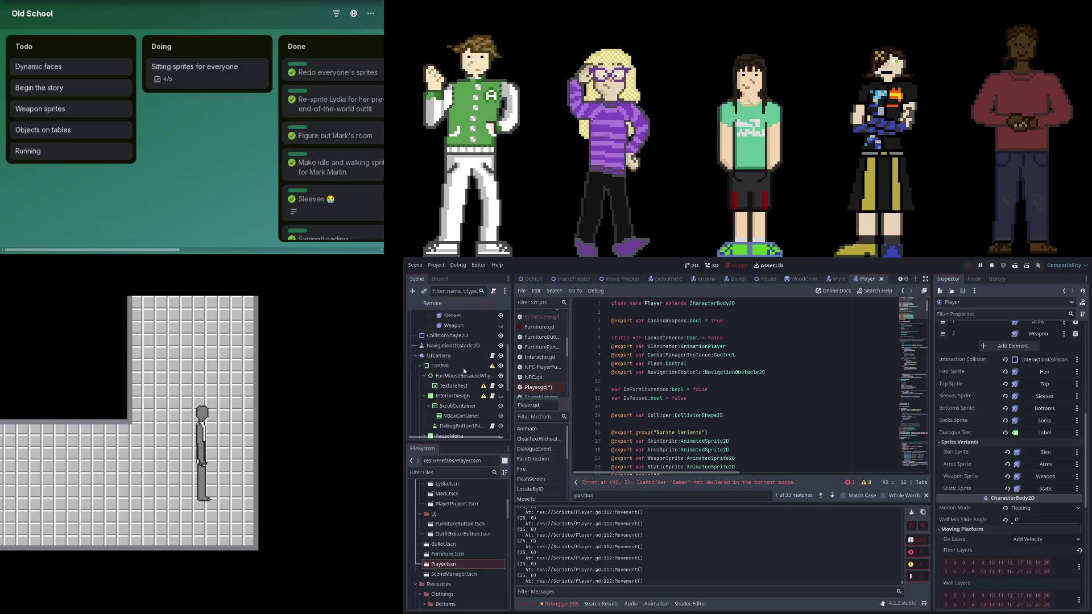
scroll(669, 392, "down", 15)
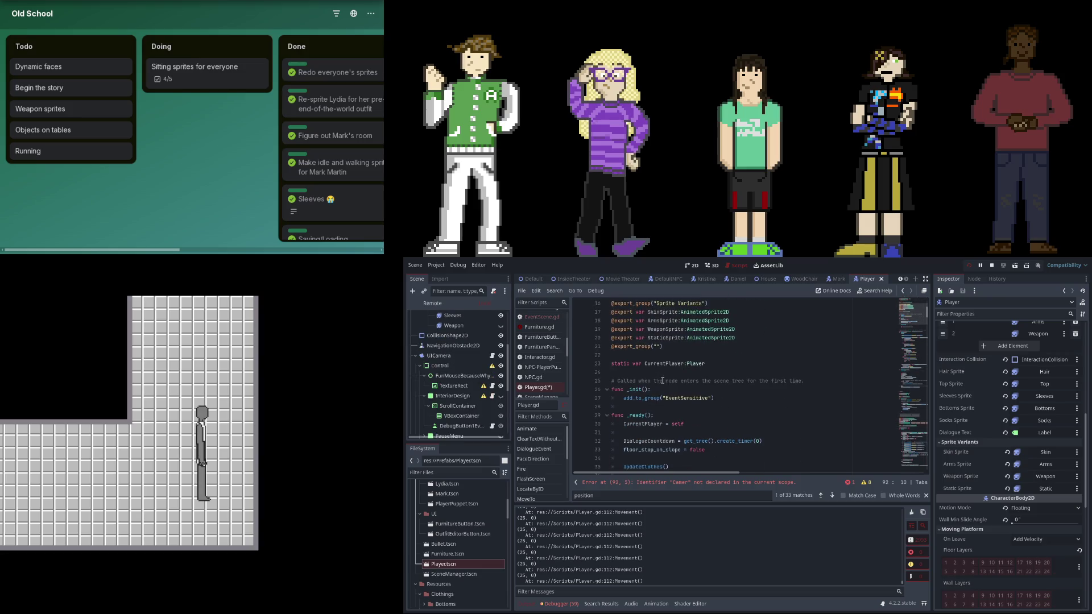
scroll(670, 392, "up", 10)
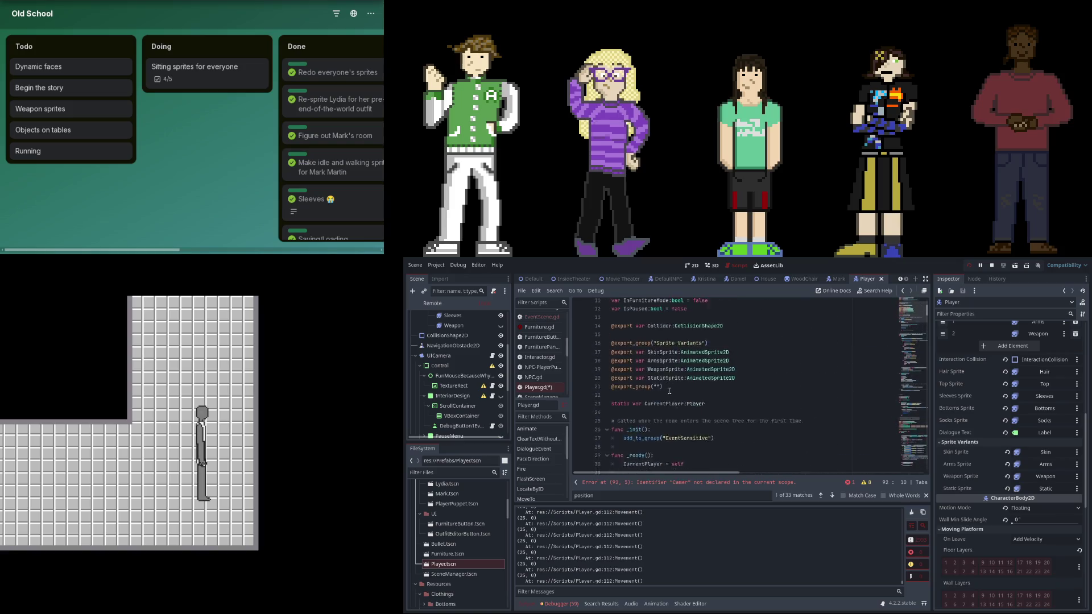
scroll(661, 395, "down", 4)
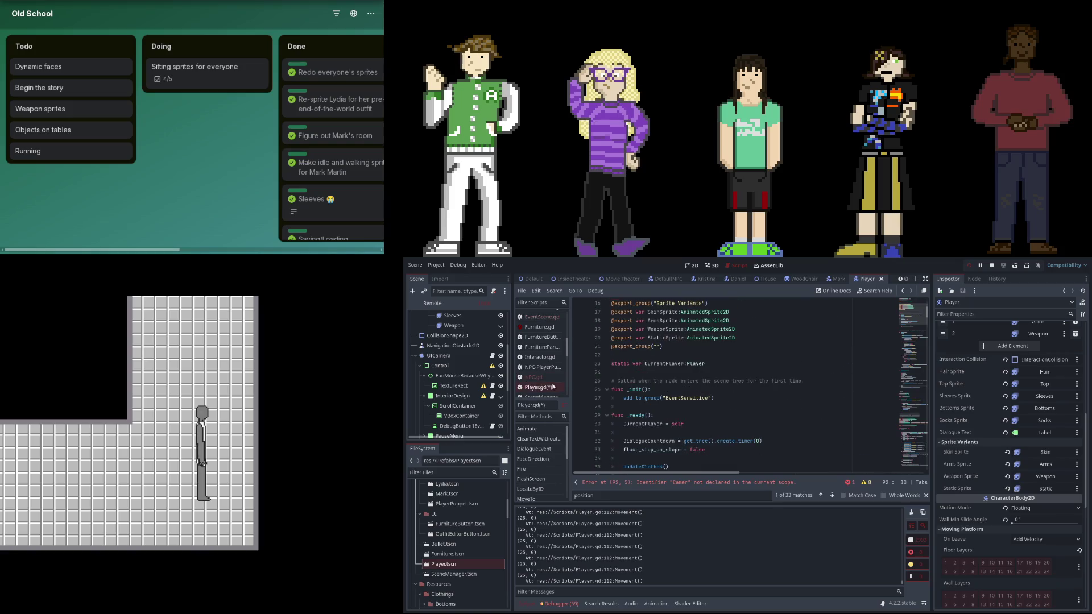
left_click(693, 483)
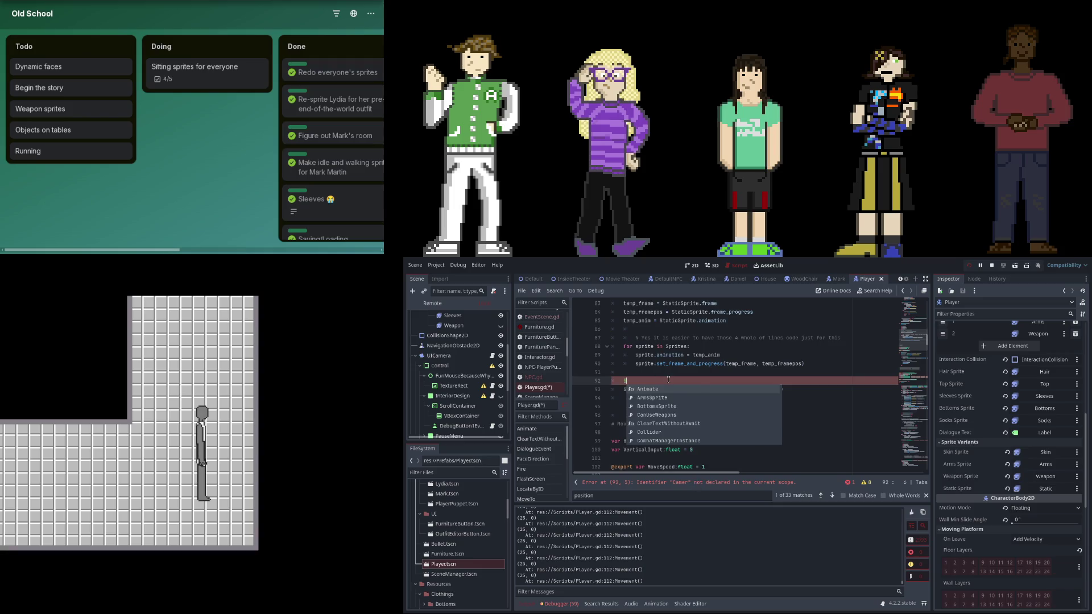
key("BackSpace")
type("Camera.gl")
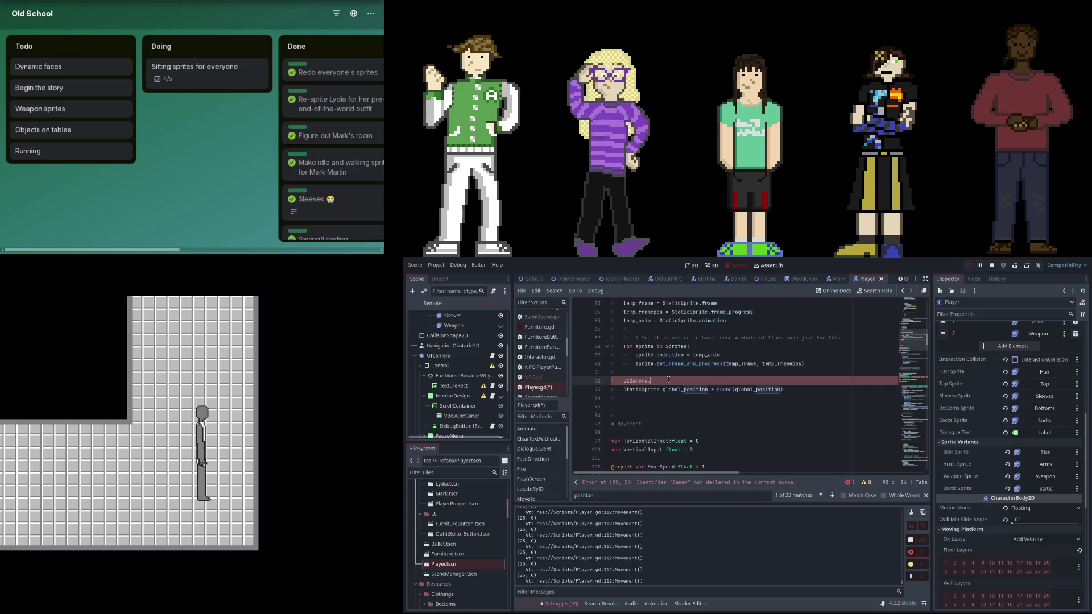
type("obal_position = round(global_position")
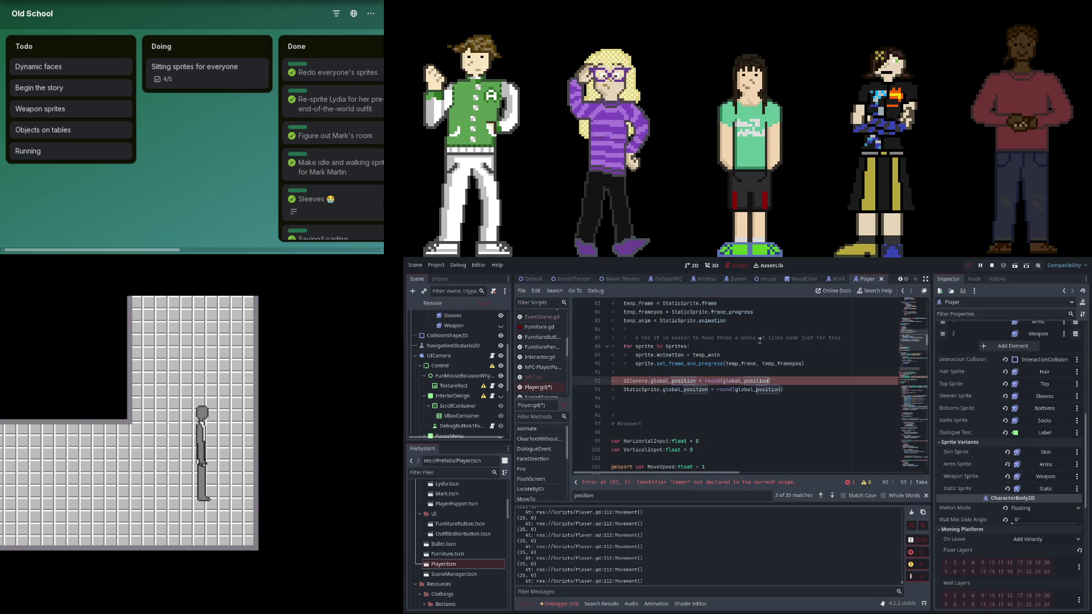
scroll(759, 340, "up", 5)
left_click(415, 356)
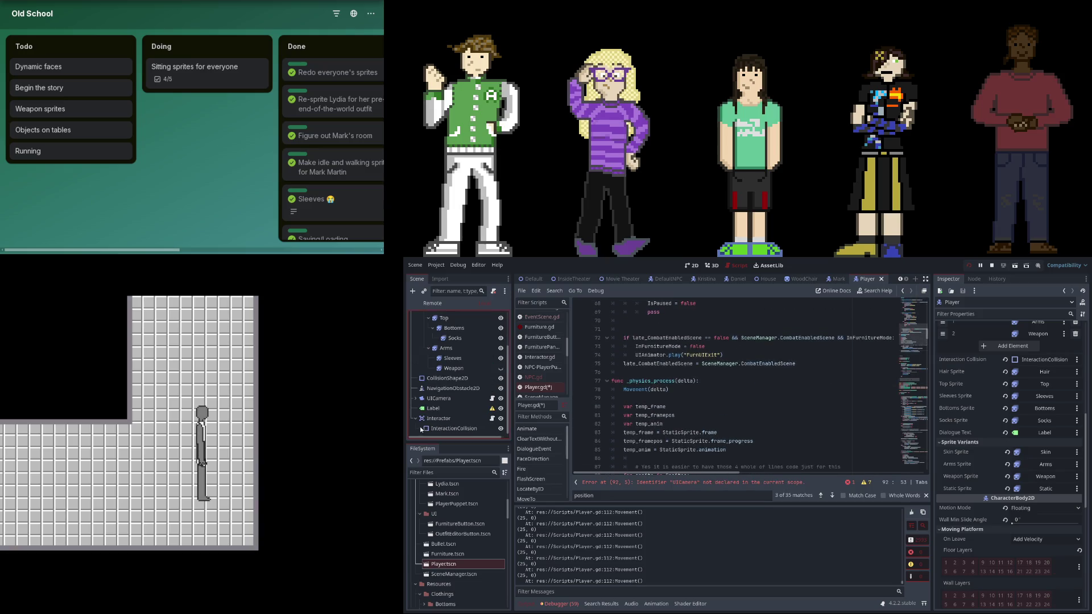
scroll(684, 385, "up", 10)
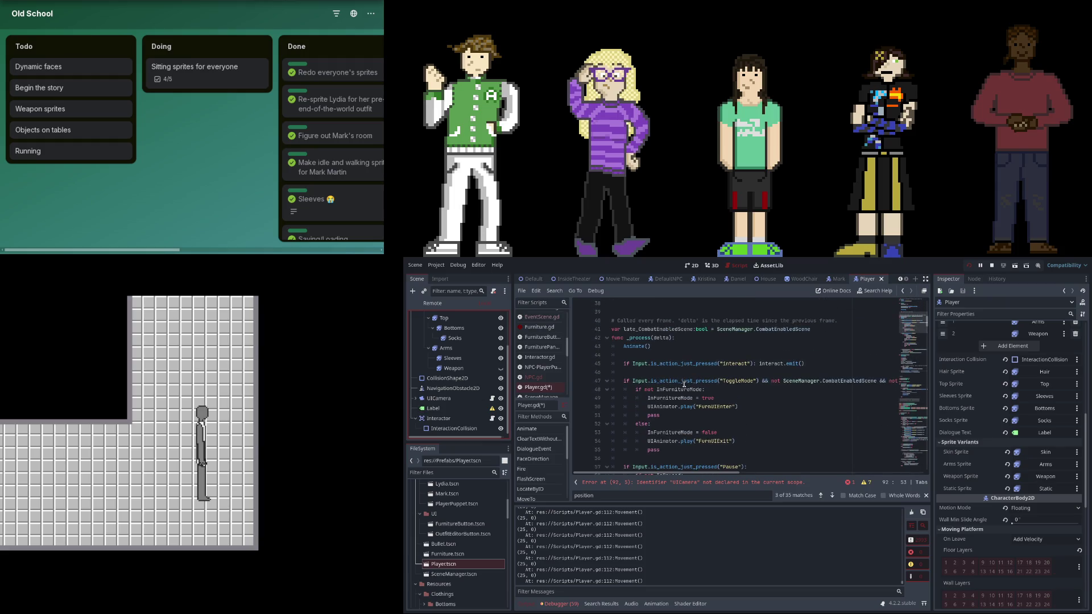
scroll(684, 385, "up", 12)
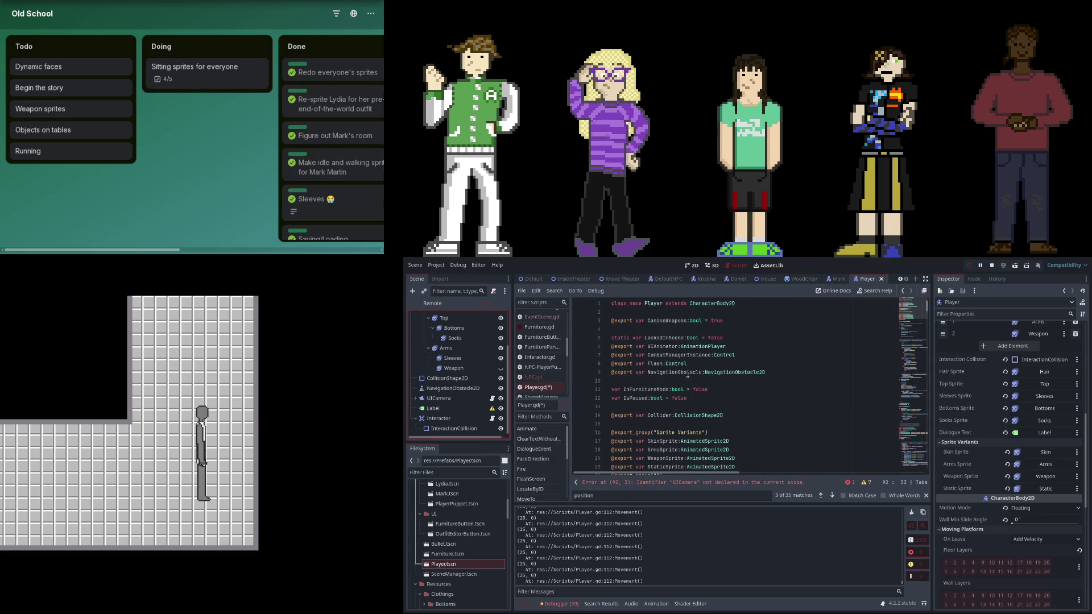
left_click(754, 339)
key("Return")
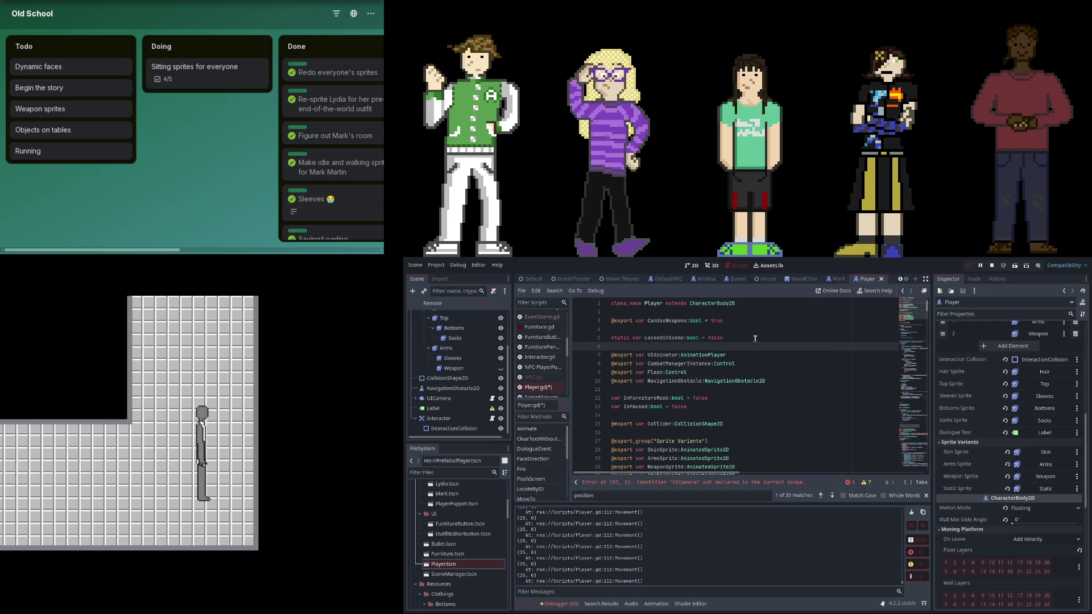
type("@export var UICa")
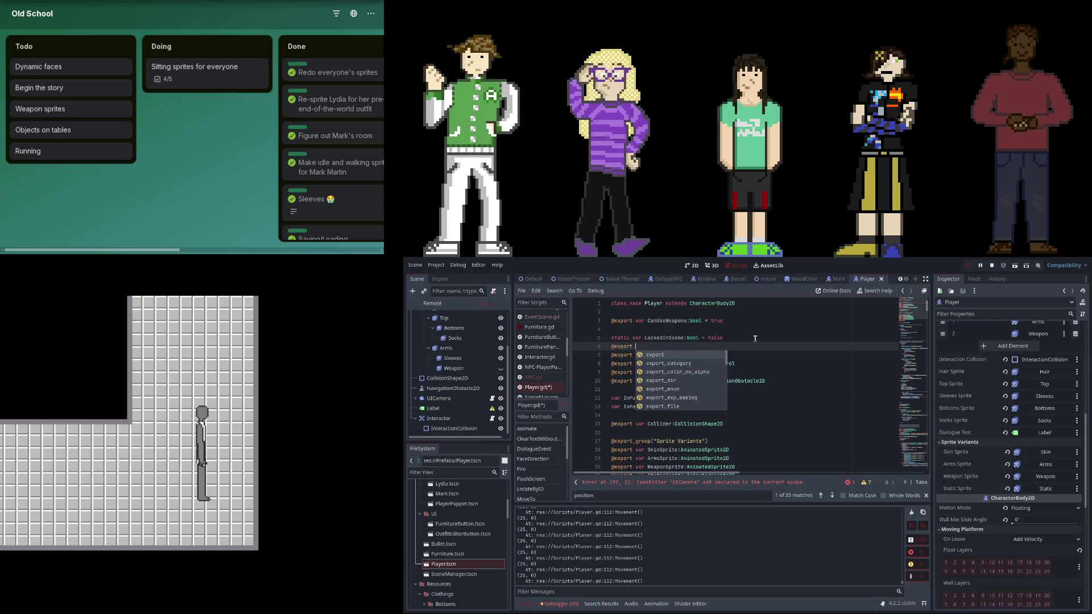
type("mera:Camera2D")
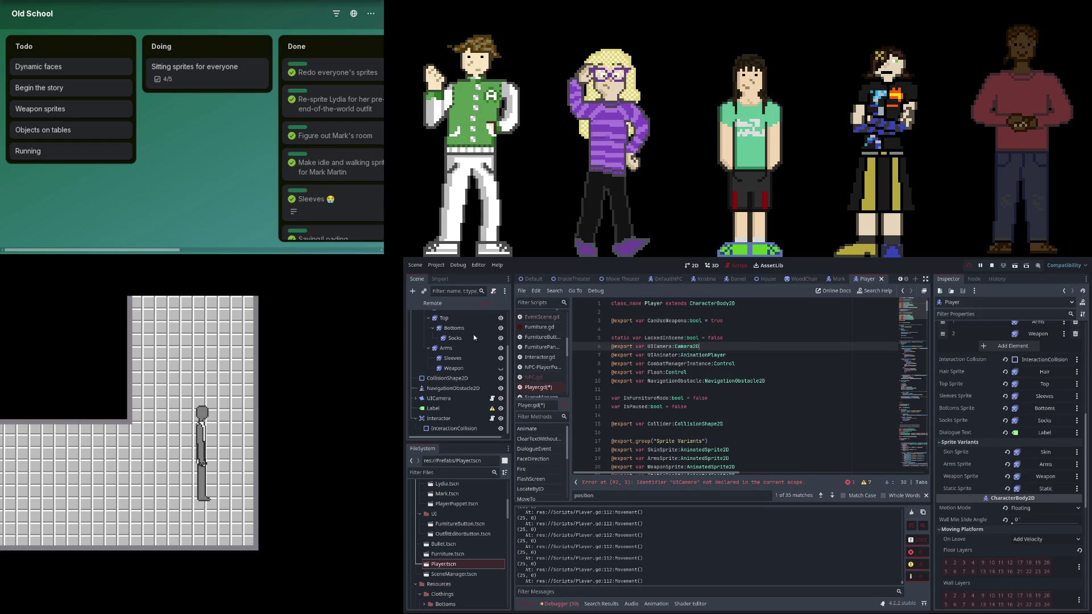
key("ctrl+s")
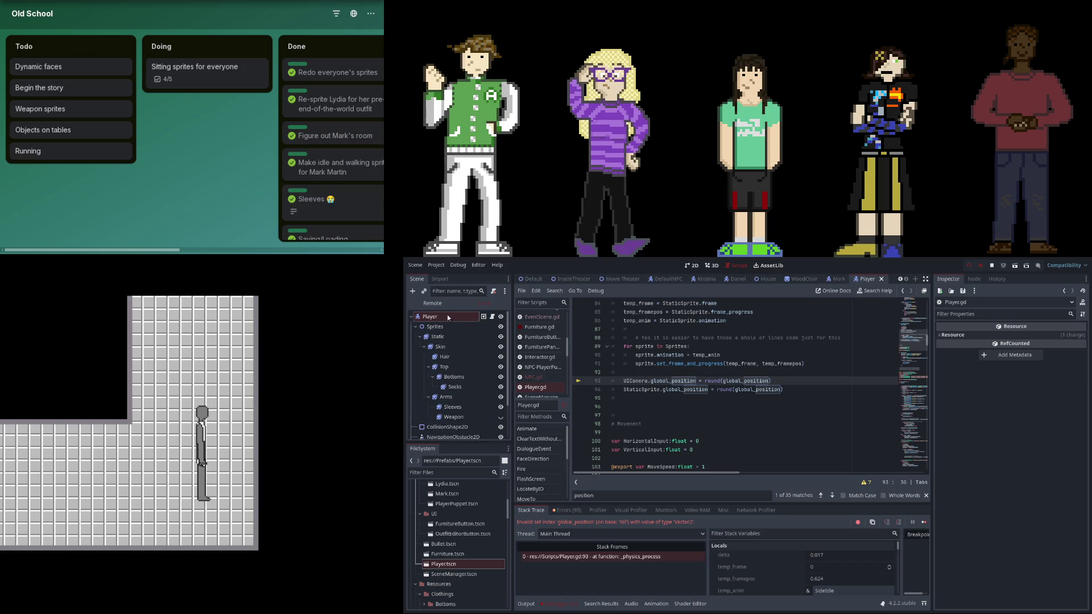
- Select the Player node and assign the UICamera node to its UI Camera property
left_click(447, 316)
scroll(1070, 450, "up", 5)
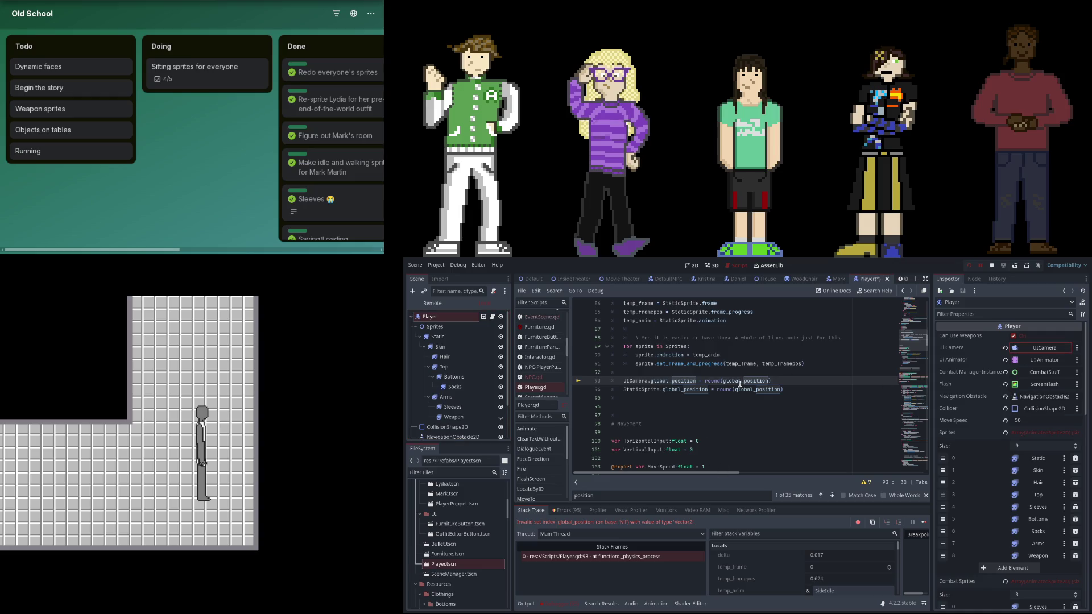
scroll(467, 367, "down", 3)
left_click(415, 403)
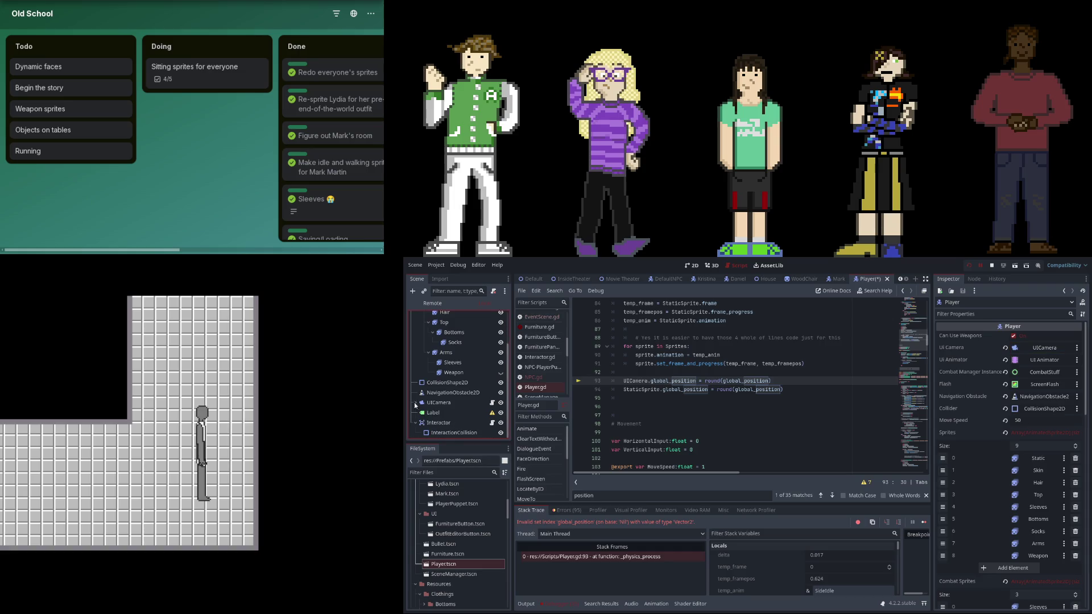
- Insert another empty line at line 92 in Player.gd
left_click(650, 373)
key("Return")
scroll(995, 459, "down", 5)
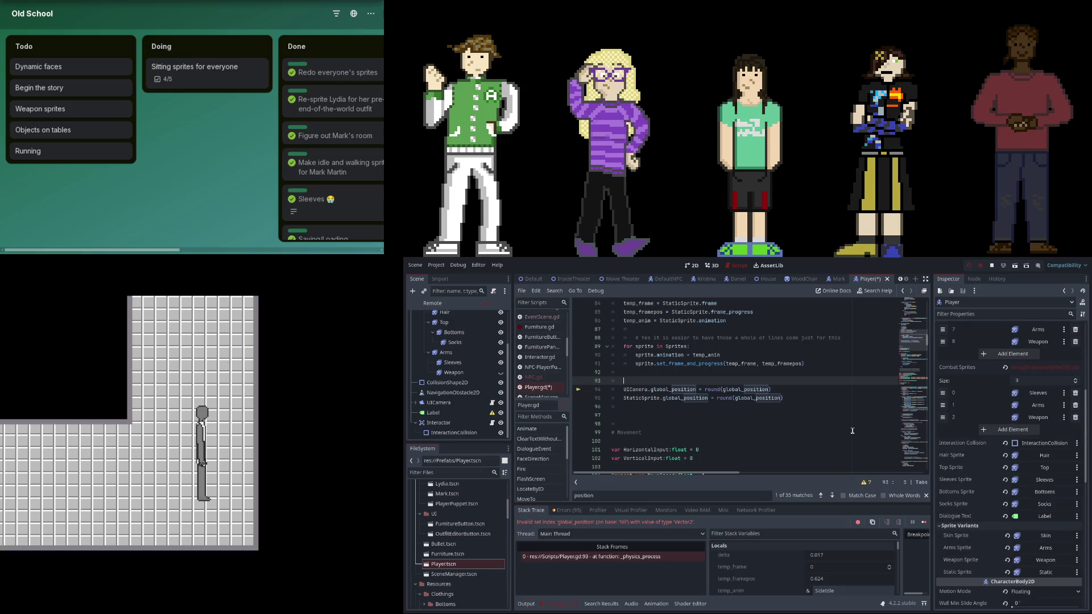
- Add a line setting DialogueText.global_position to round(global_position)
type("al")
key("BackSpace")
key("BackSpace")
key("BackSpace")
type("ial")
key("Down")
key("Down")
key("Return")
type(".glo")
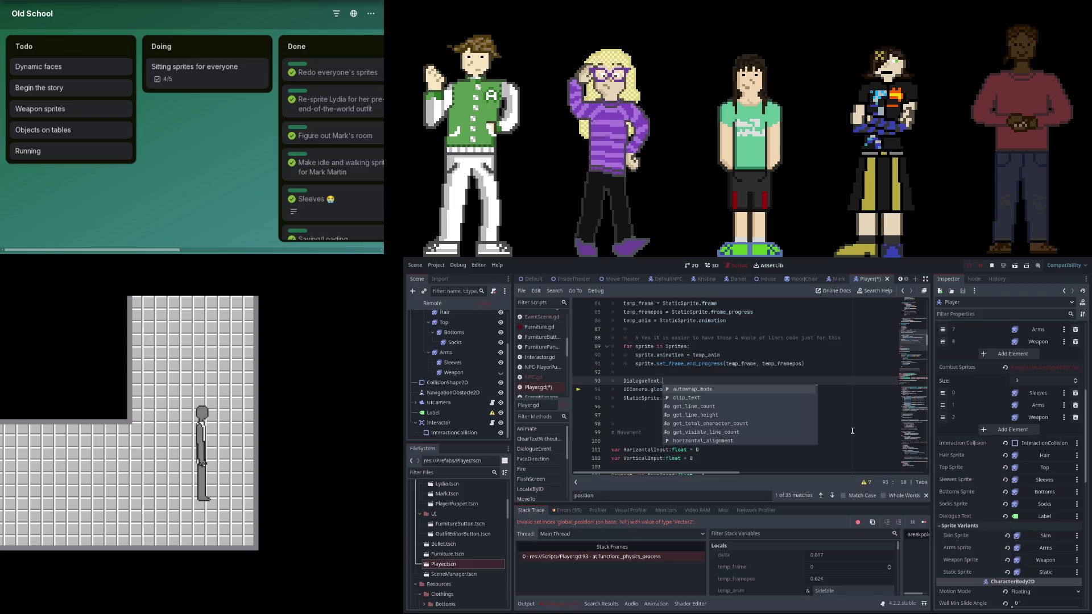
key("Return")
type("round")
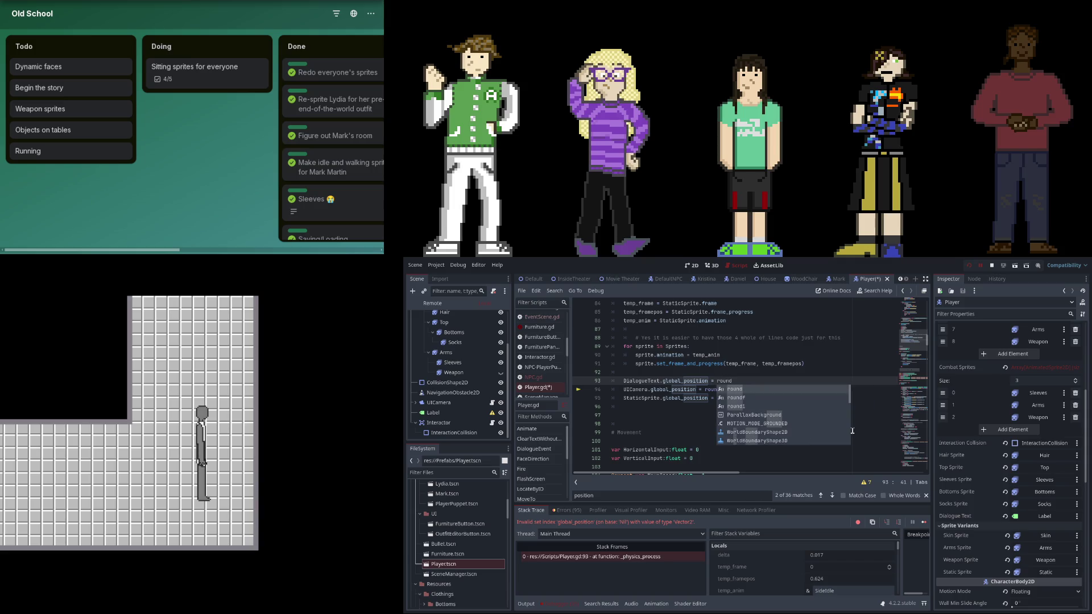
type("(global_position")
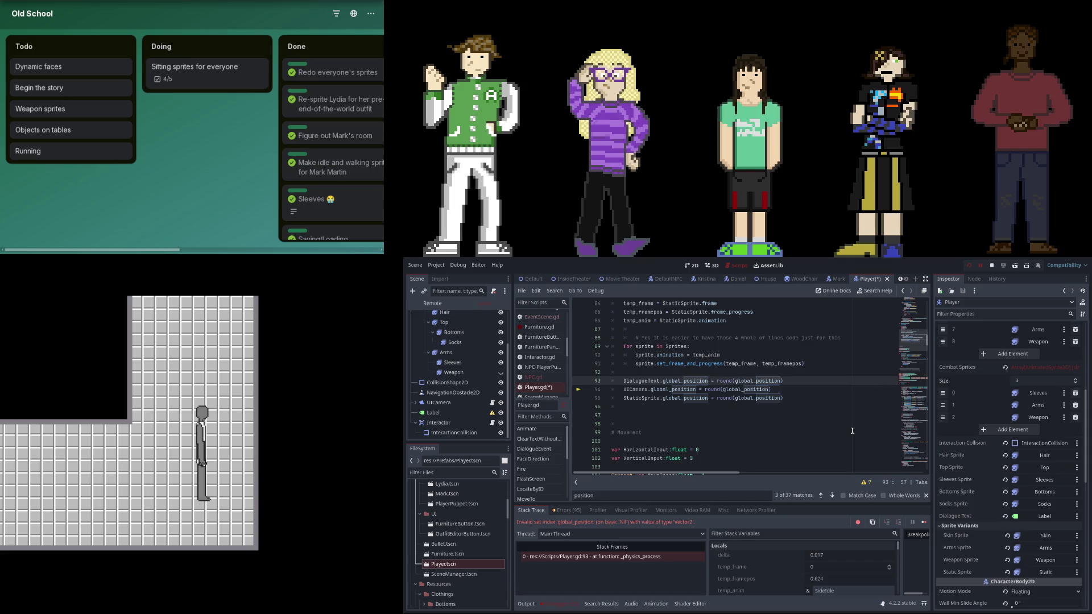
- Add var StuffToFixPosition = [DialogueText, UICamera, StaticSprite] above the rounding lines
left_click(678, 372)
key("Return")
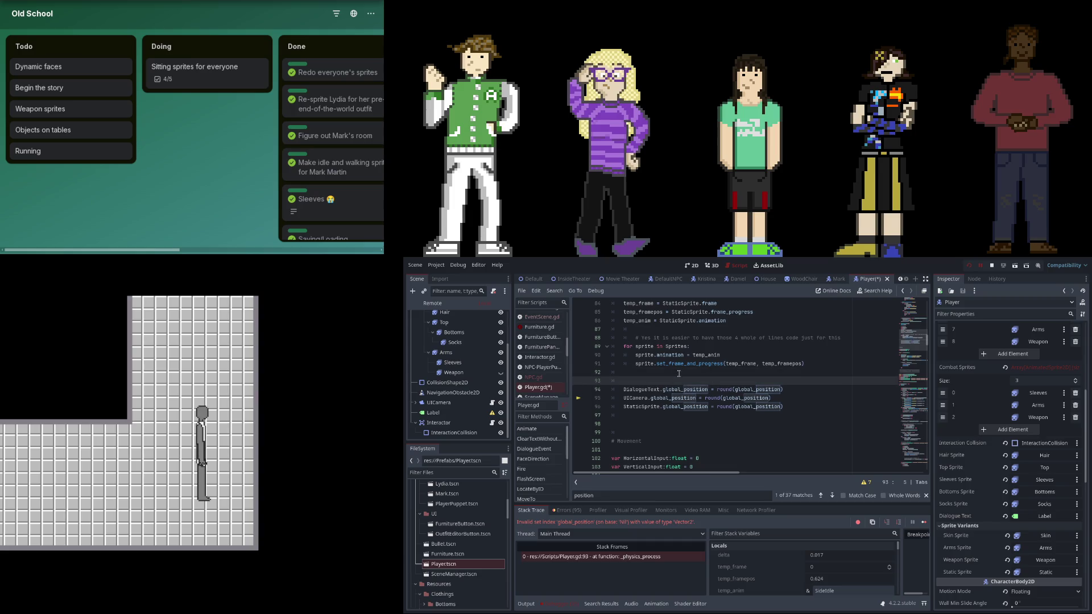
type("var StuffToF")
type("ixPOsi")
key("BackSpace")
key("BackSpace")
key("BackSpace")
type("osition = ")
type("[")
type("Dial")
type("ogueText, UI")
type("Camera,")
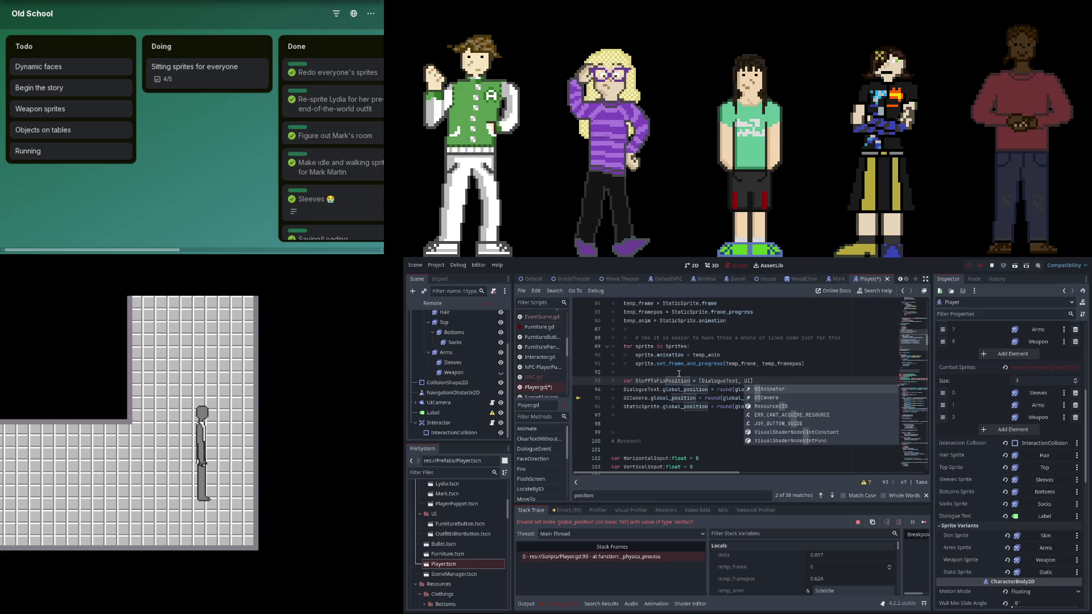
type(" StaticSprite,")
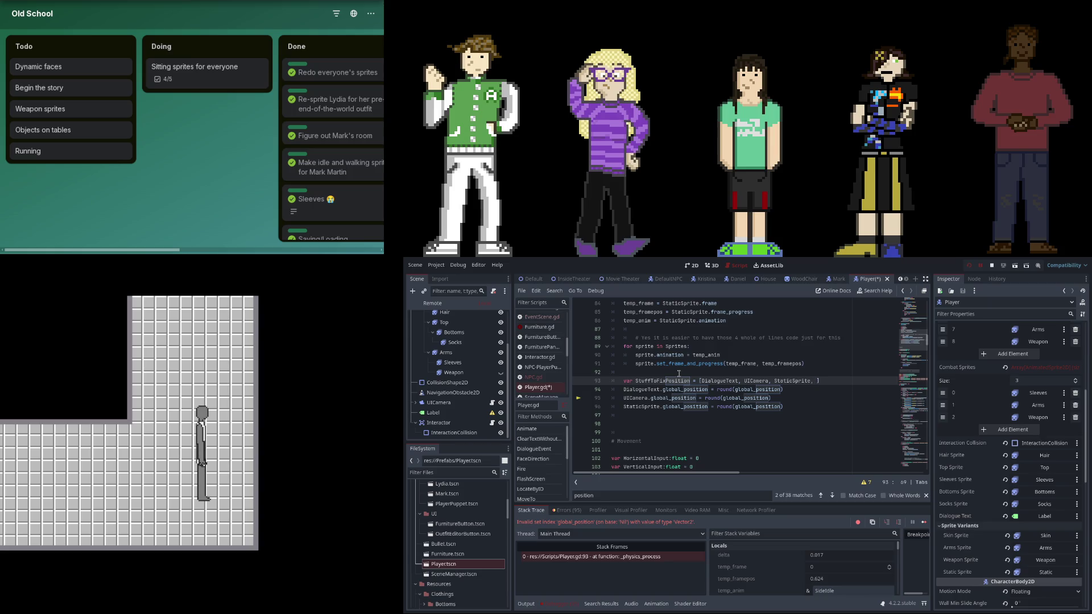
- Indent the DialogueText rounding line and close the array with a bracket
scroll(480, 381, "up", 3)
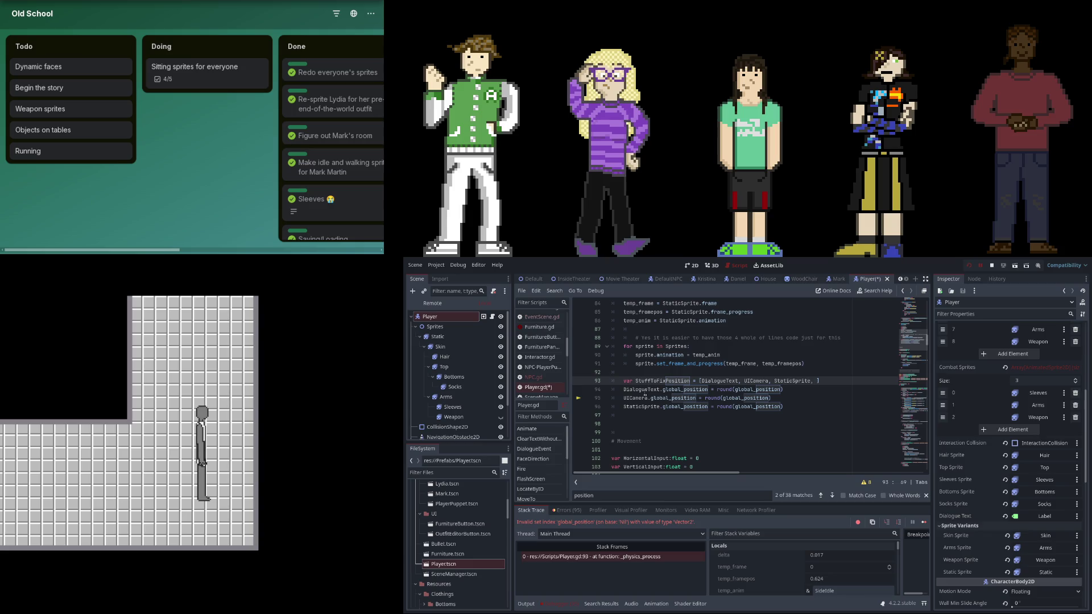
left_click(631, 390)
left_click(628, 398)
left_click(627, 398)
double_click(642, 390)
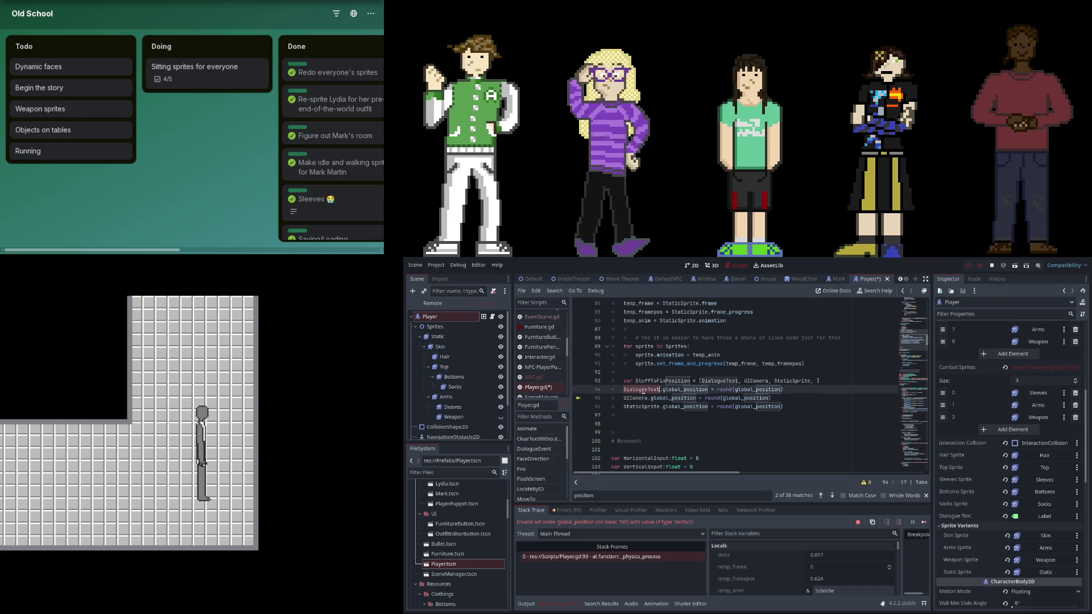
left_click(614, 390)
key("Tab")
left_click(849, 380)
key("BackSpace")
key("BackSpace")
key("BackSpace")
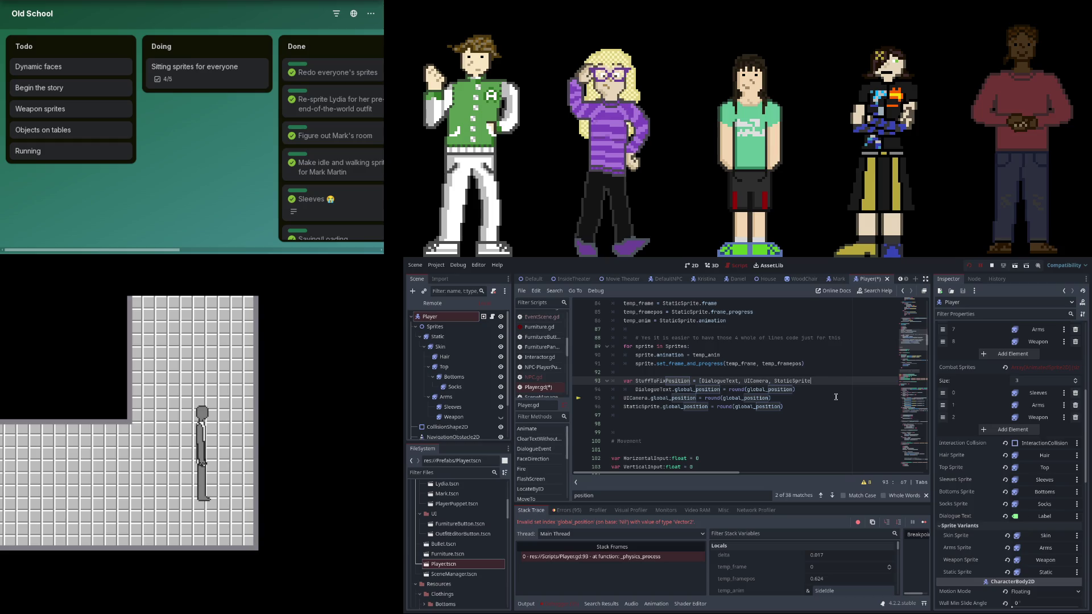
type("]")
- Add a 'for stuff in StuffToFixPosition:' loop whose body rounds stuff.global_position
key("Return")
key("BackSpace")
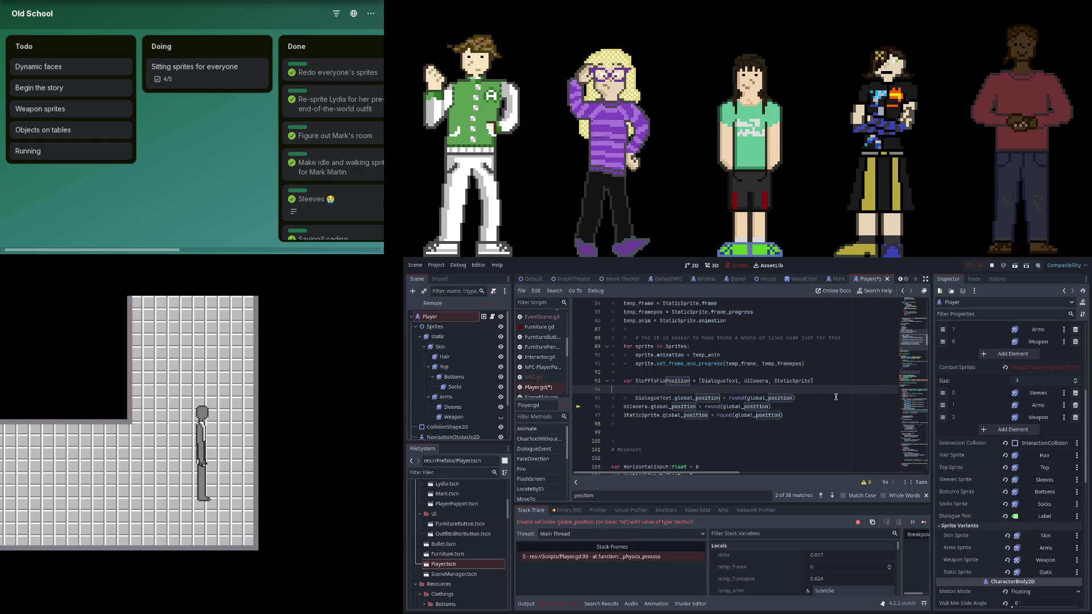
type("tuff")
key("Return")
double_click(647, 398)
type("stu")
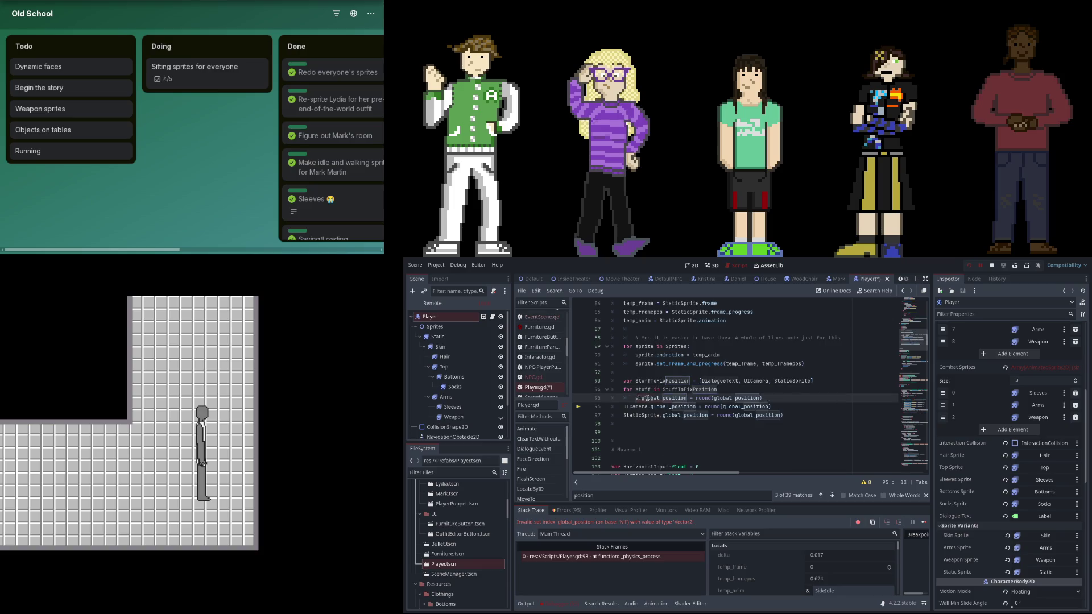
key("Return")
- Delete the old UICamera and StaticSprite rounding lines, save and reload the running game
left_click_drag(823, 415, 822, 398)
key("BackSpace")
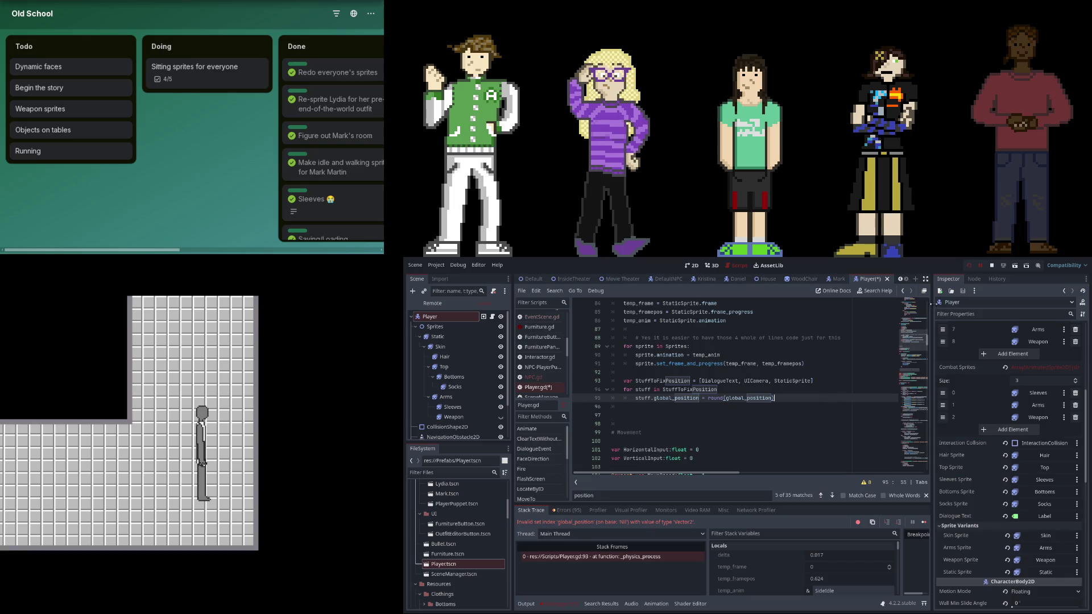
left_click(967, 264)
scroll(824, 378, "down", 4)
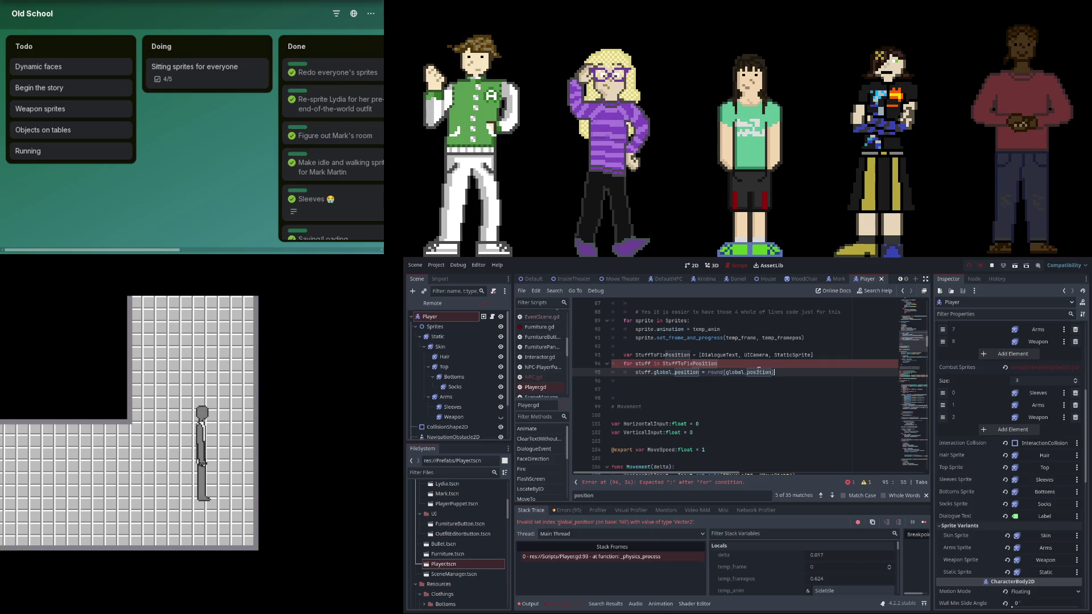
left_click(719, 366)
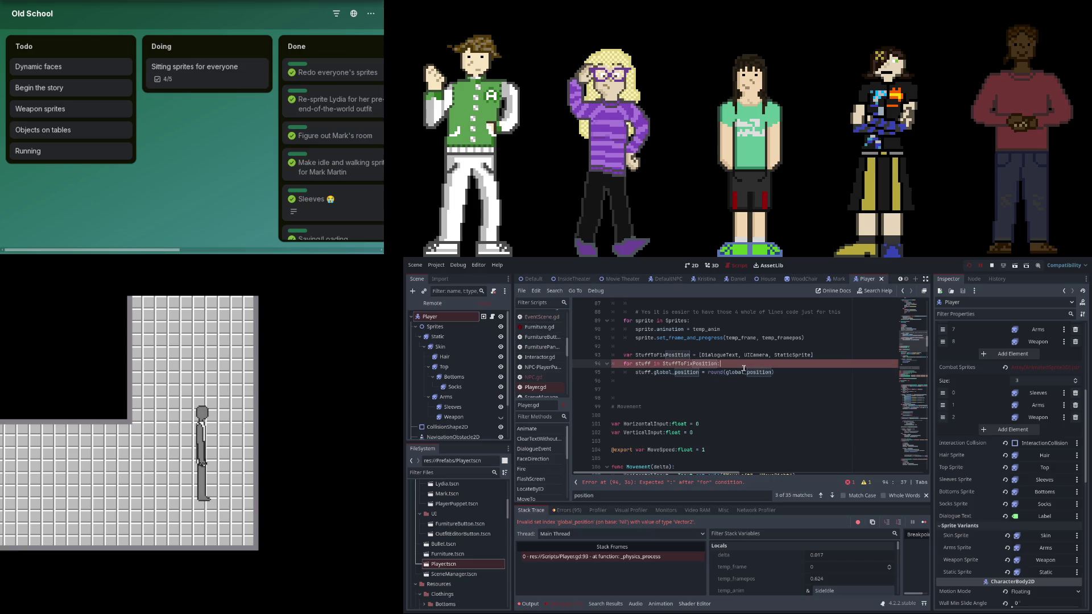
left_click(967, 264)
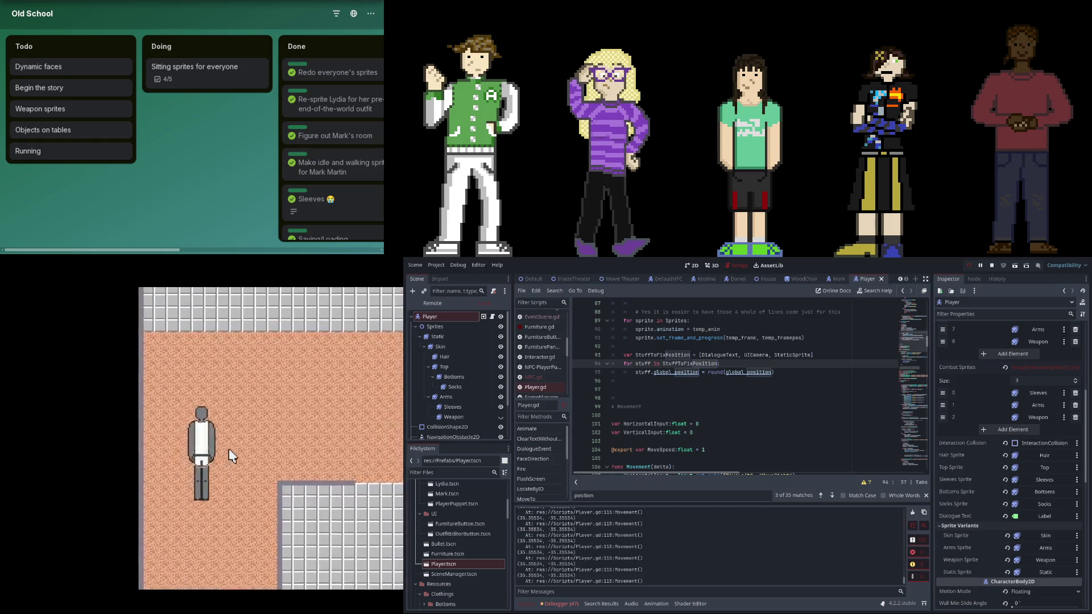
- After walking right and up, change StaticSprite in the array to StaticSprite.get_parent()
key("d")
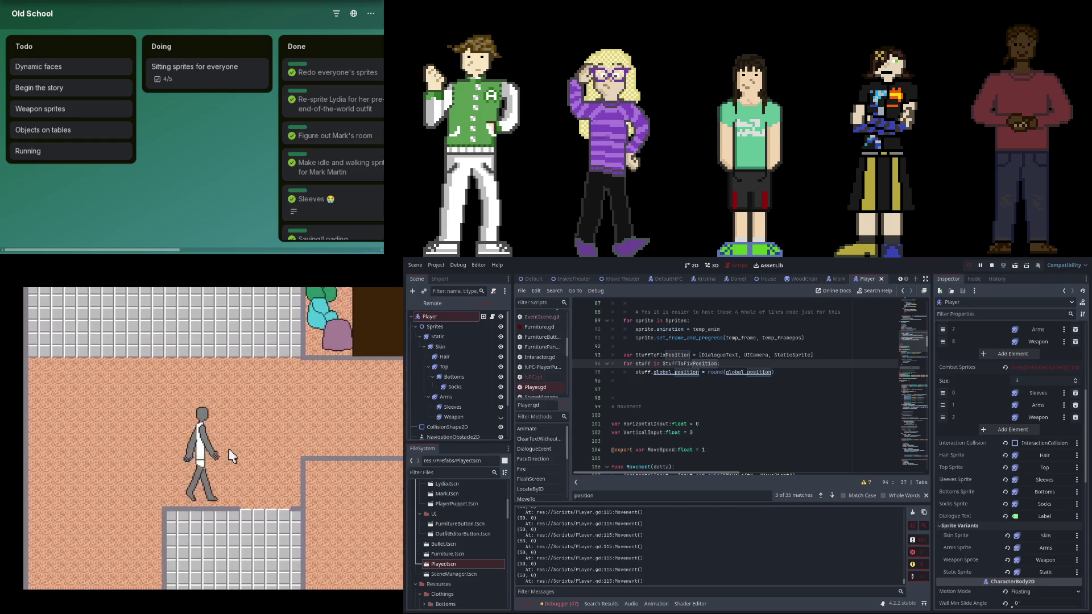
key("w")
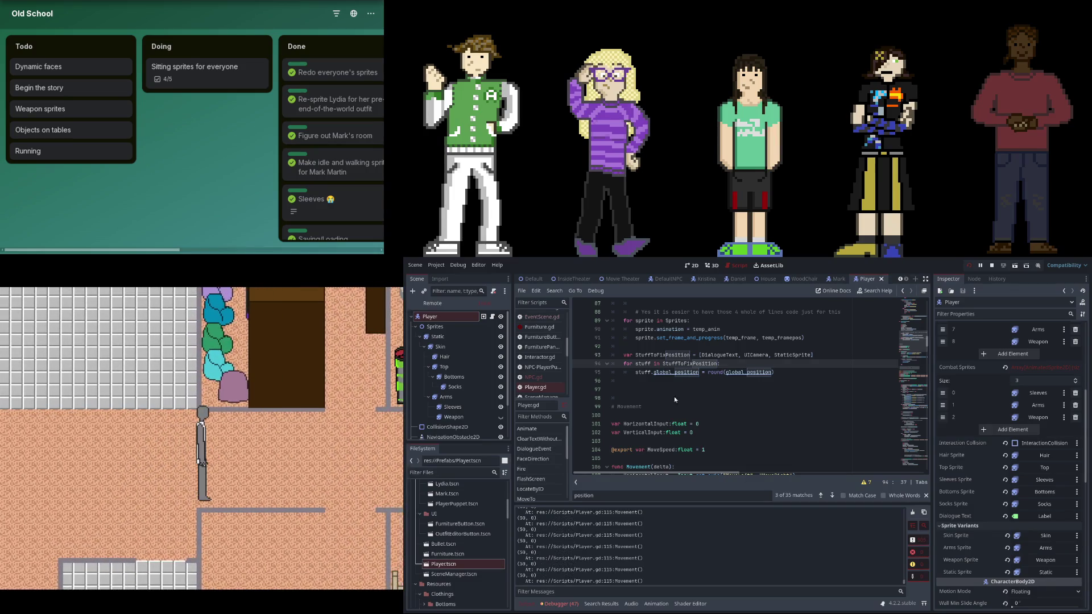
left_click(716, 355)
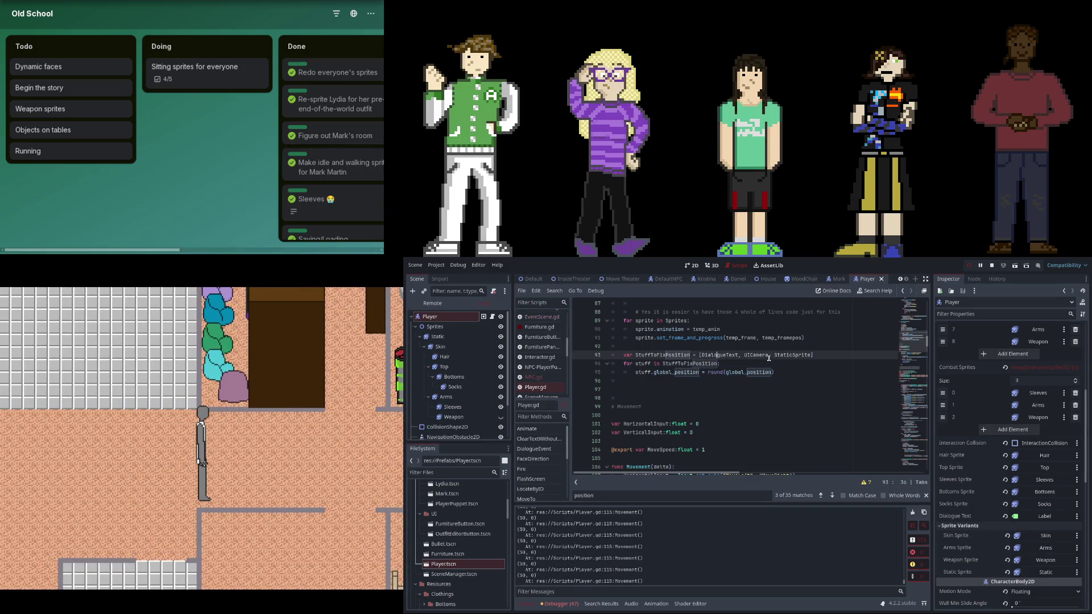
type("get_pare")
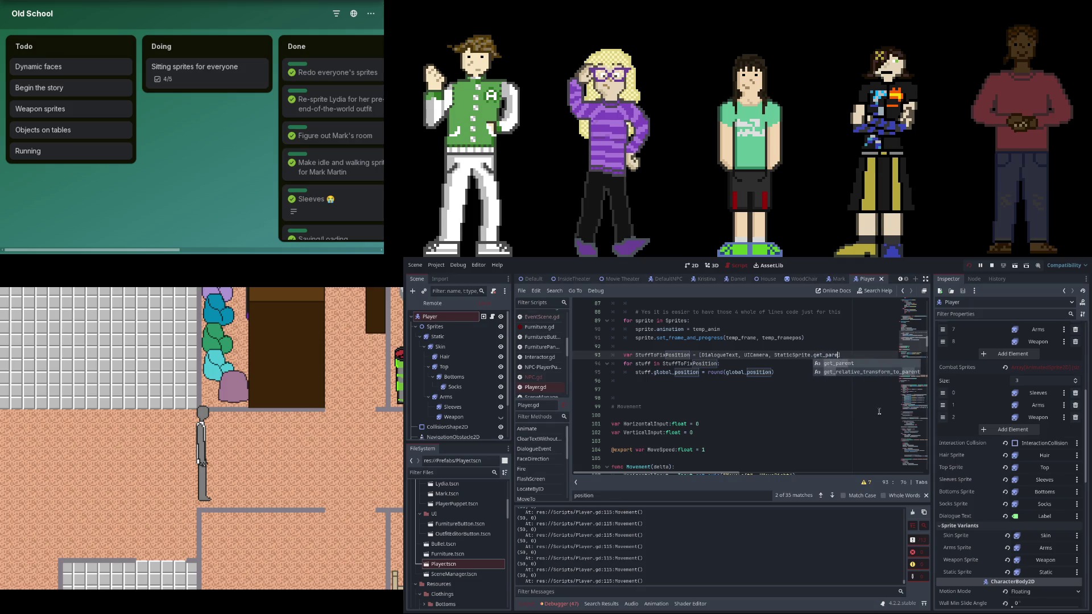
key("Return")
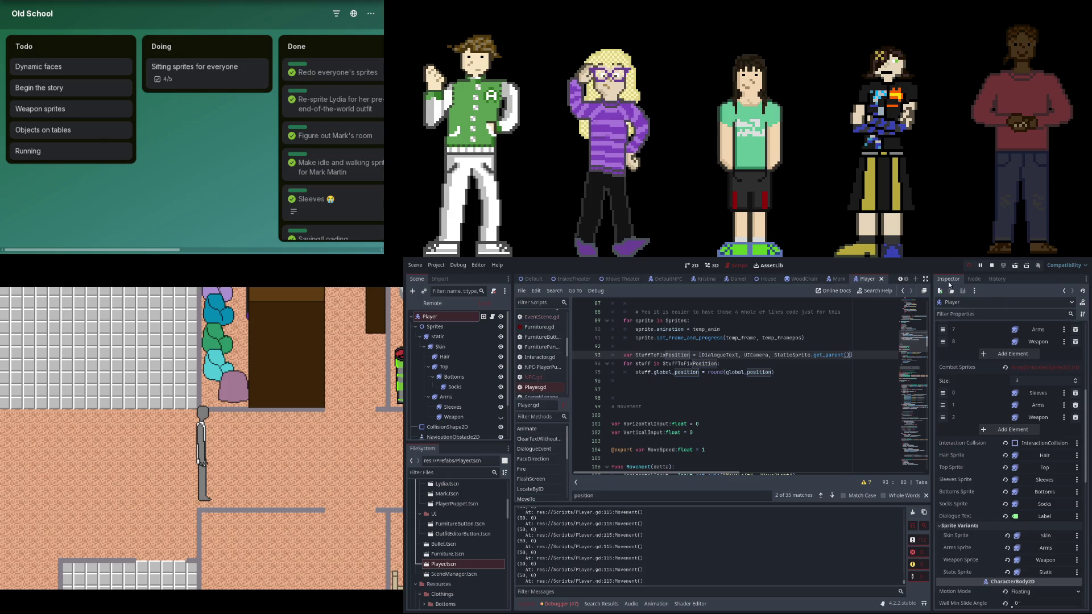
- Reload the running game and walk the player right, up-right and left
left_click(968, 265)
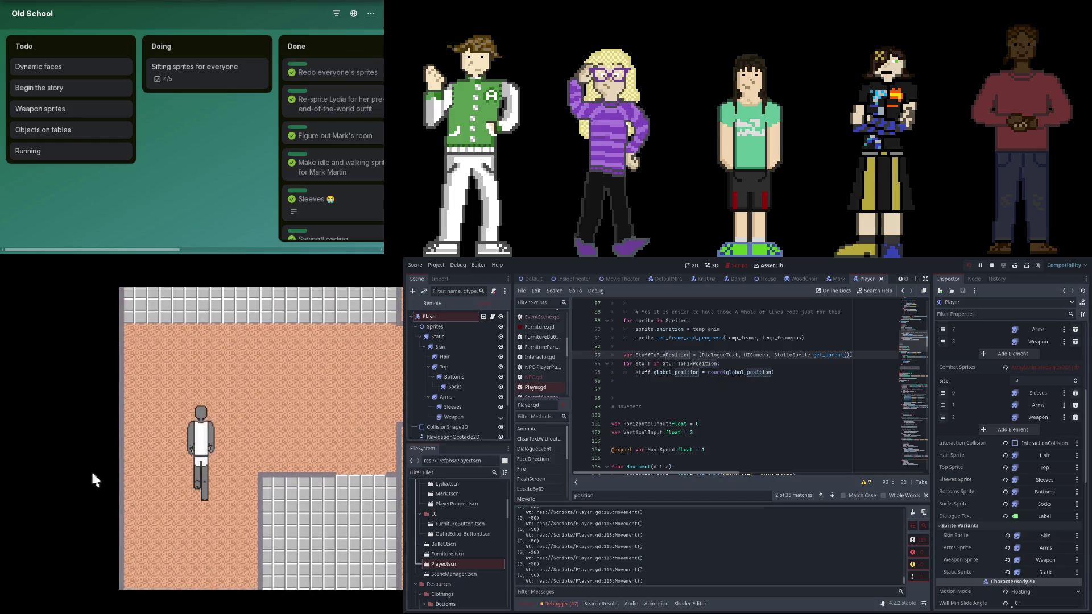
key("Right")
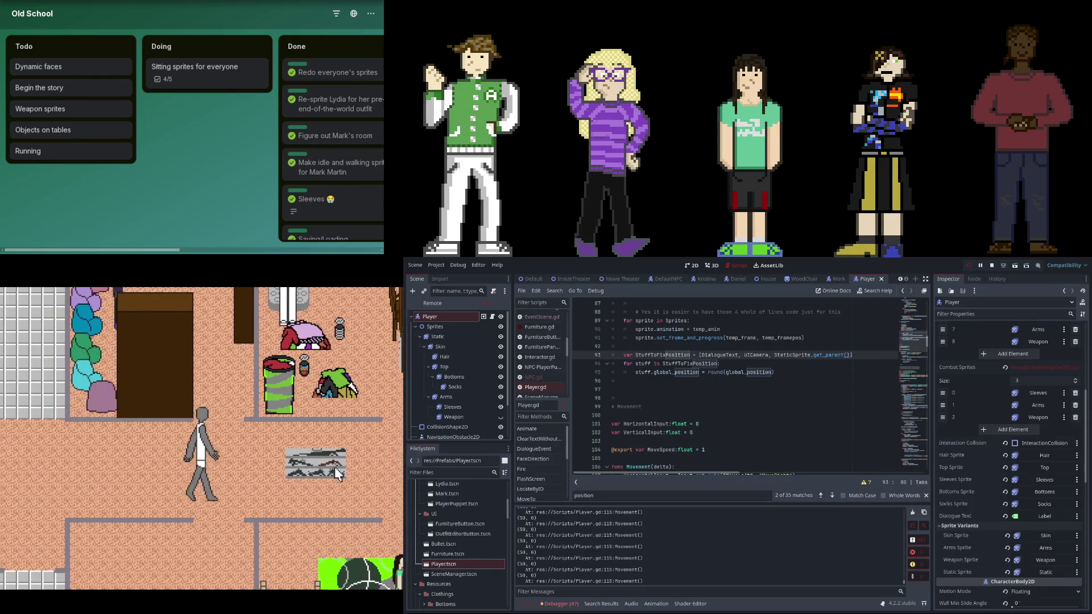
key("Up")
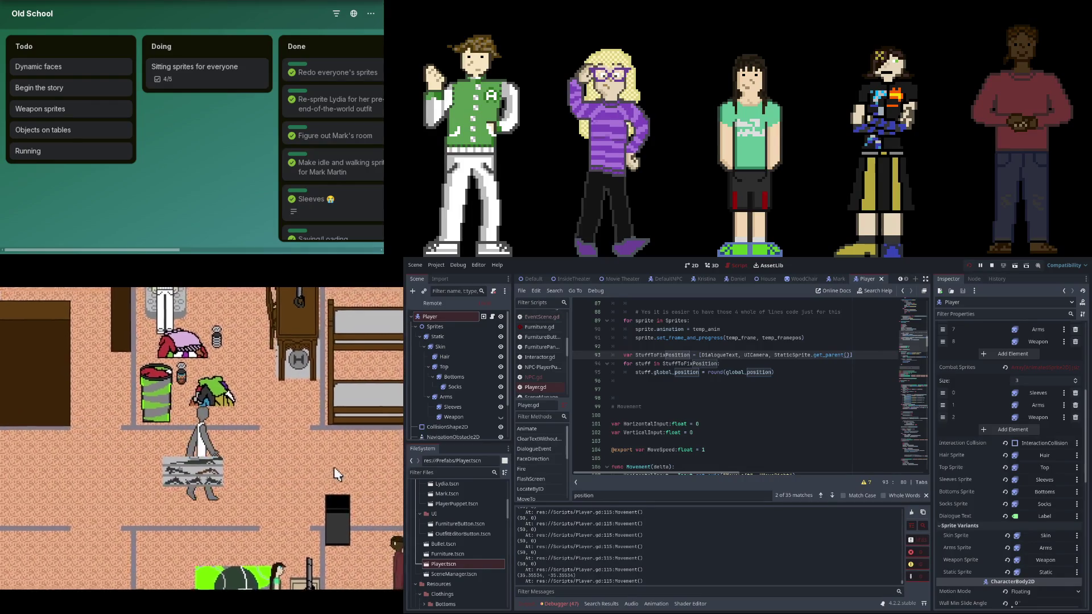
key("Left")
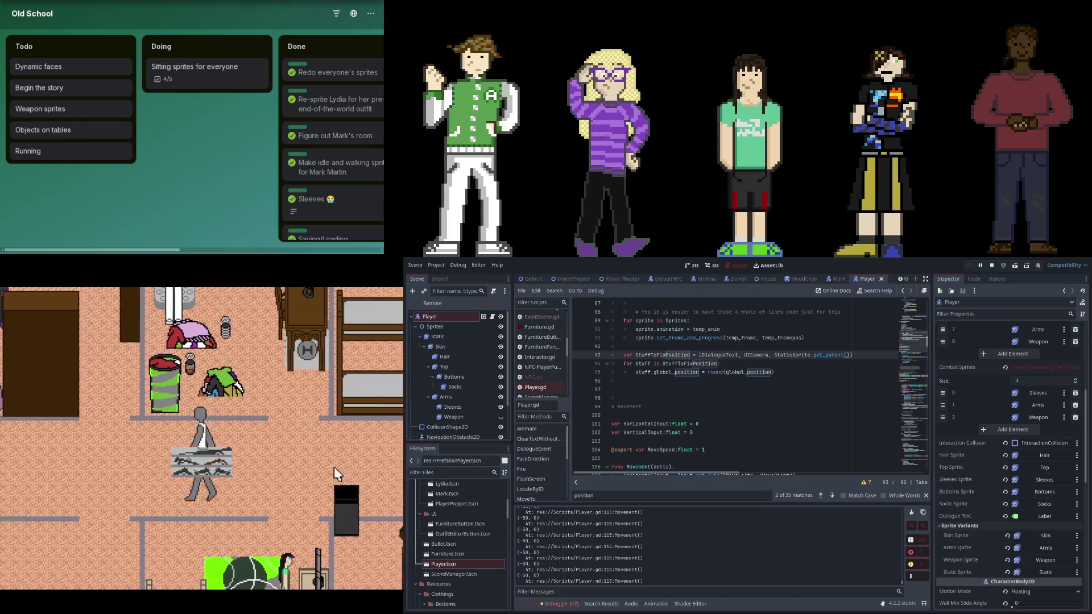